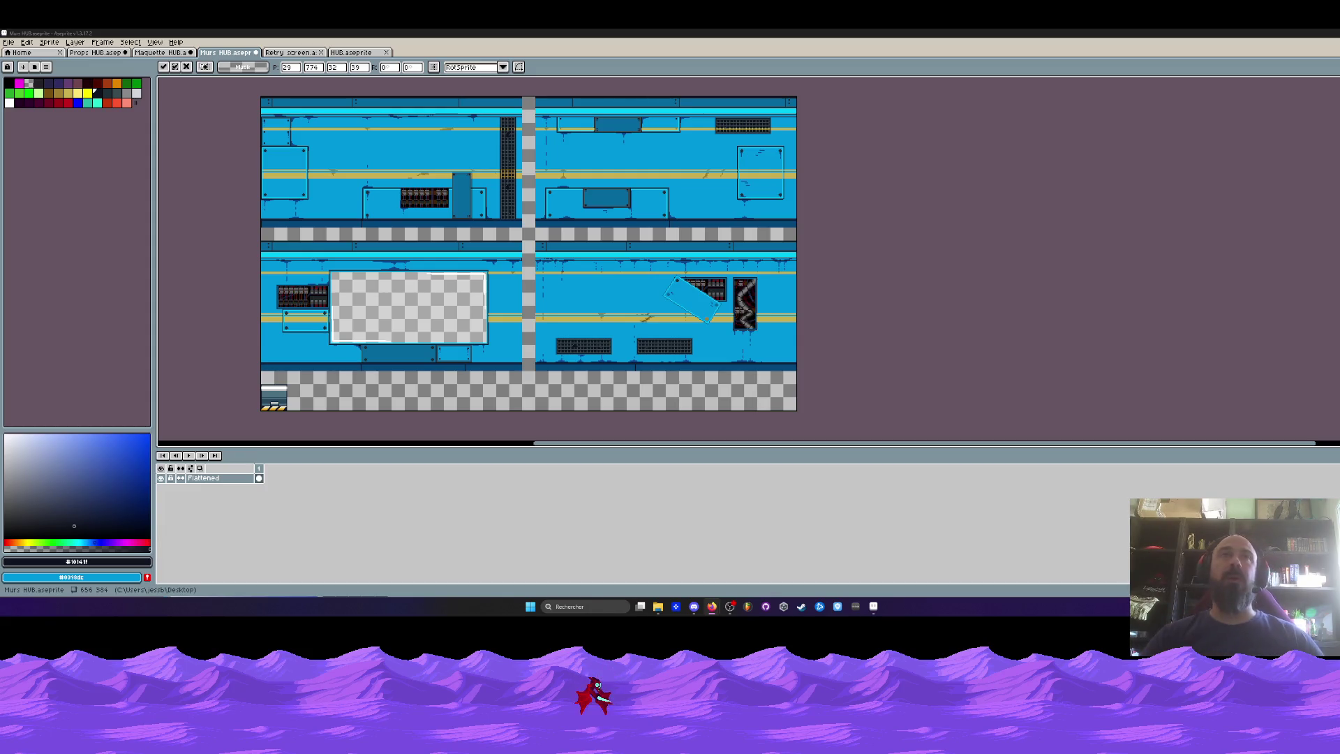
Zoom and pan across the wall tileset, then return to the move tool.
scroll(489, 108, "up", 1)
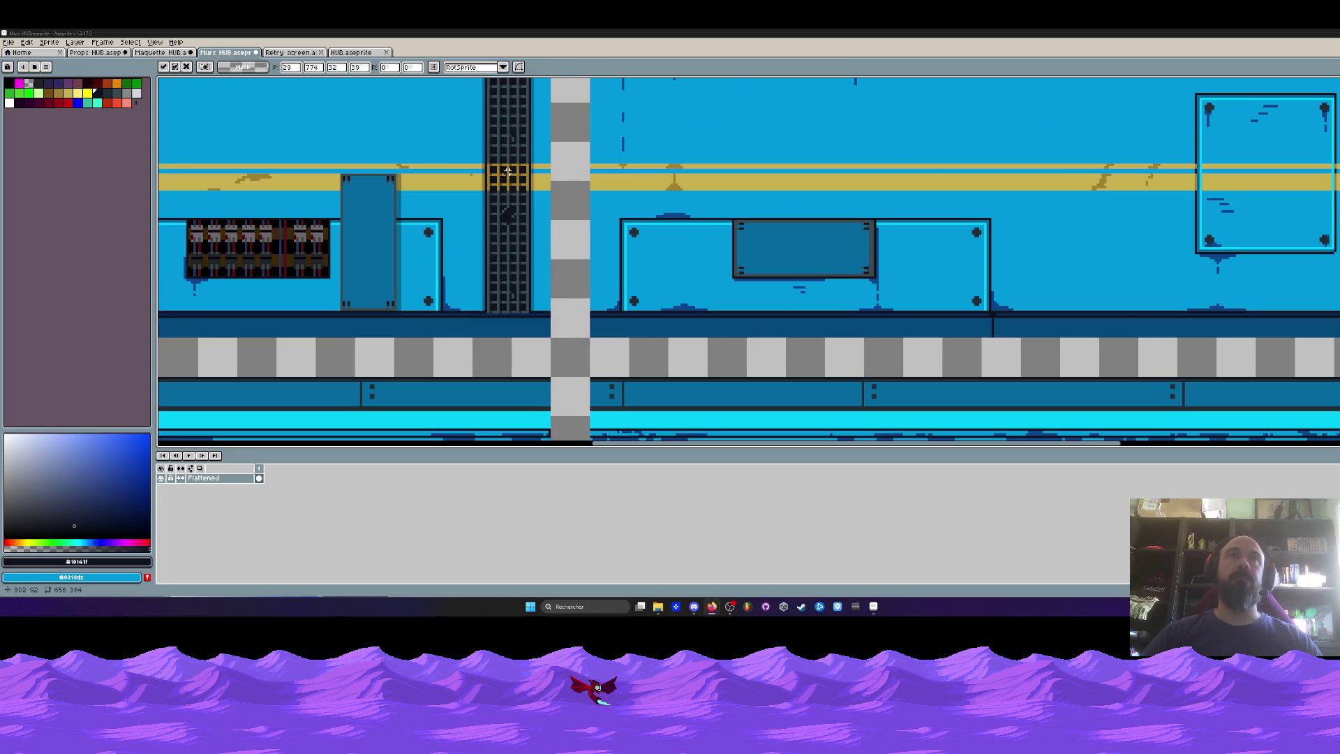
scroll(419, 91, "down", 1)
key("h")
left_click_drag(321, 209, 391, 209)
scroll(397, 206, "down", 1)
scroll(398, 206, "up", 1)
scroll(398, 206, "down", 1)
key("m")
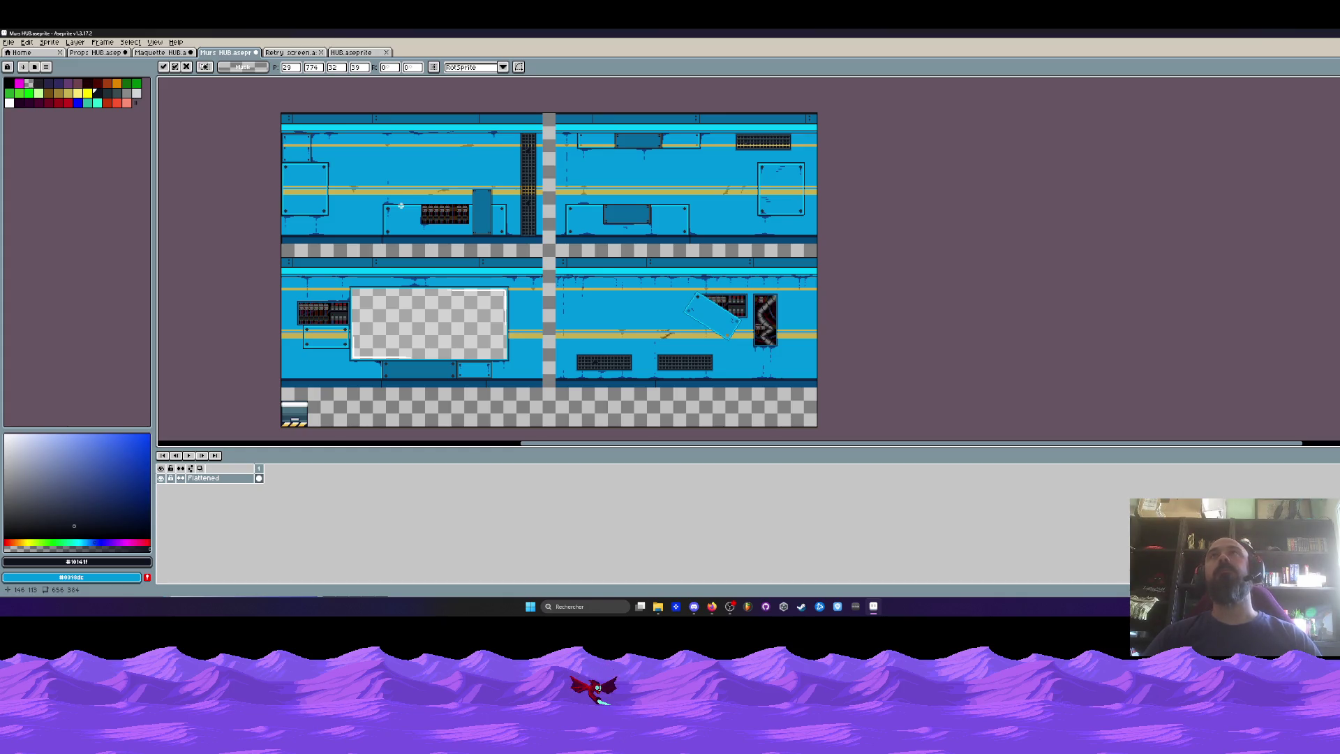
Switch from the Retry screen to HUB.aseprite's Maquette HUB mockup and zoom on the capsule wall.
left_click(290, 53)
left_click(355, 53)
left_click(159, 53)
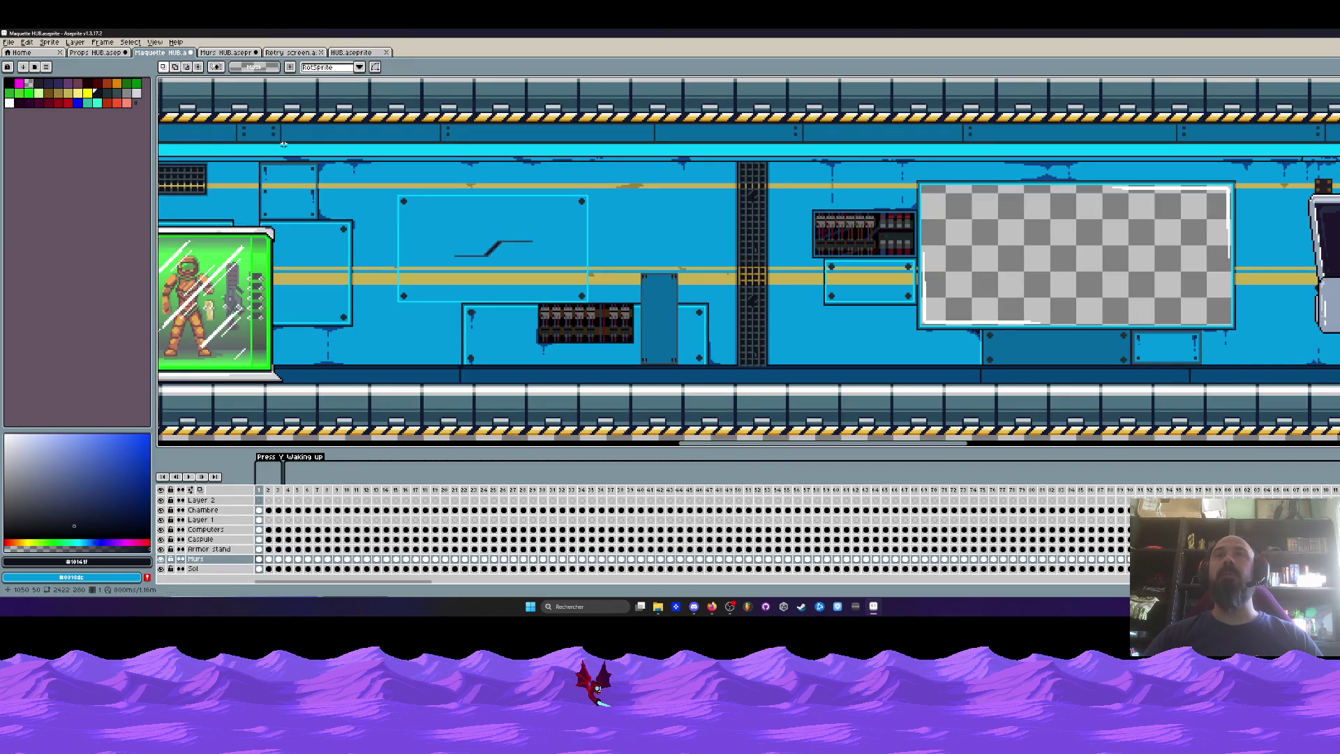
scroll(516, 136, "down", 1)
scroll(525, 146, "up", 1)
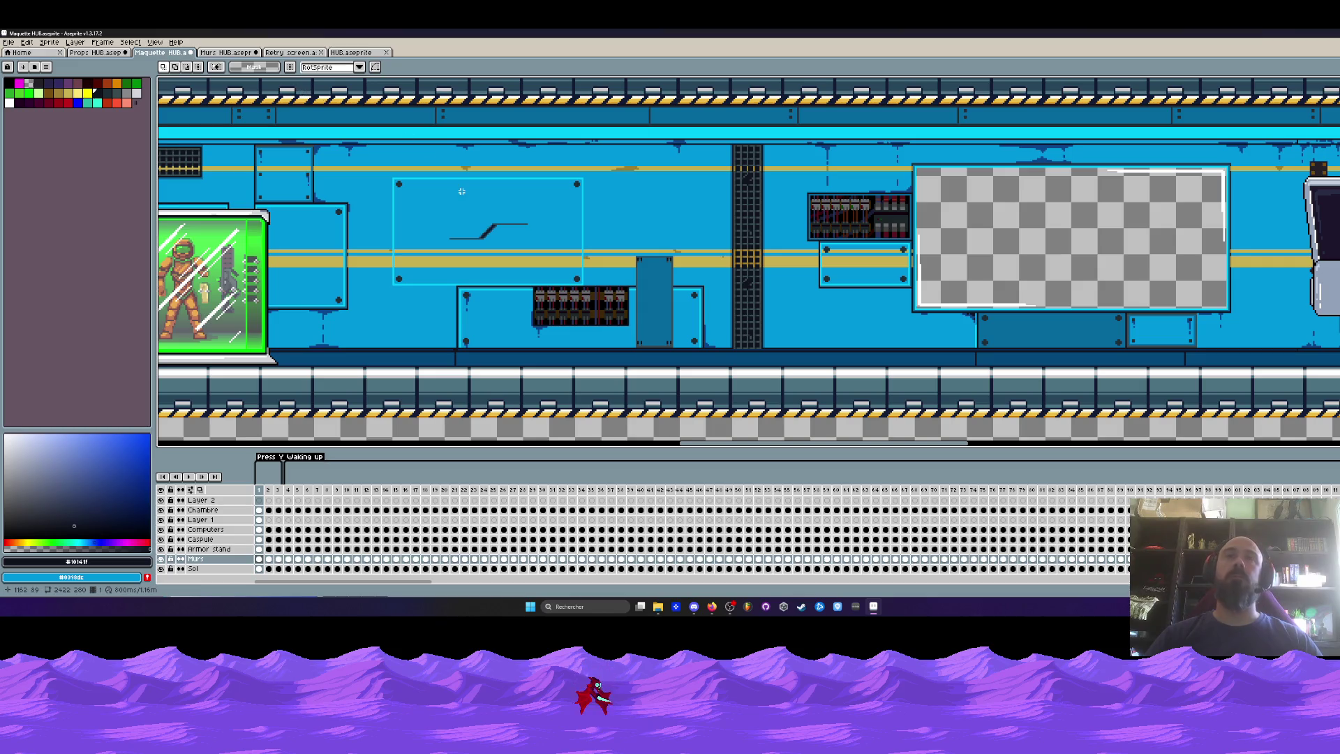
Zoom out to the whole sprite, then zoom and pan onto the terminal, generator and two green portals.
scroll(516, 141, "down", 2)
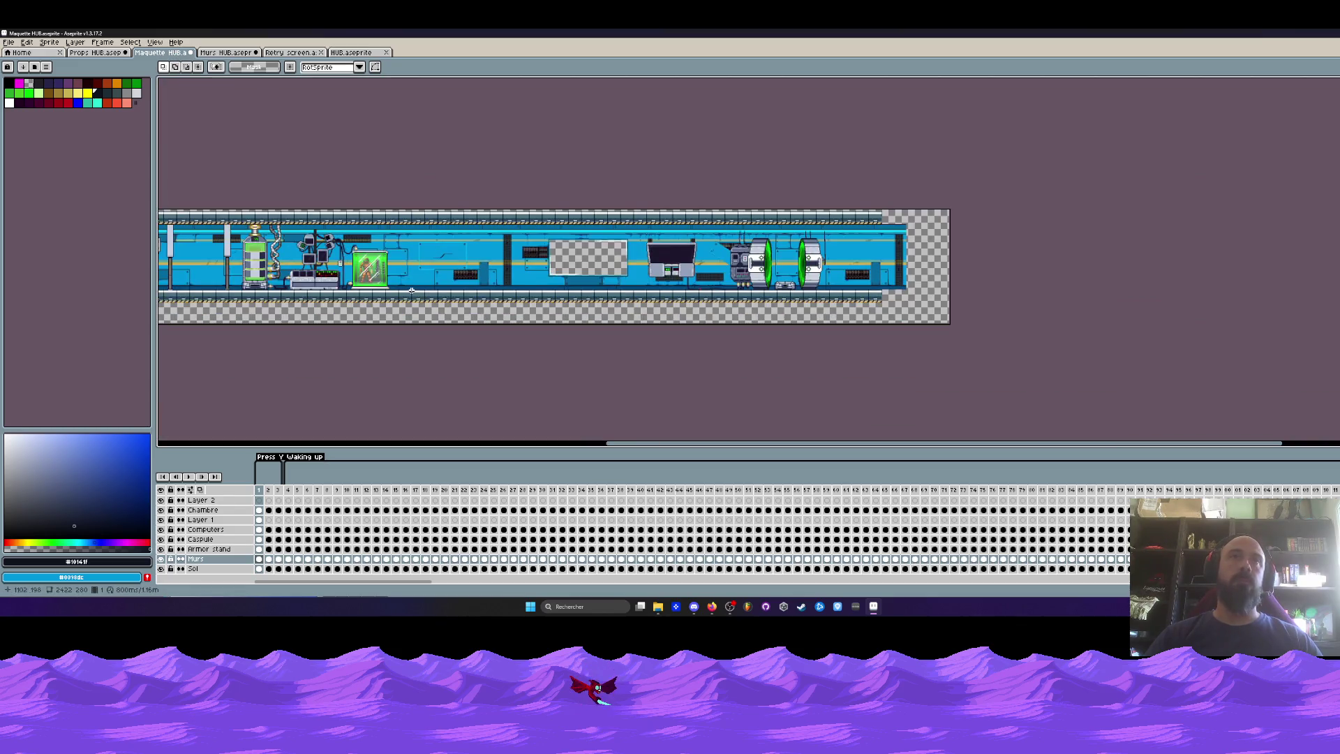
scroll(722, 245, "up", 2)
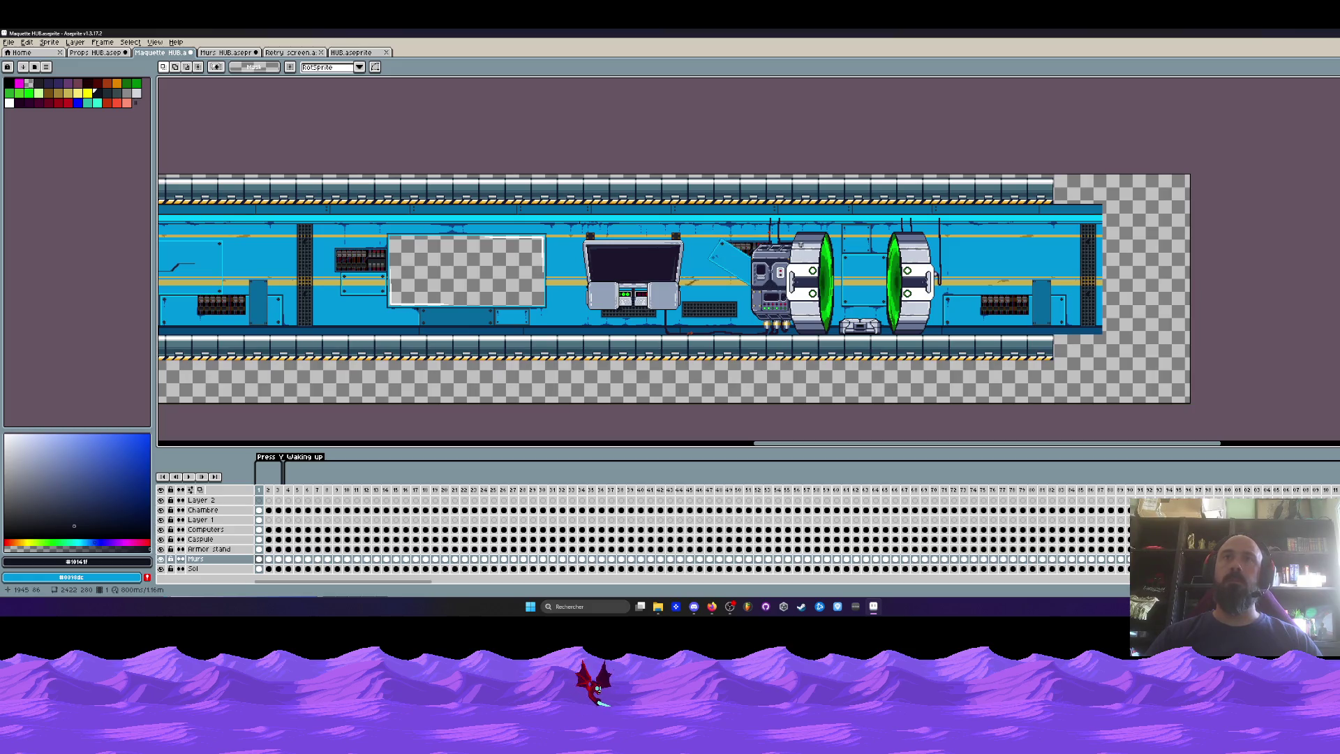
scroll(796, 245, "up", 2)
scroll(530, 244, "down", 2)
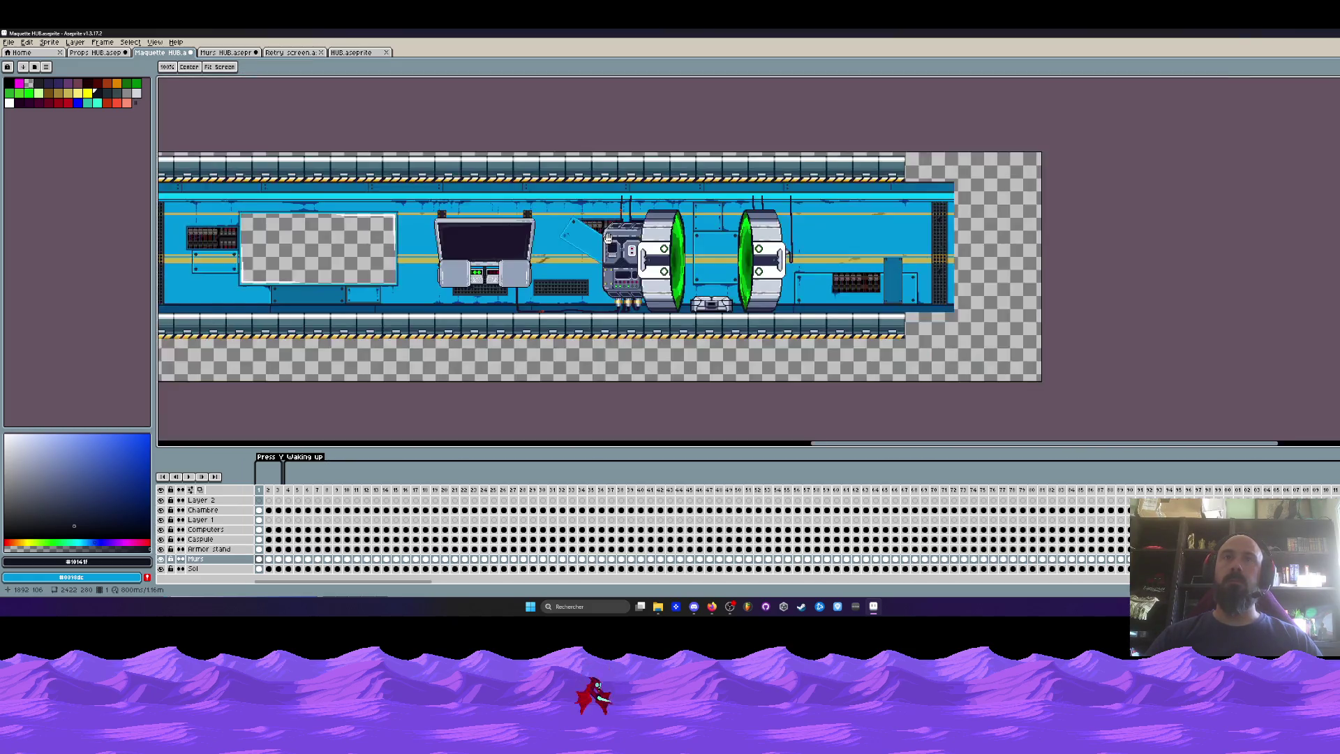
scroll(555, 244, "up", 2)
left_click_drag(556, 244, 617, 259)
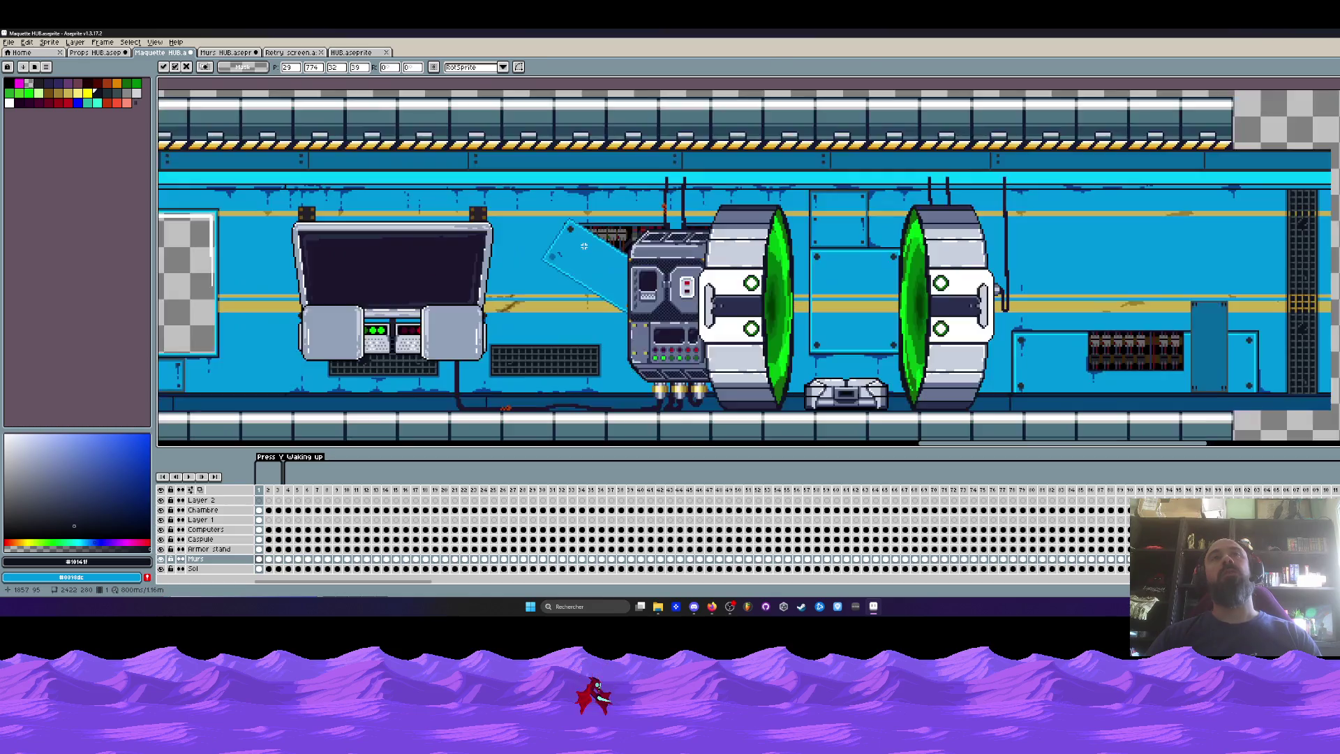
scroll(583, 246, "down", 2)
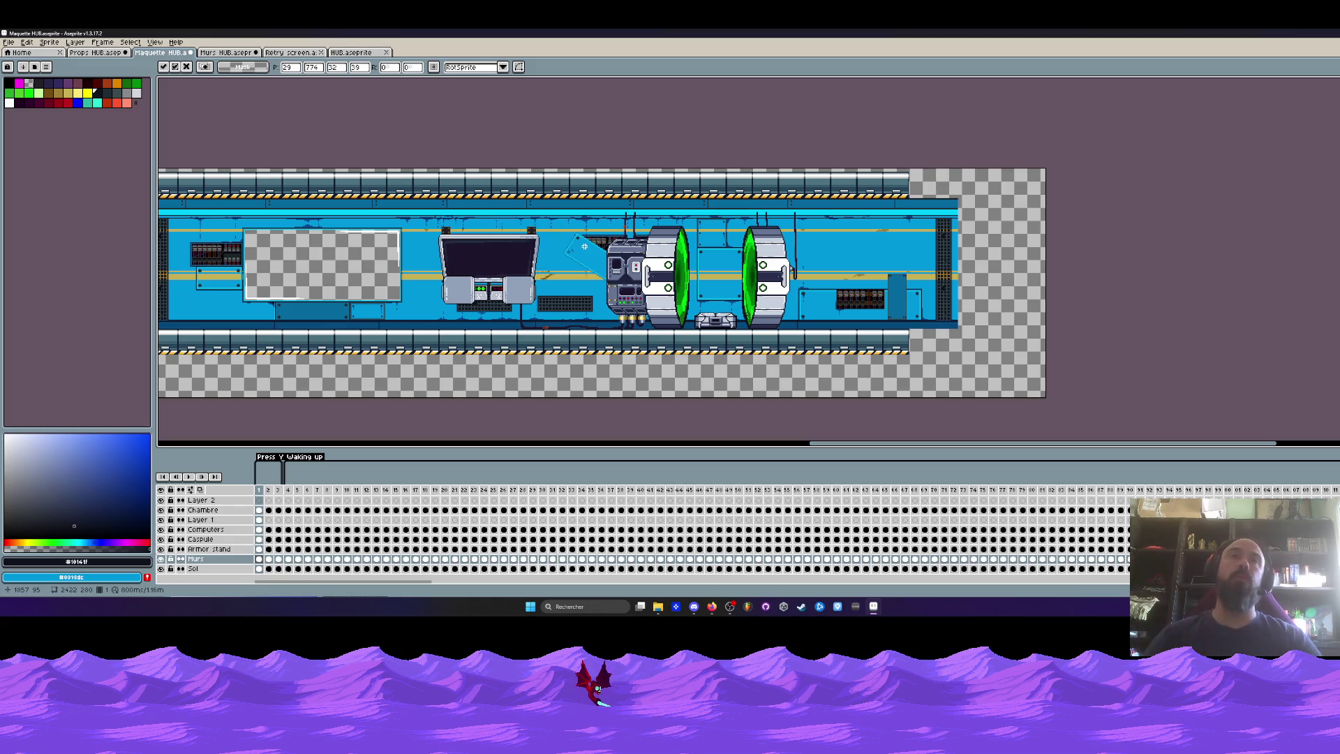
Scroll left to the corridor's start showing the door, lockers, poster, desk and chair.
left_click_drag(815, 445, 383, 460)
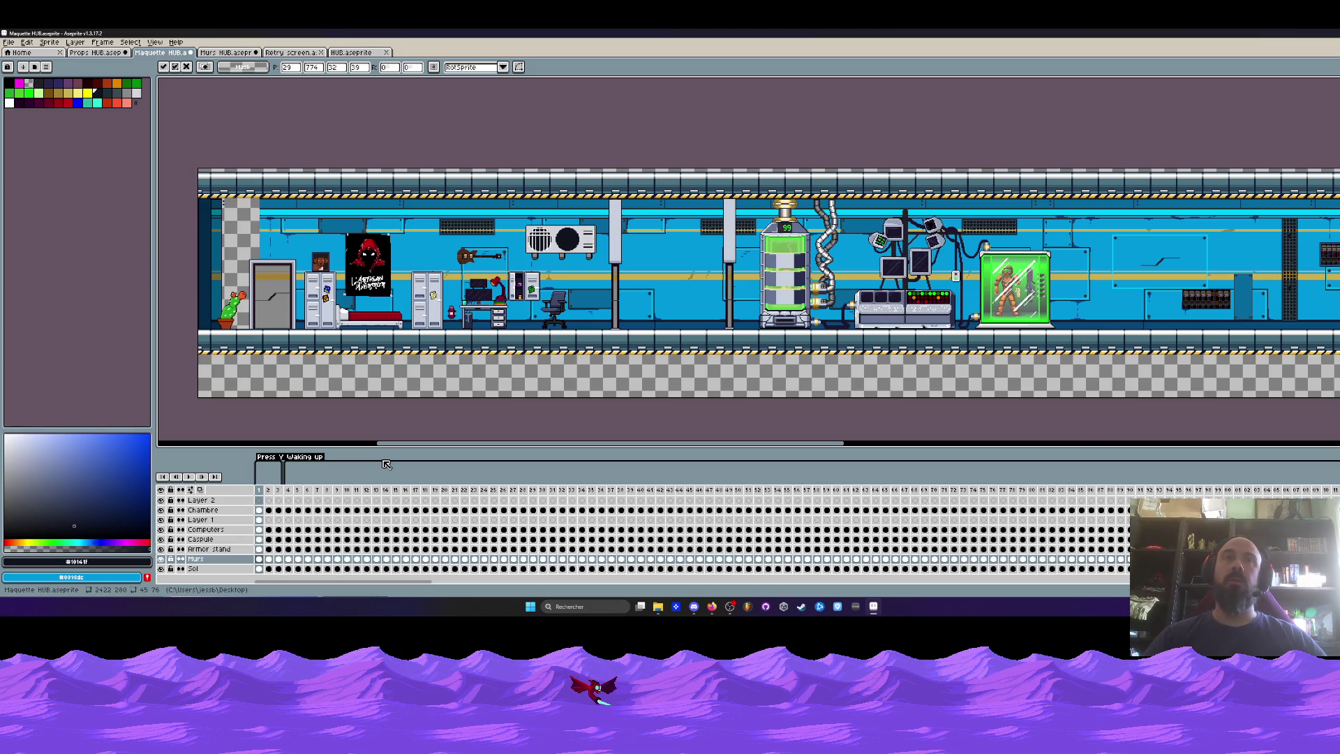
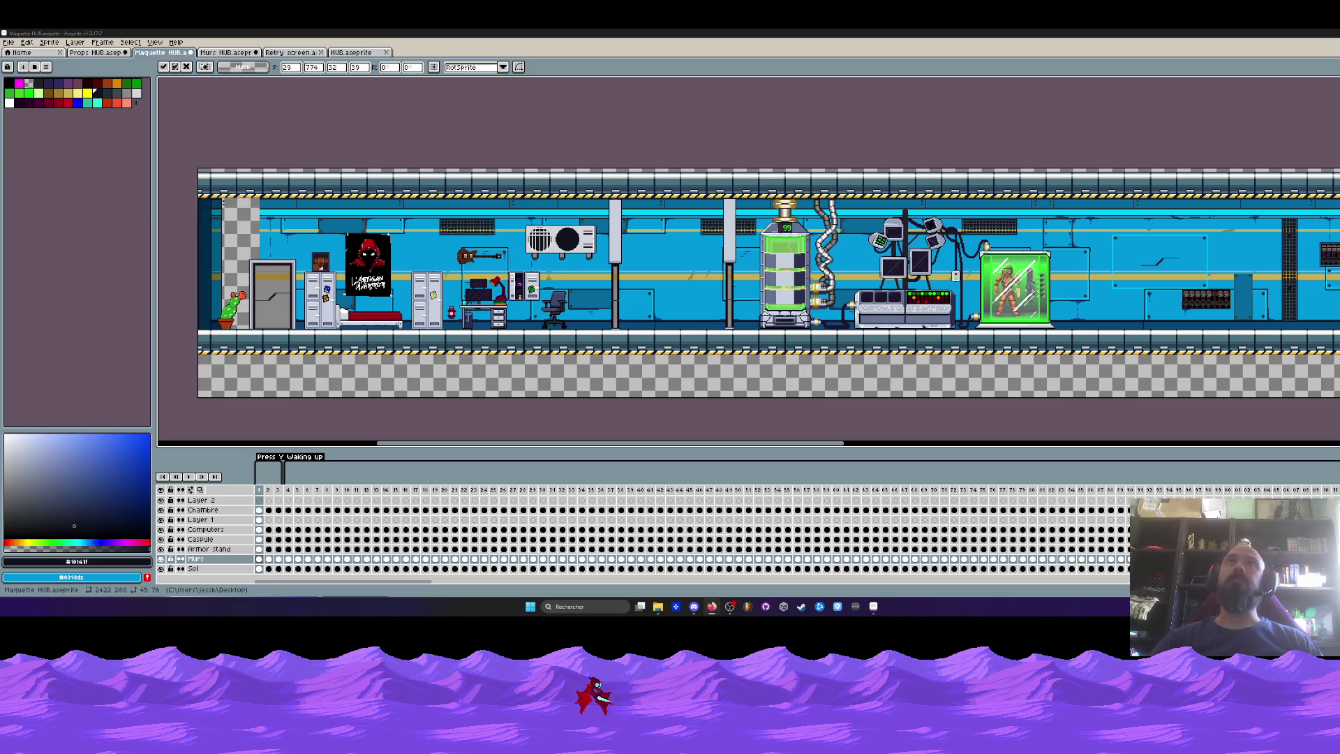
Check the Retry screen, HUB and Murs HUB sprites, then return to Maquette HUB.
left_click(289, 52)
left_click(351, 53)
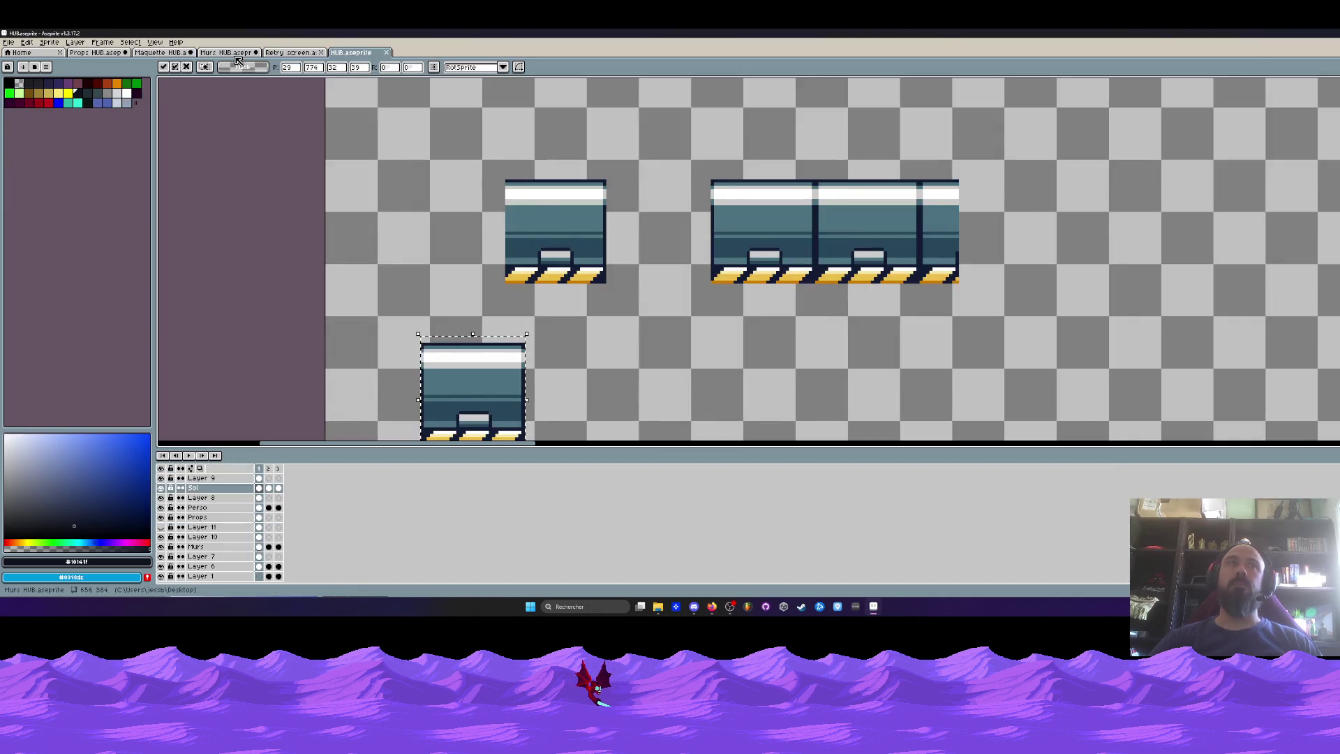
left_click(225, 52)
left_click(165, 53)
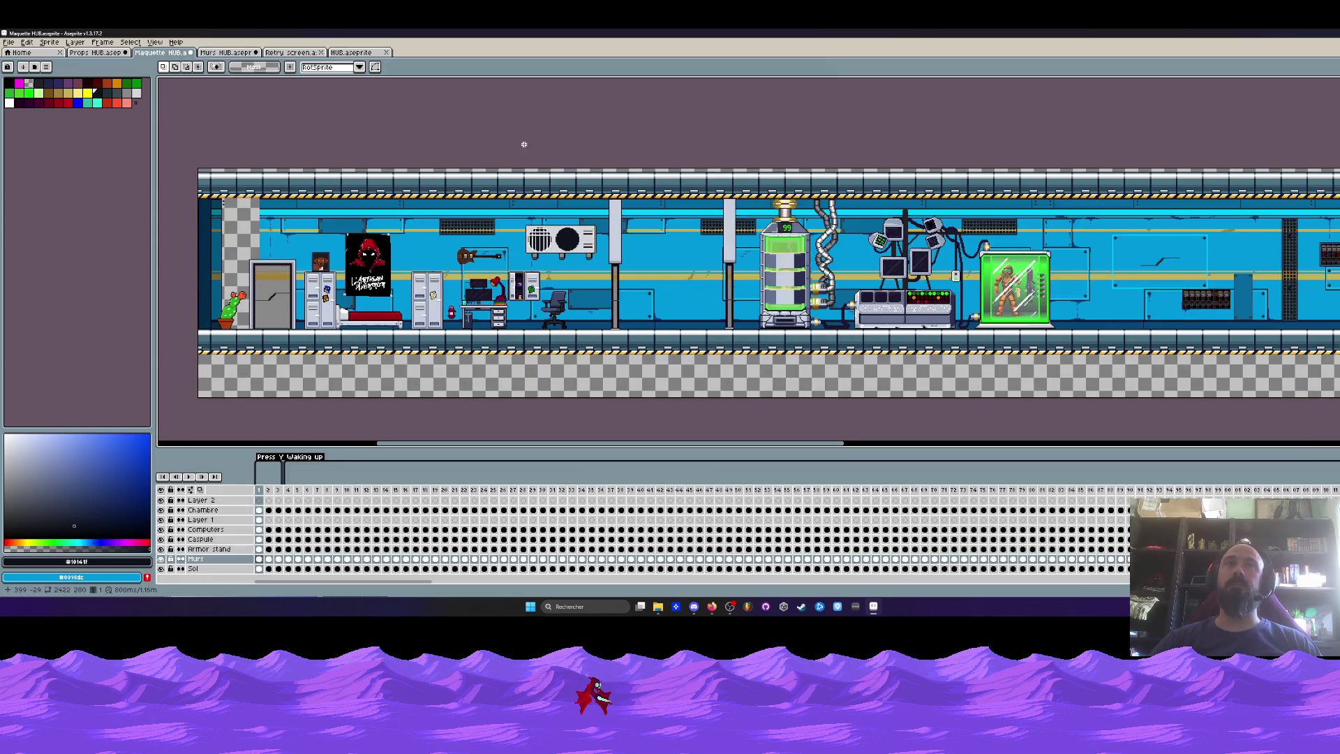
scroll(520, 161, "down", 1)
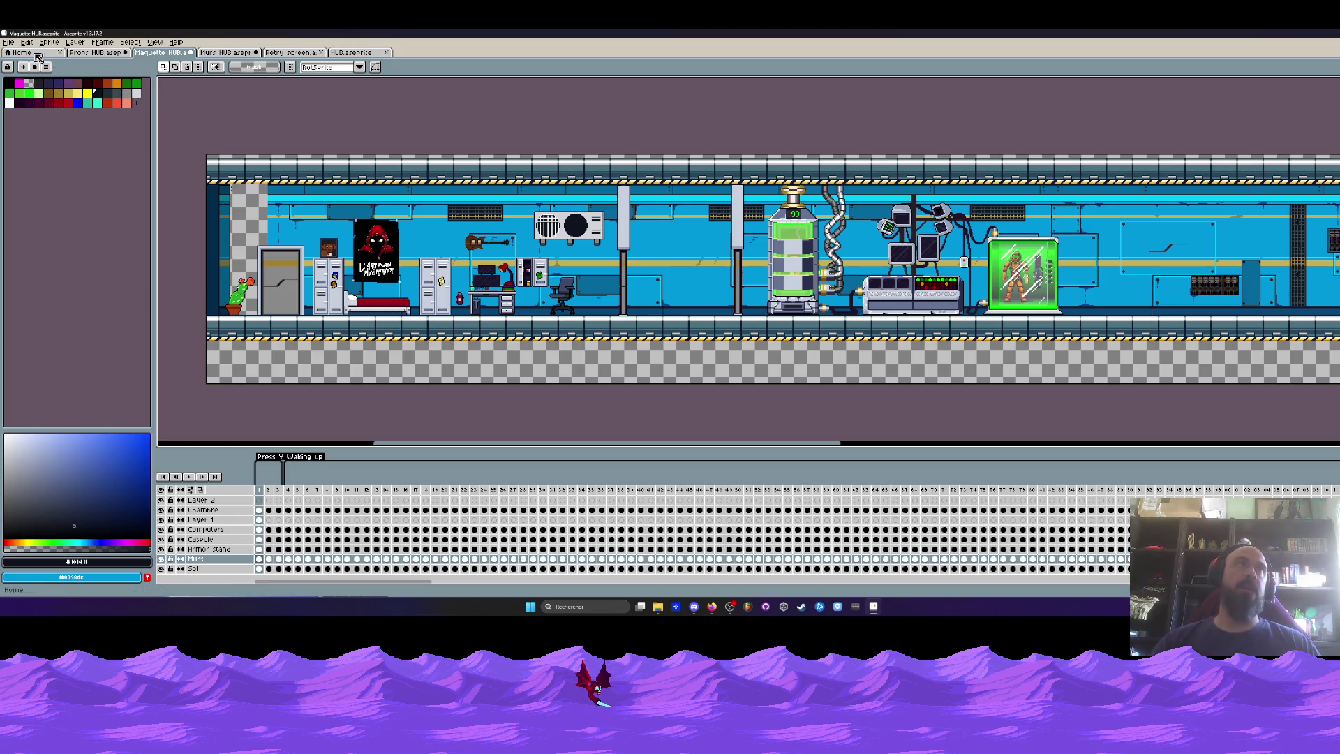
Save Maquette HUB.aseprite from the File menu, then switch to HUB.aseprite.
left_click(8, 42)
left_click(24, 91)
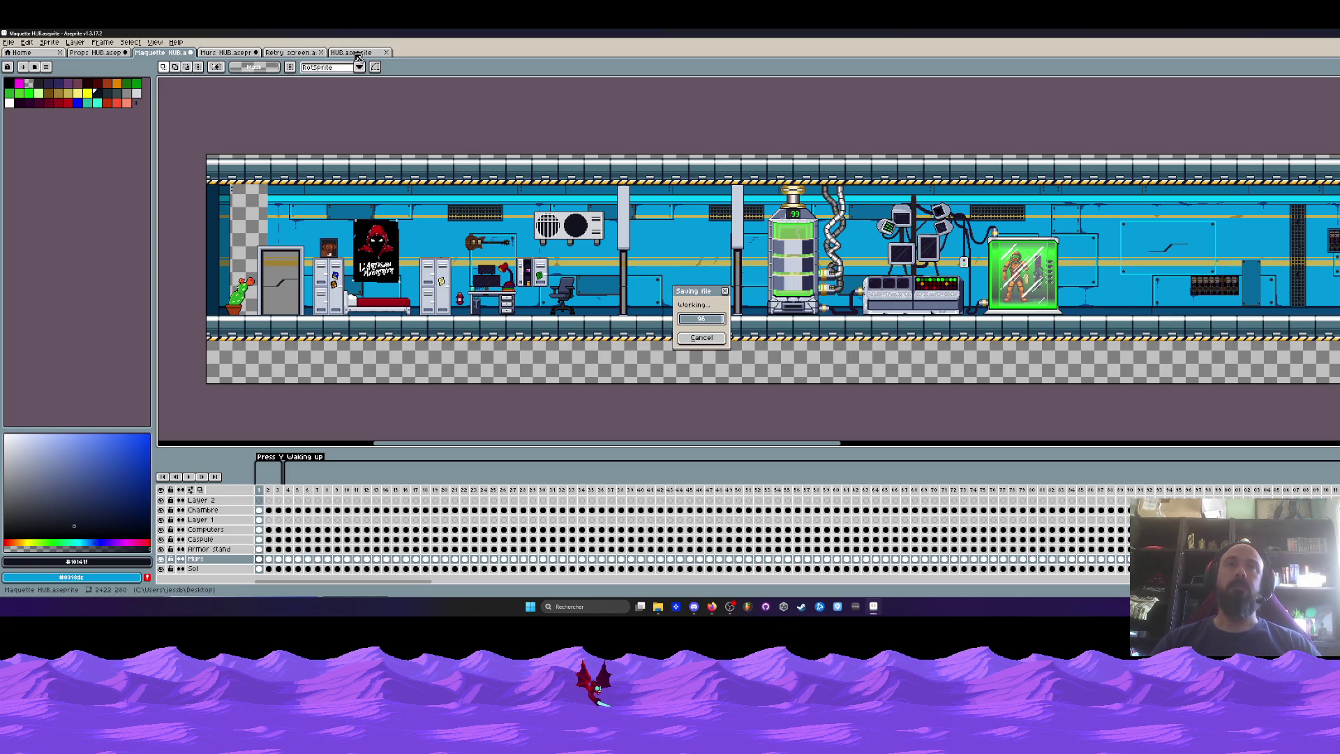
left_click(357, 55)
Zoom and pan the HUB sheet to show quarters, corridor and soldiers, then pick Rectangular Marquee (M).
scroll(501, 209, "down", 3)
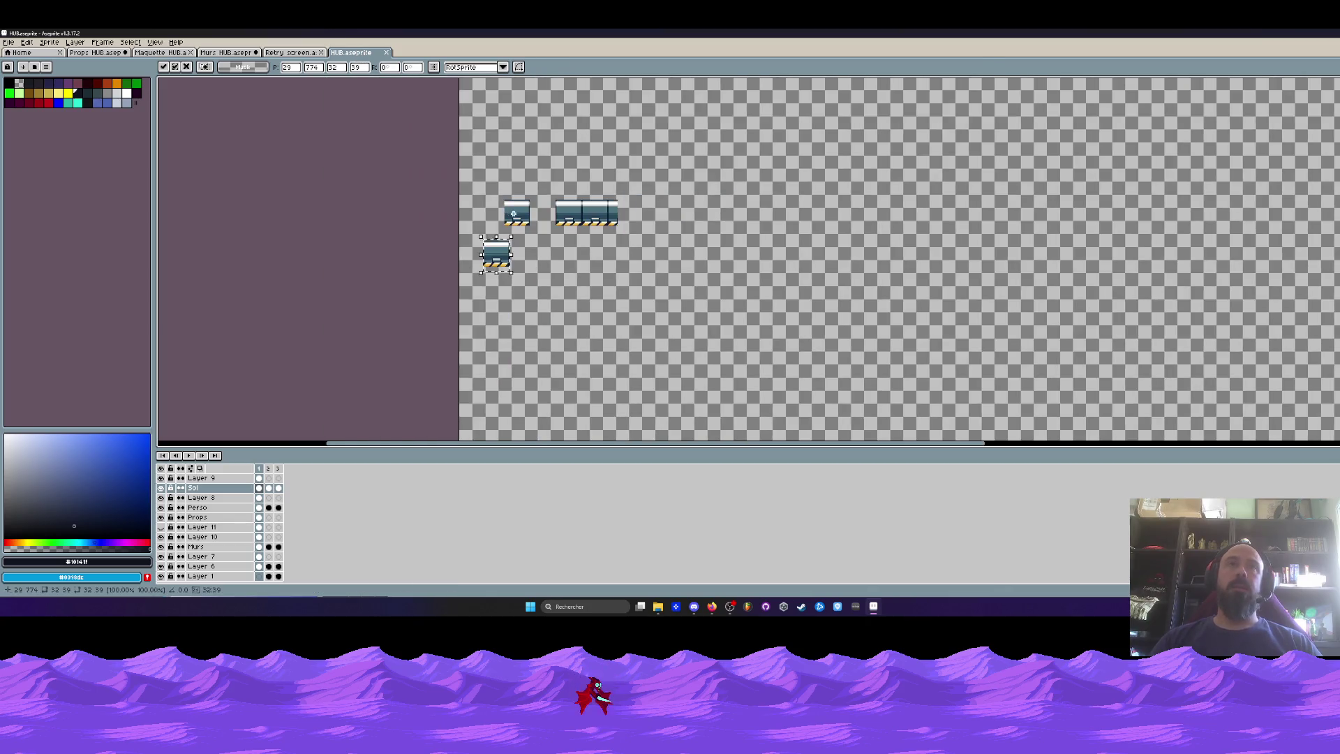
scroll(513, 213, "down", 2)
scroll(539, 238, "up", 4)
left_click_drag(539, 238, 539, 253)
key("m")
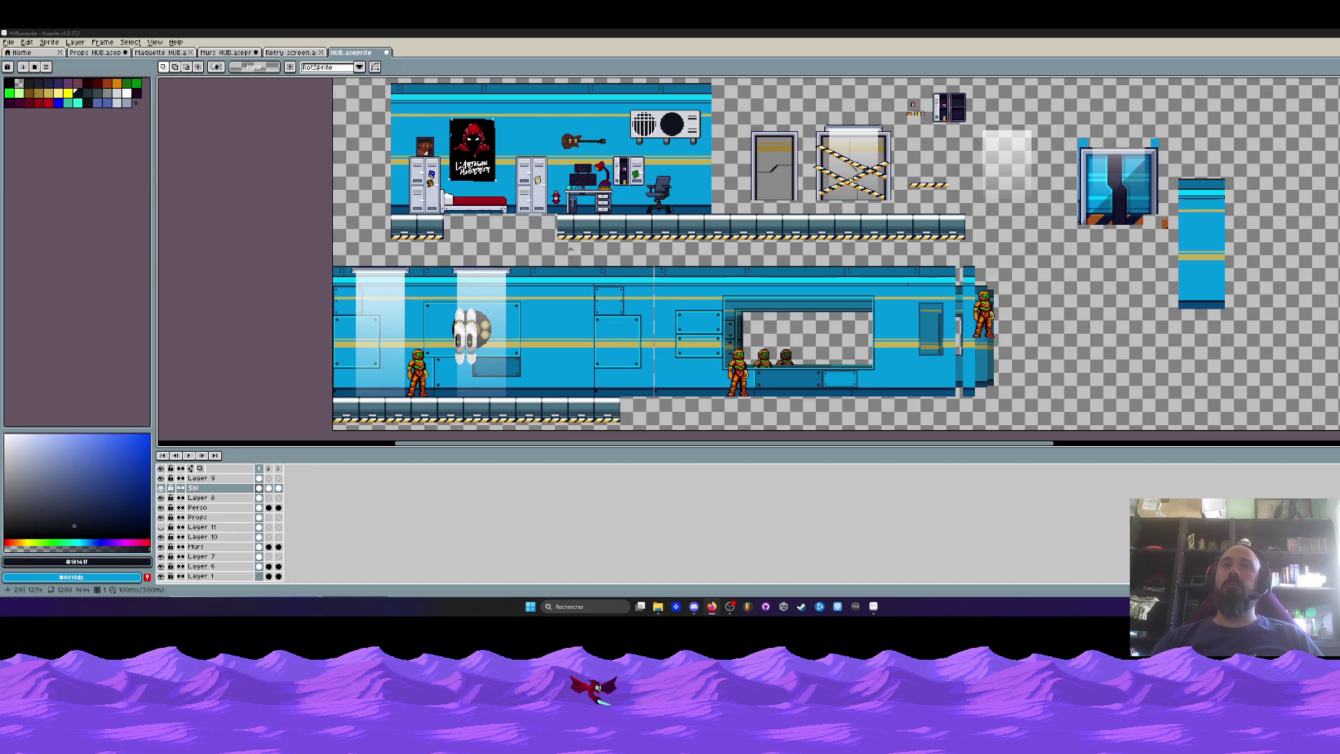
scroll(648, 198, "up", 1)
scroll(642, 198, "down", 1)
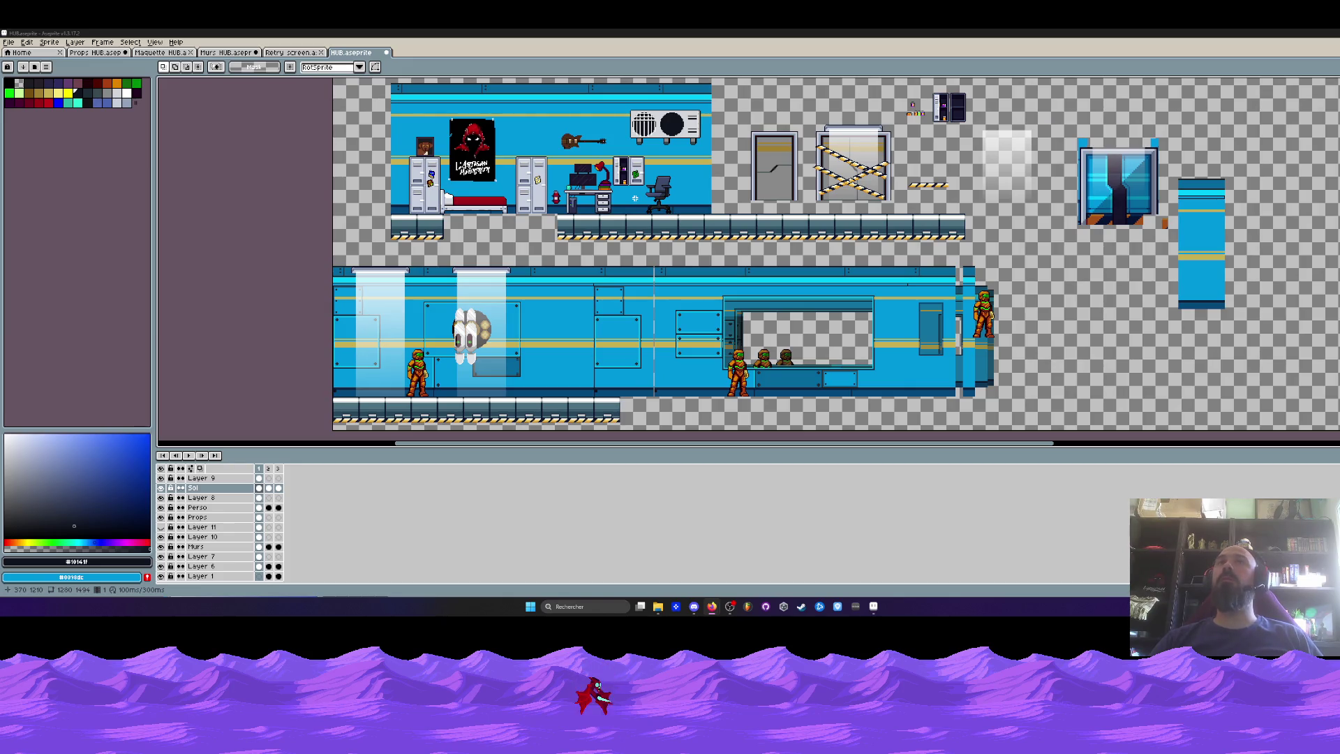
scroll(610, 183, "up", 2)
scroll(610, 183, "down", 2)
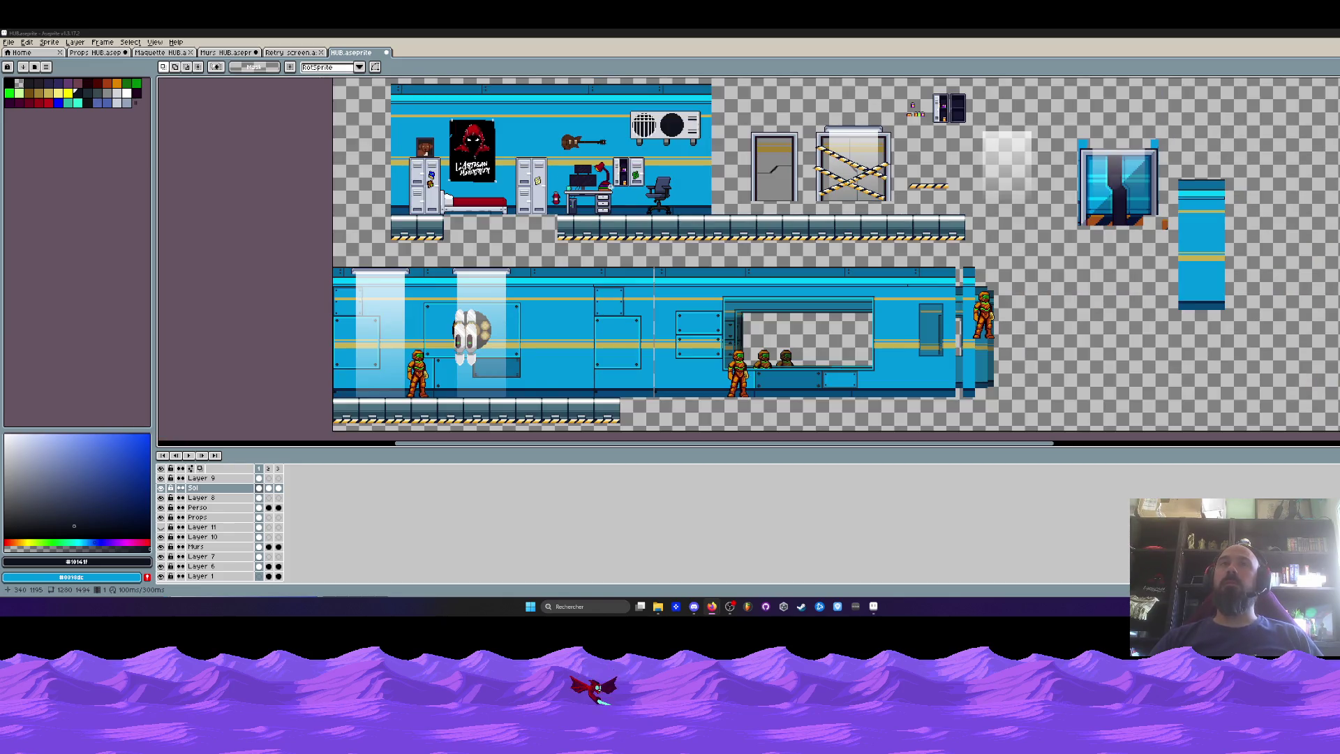
scroll(608, 187, "up", 1)
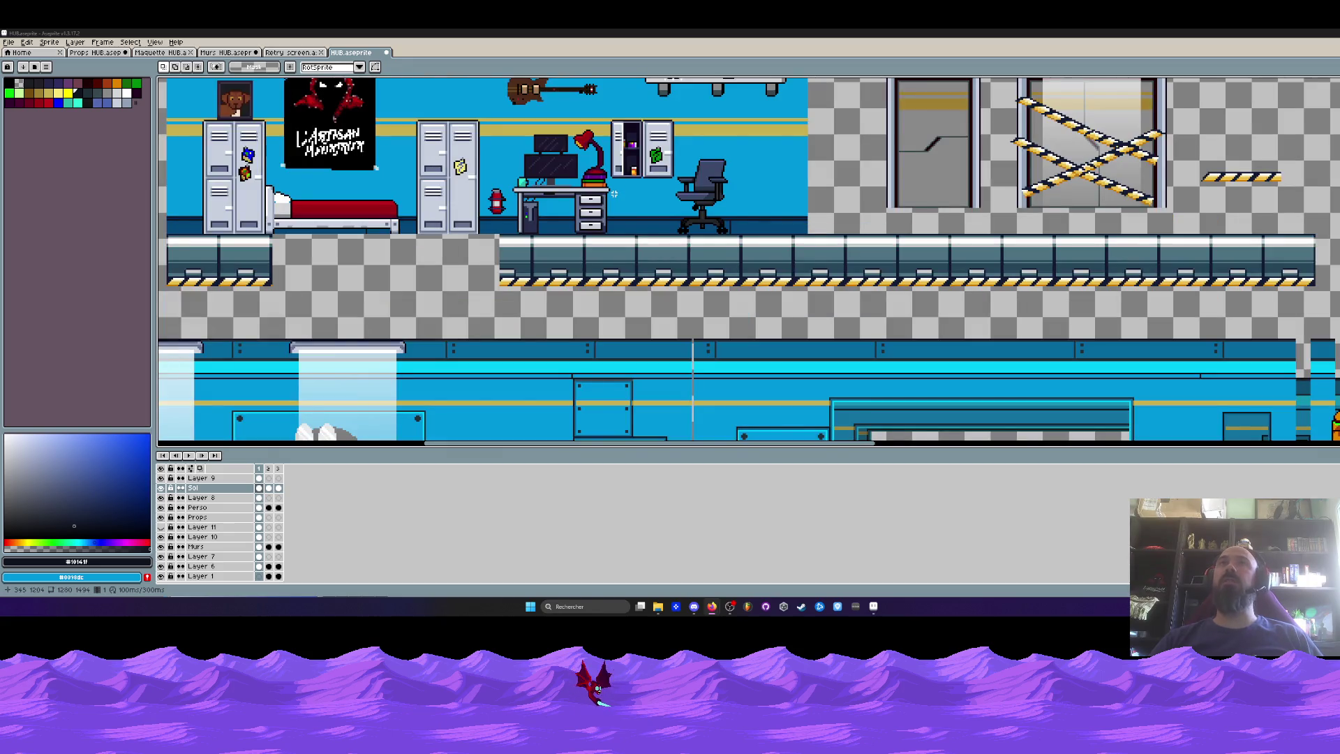
scroll(613, 193, "down", 2)
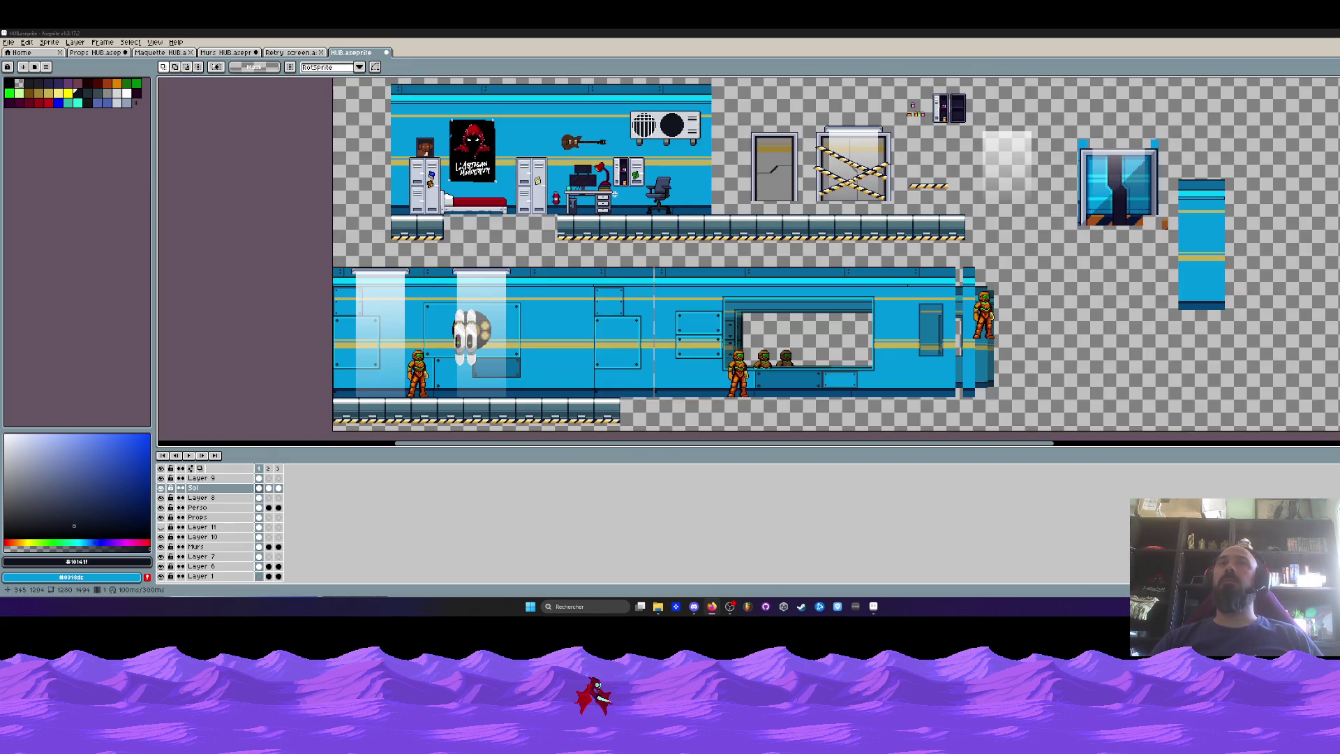
scroll(615, 194, "up", 1)
scroll(621, 202, "down", 1)
scroll(611, 210, "up", 1)
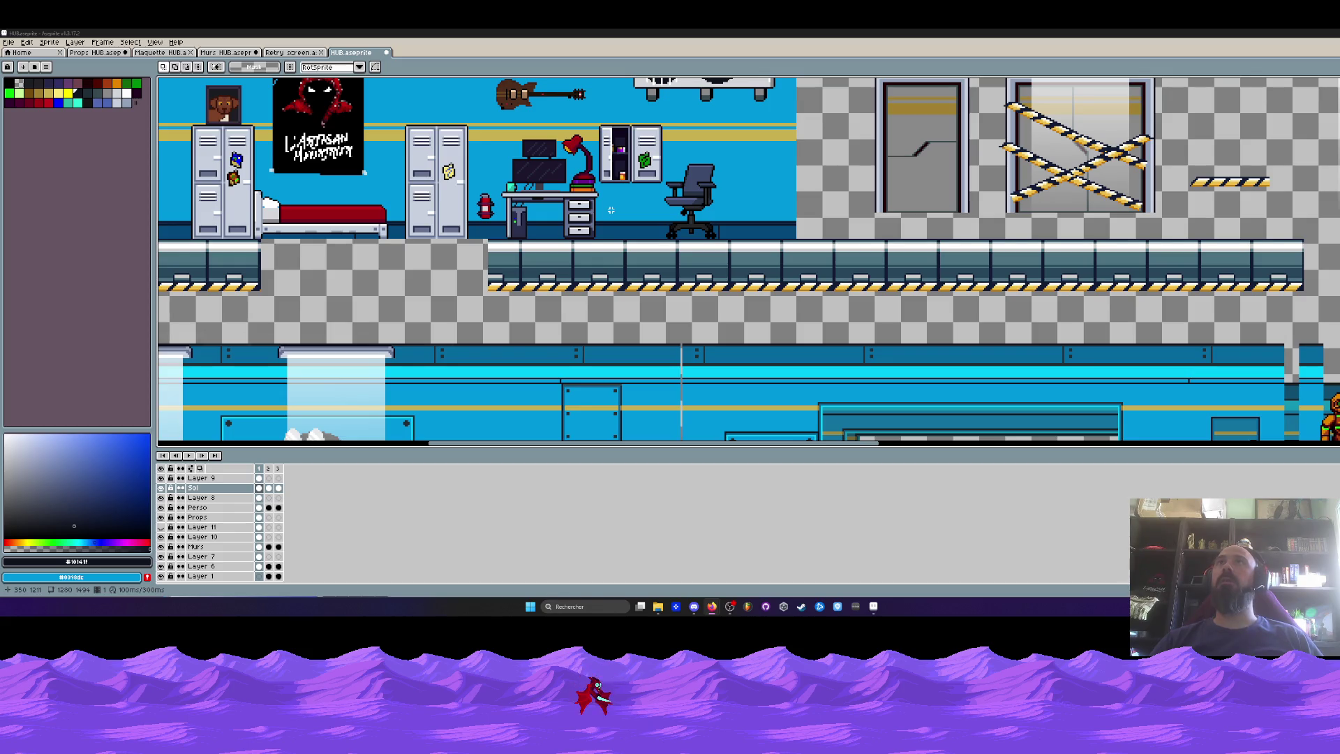
scroll(610, 210, "down", 1)
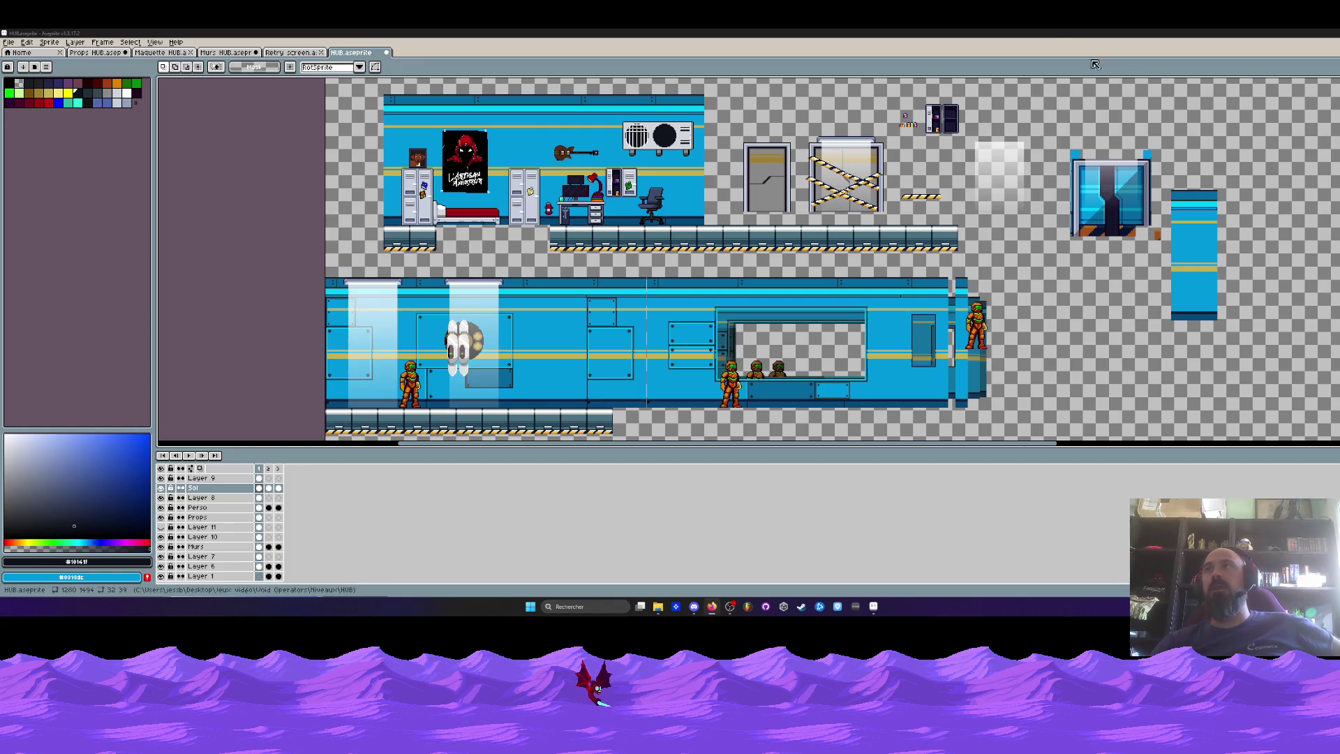
From Void Operators › UI + Misc, drag Icones armes.aseprite into Aseprite to open it.
left_click(872, 605)
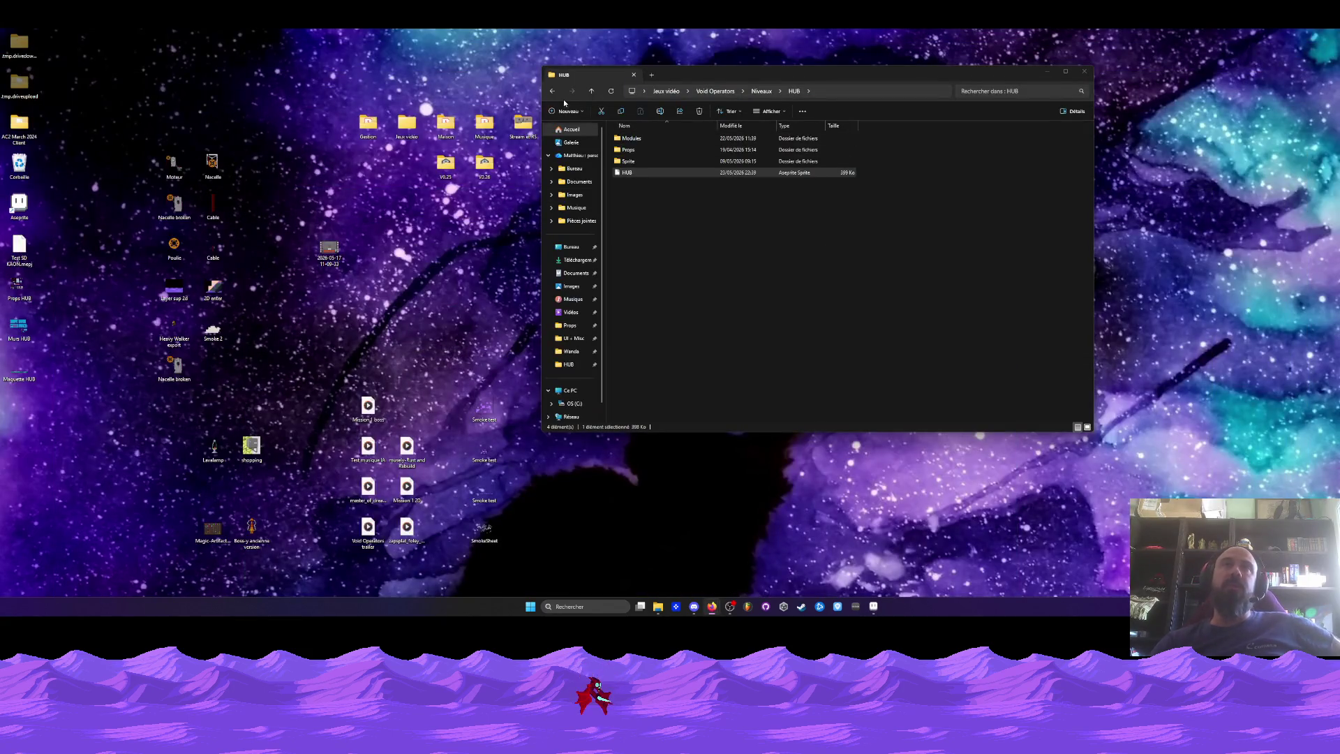
left_click(551, 91)
left_click(482, 90)
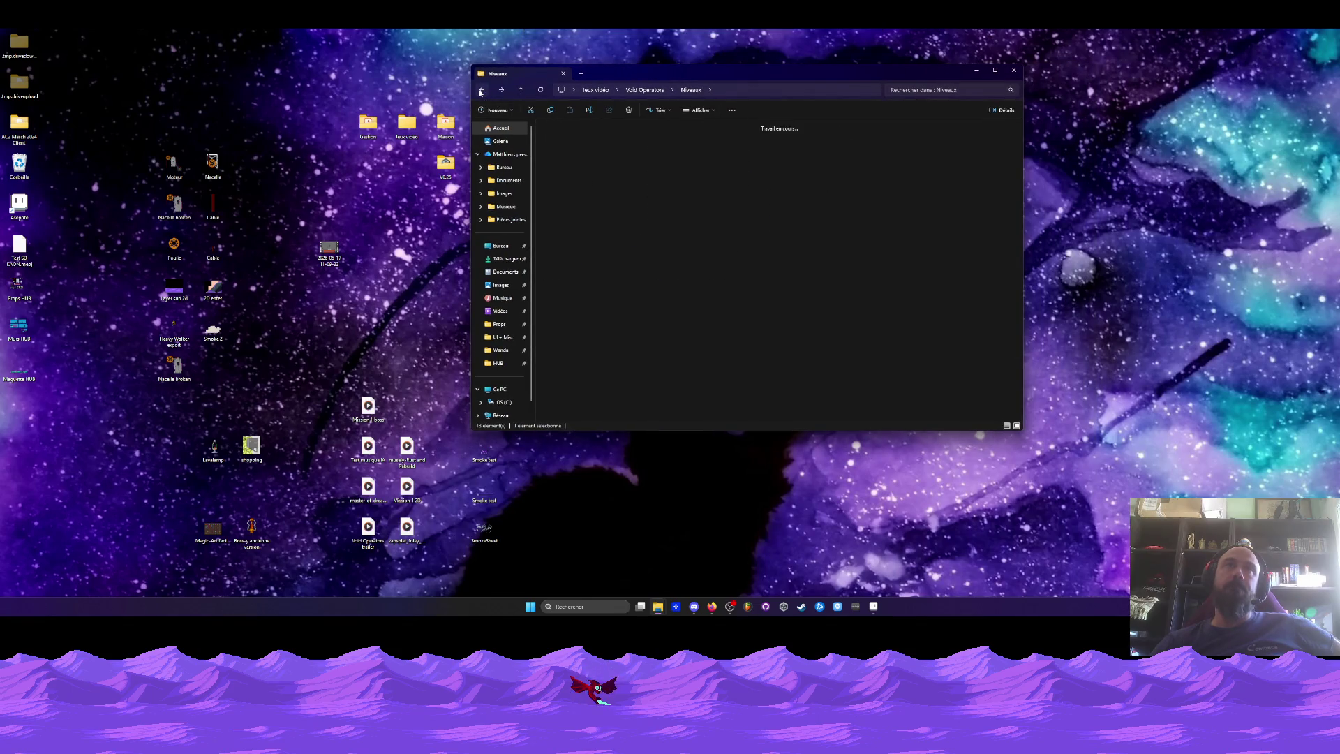
double_click(779, 134)
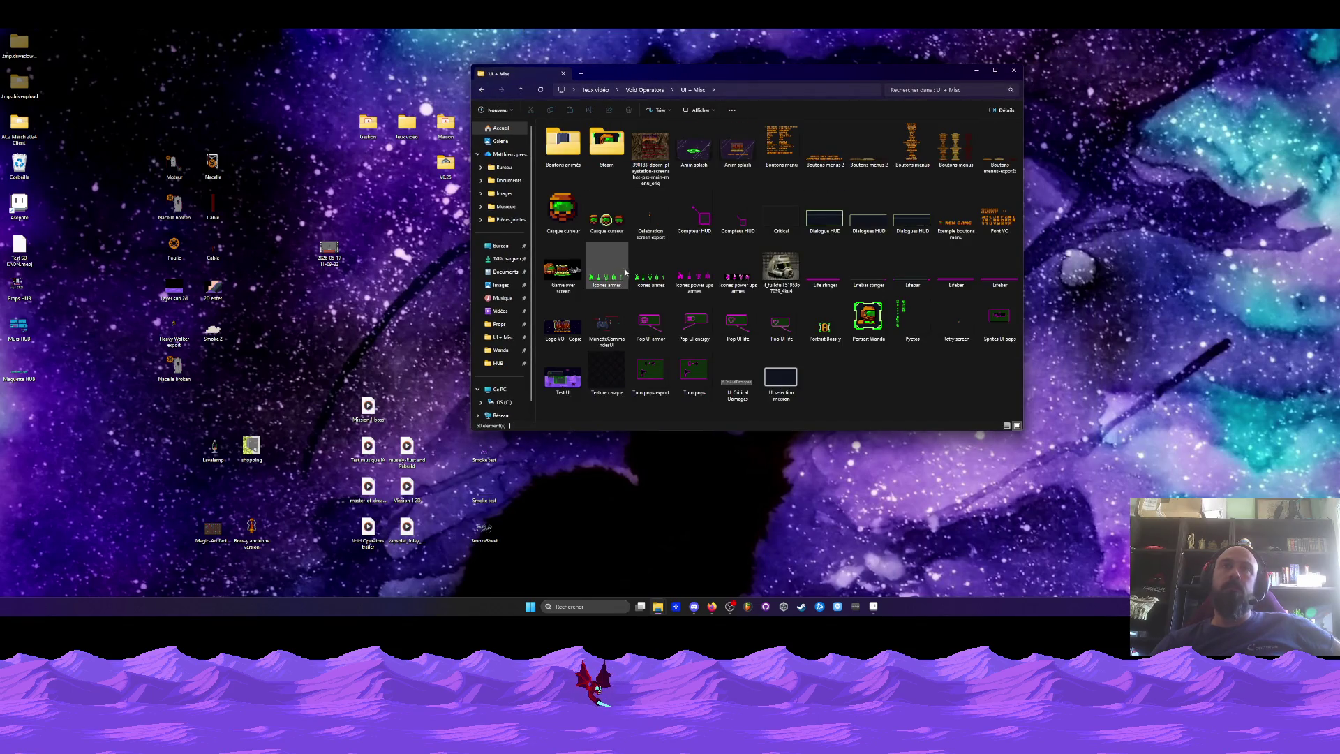
left_click(612, 286)
mouse_move(612, 286)
left_mouse_down()
mouse_move(872, 605)
mouse_move(740, 310)
left_mouse_up()
scroll(745, 266, "up", 3)
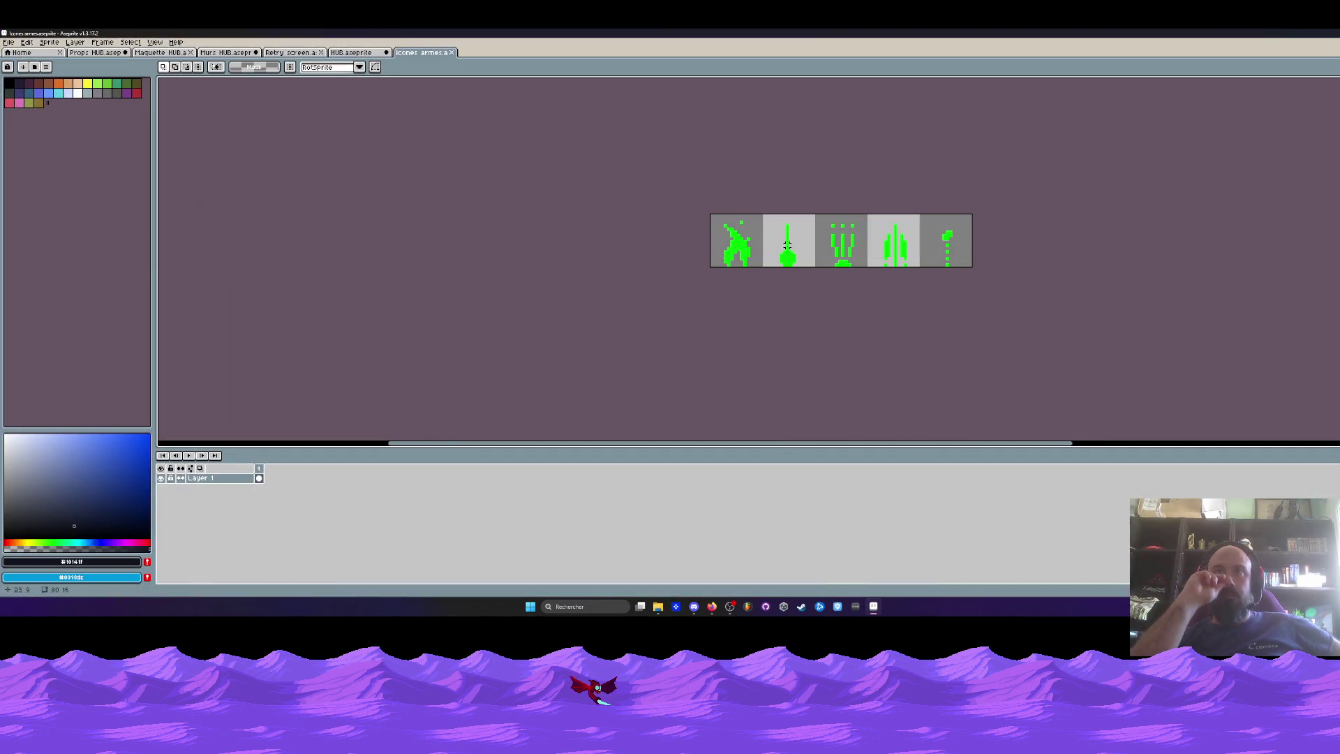
scroll(786, 244, "down", 1)
scroll(877, 274, "down", 2)
scroll(877, 275, "up", 2)
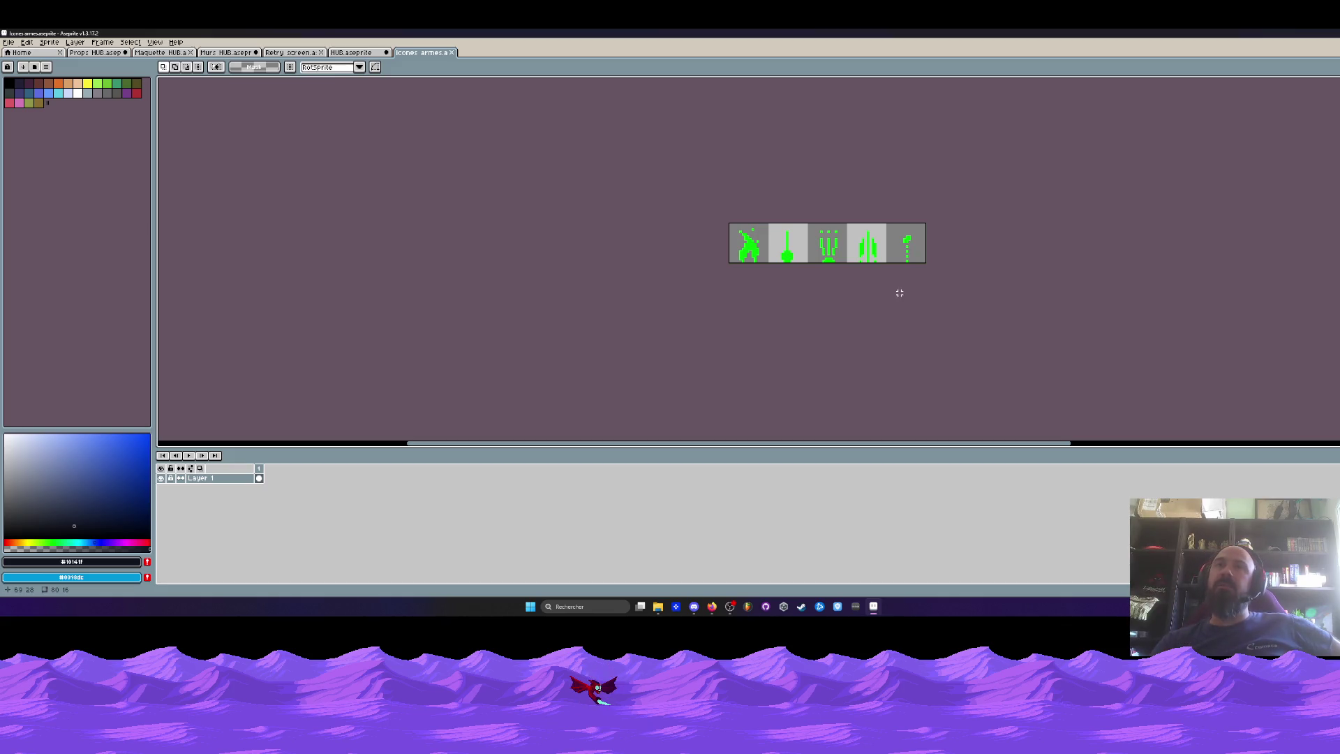
scroll(880, 219, "up", 1)
left_click_drag(887, 222, 941, 277)
left_click(861, 323)
mouse_move(791, 222)
left_mouse_down()
mouse_move(824, 276)
mouse_move(840, 276)
left_mouse_up()
left_click(761, 186)
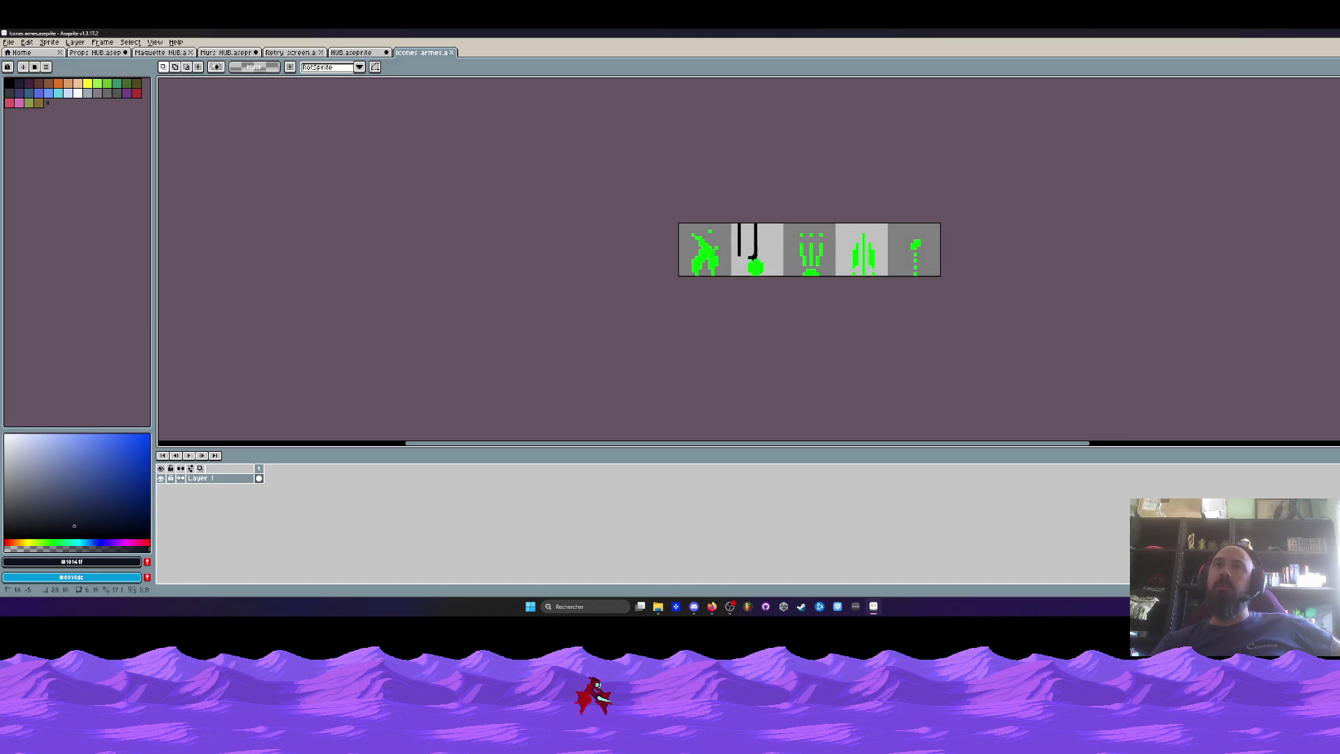
mouse_move(837, 222)
left_mouse_down()
mouse_move(893, 296)
mouse_move(884, 282)
left_mouse_up()
scroll(868, 223, "down", 1)
left_click(866, 172)
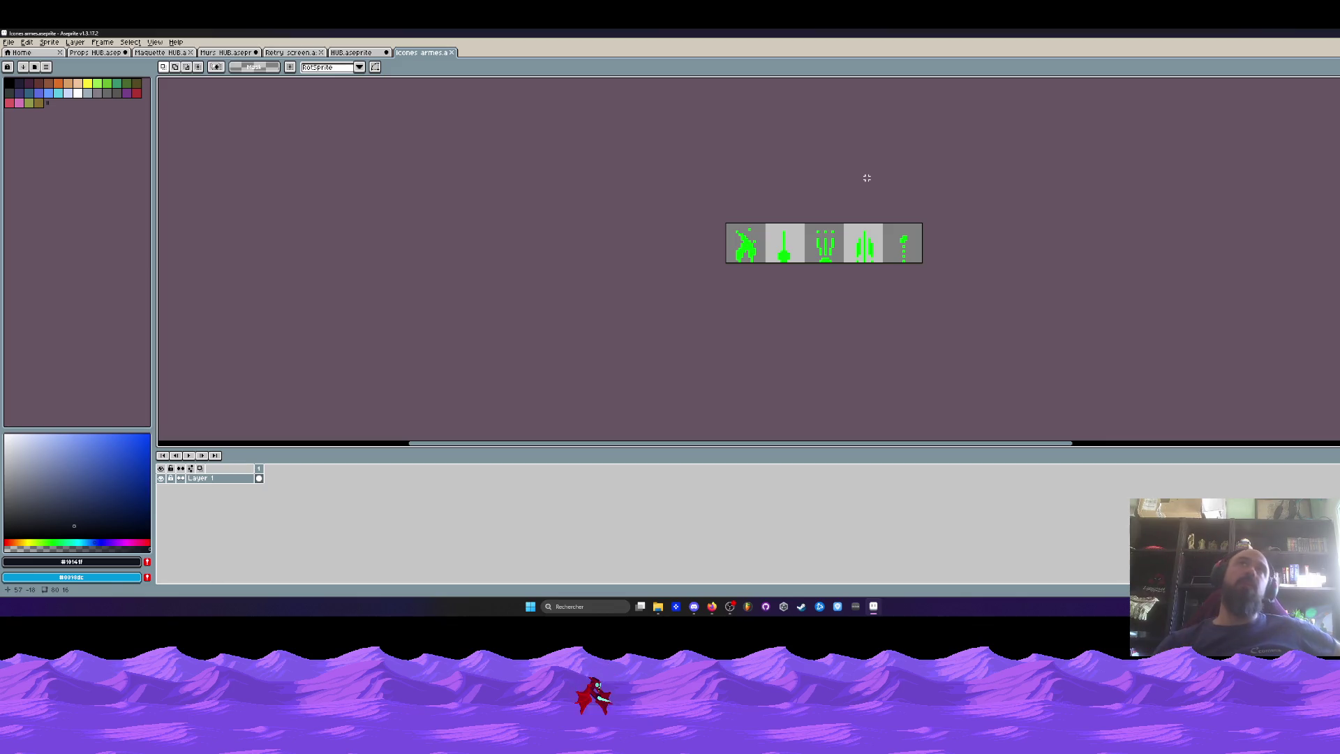
left_click(712, 606)
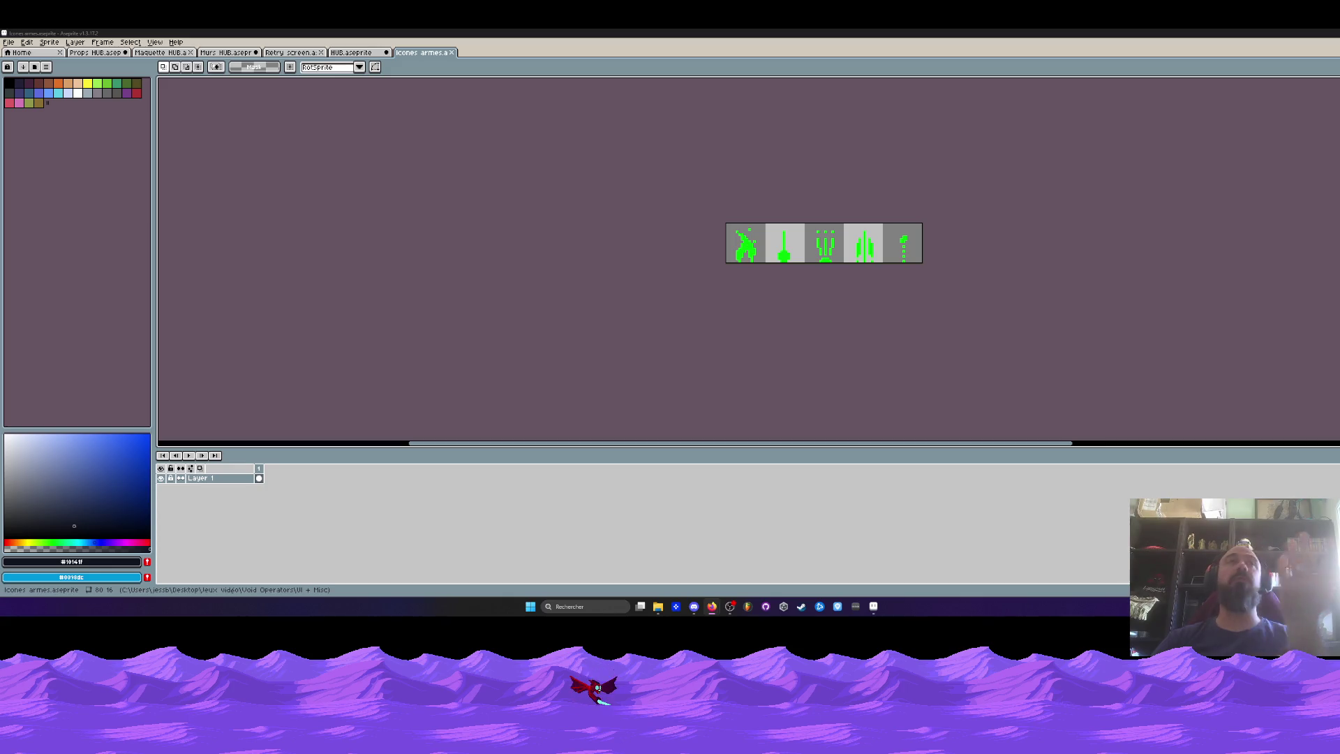
Cycle tabs with Ctrl+Shift+Tab to Murs HUB.aseprite and center its wall tiles in view.
key("ctrl+shift+Tab")
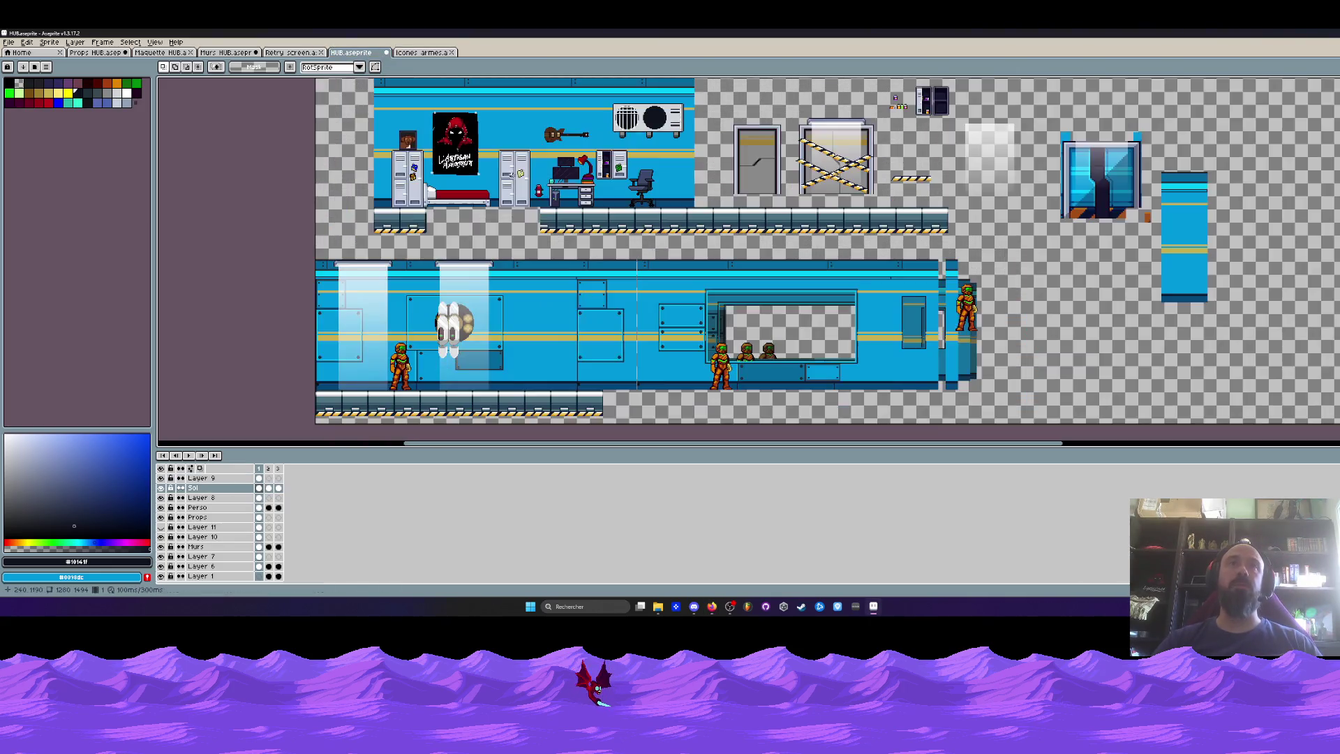
key("ctrl+shift+Tab")
key("ctrl+shift+Tab")
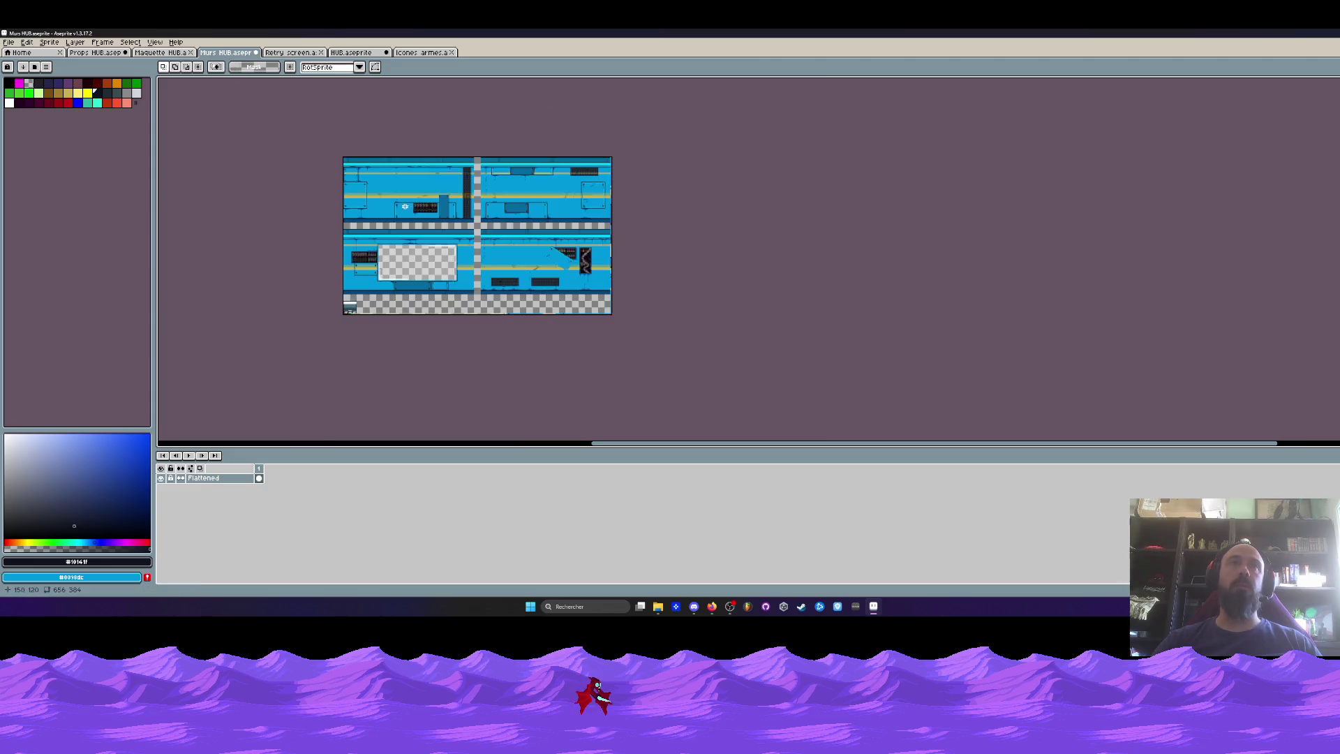
scroll(392, 230, "up", 1)
left_click_drag(433, 138, 463, 175)
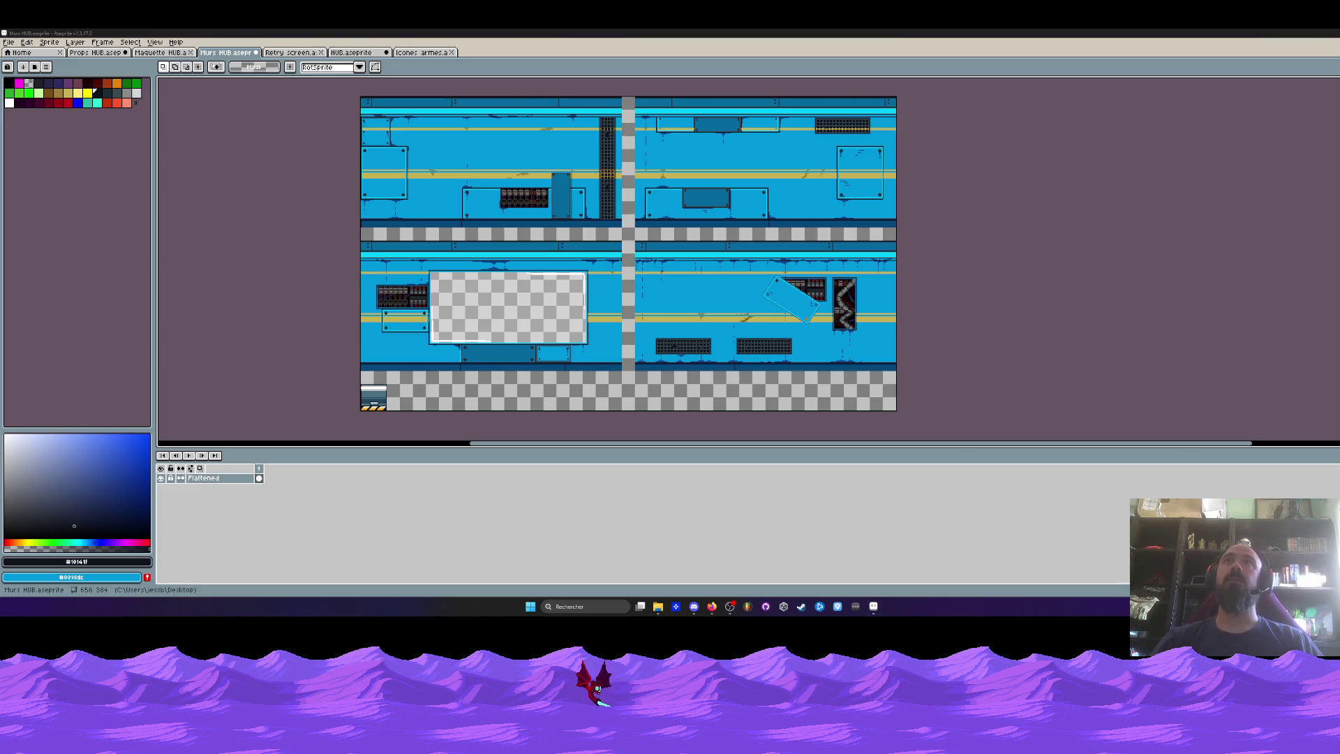
Minimize Aseprite with Win+D to reach the desktop.
key("super+d")
key("super+d")
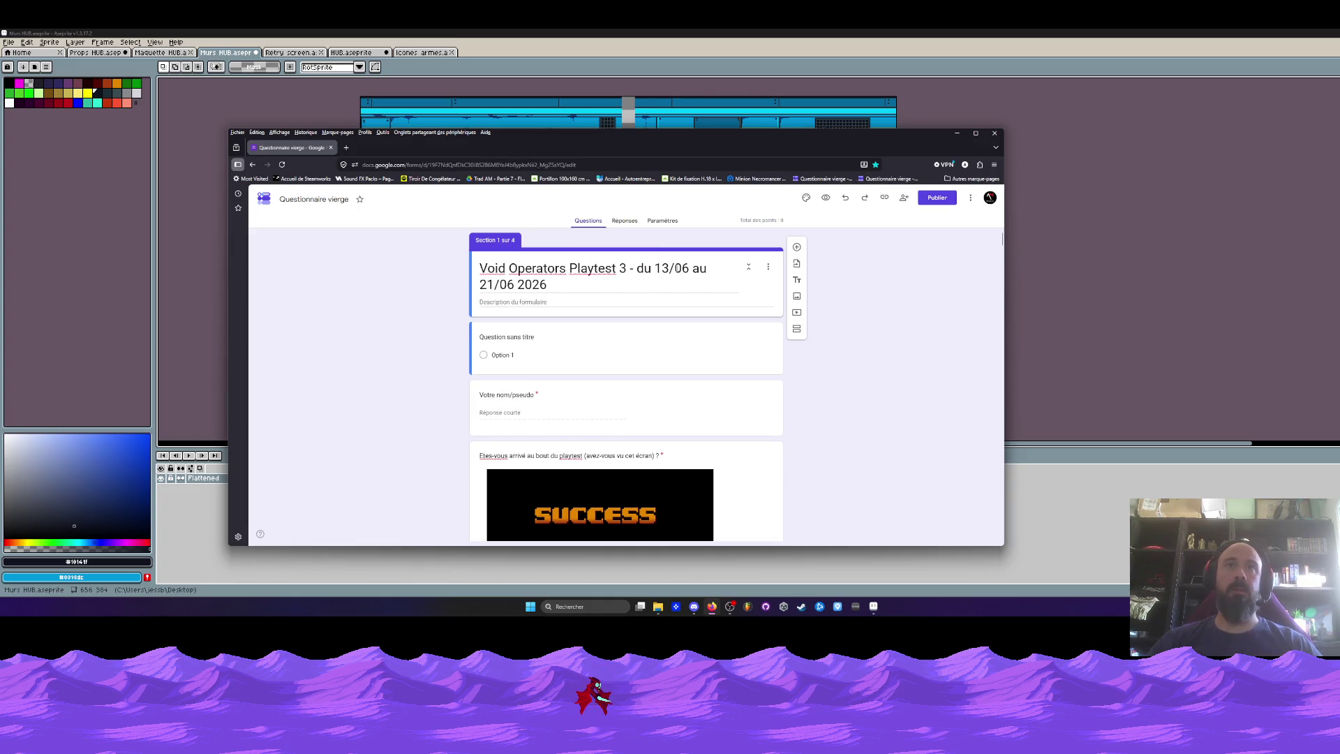
Change the form title's playtest dates to 20/06–28/06 2026, then minimize the browser.
key("BackSpace")
key("BackSpace")
type("20")
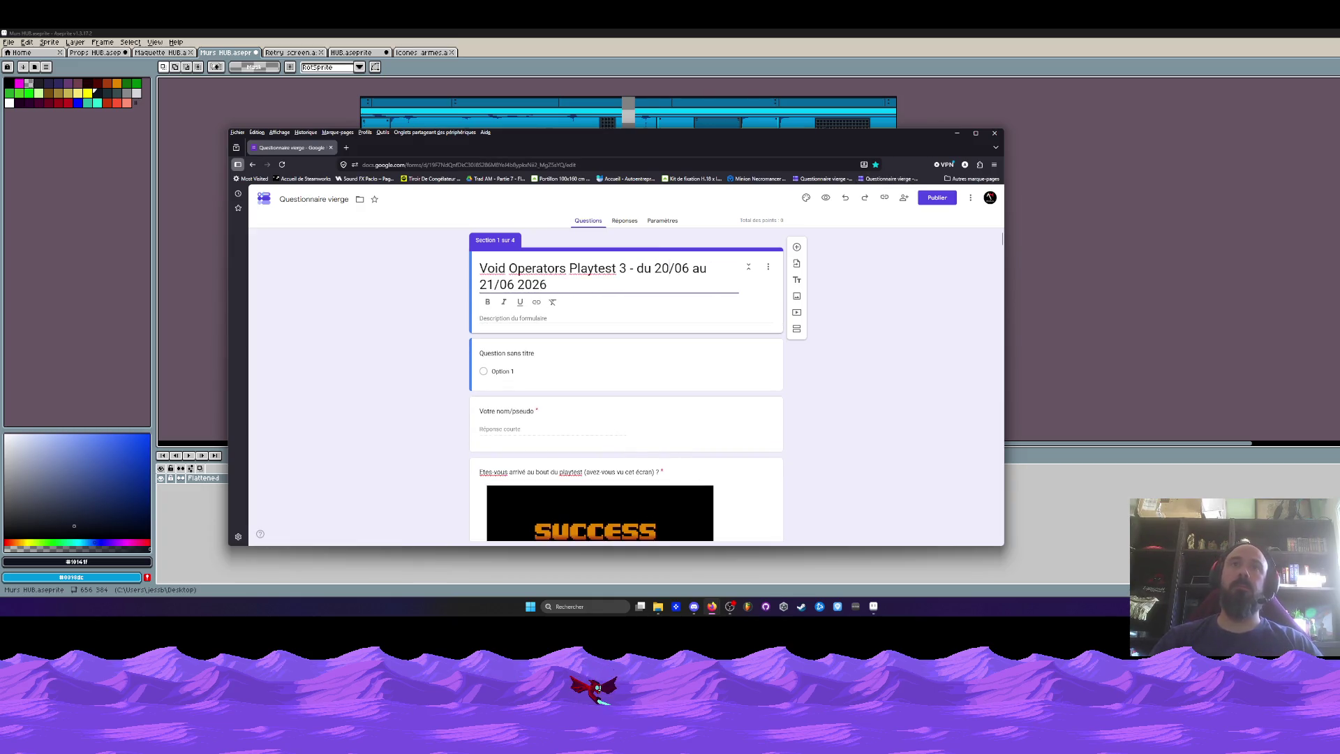
left_click(494, 284)
key("BackSpace")
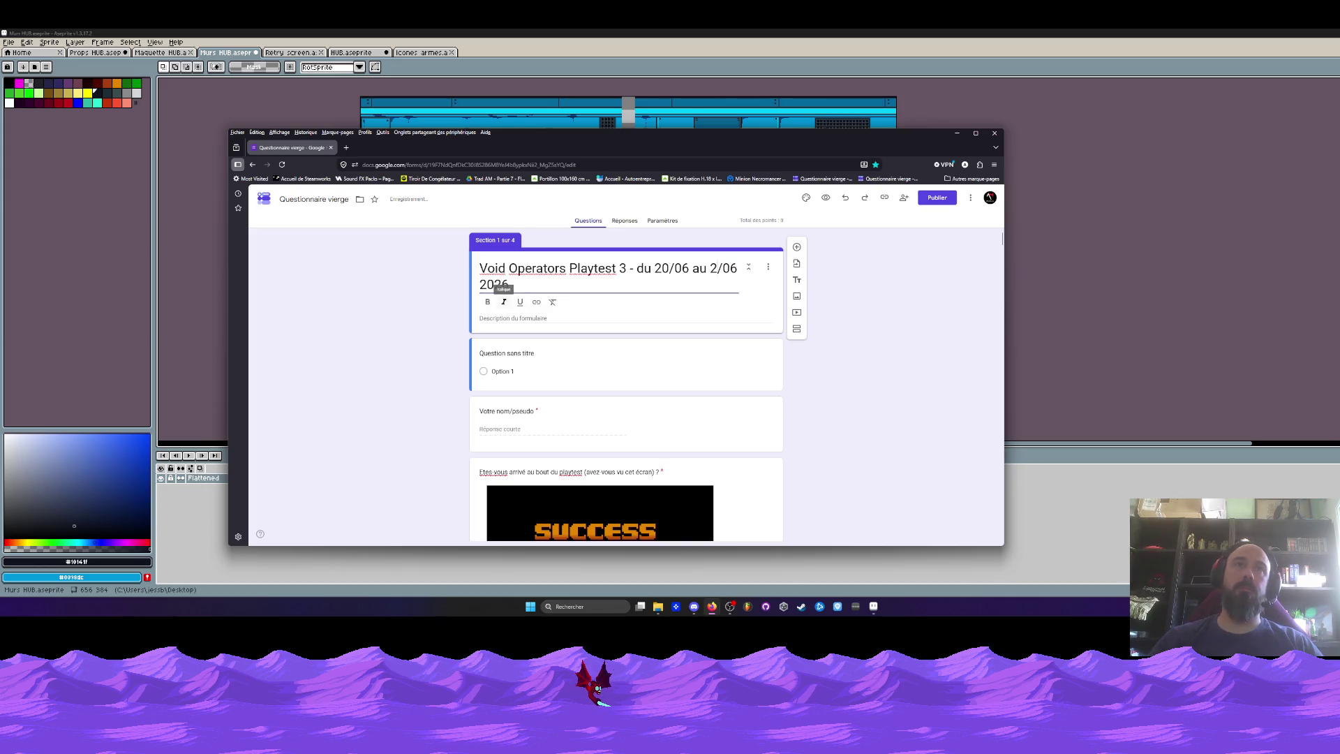
type("8")
left_click(401, 347)
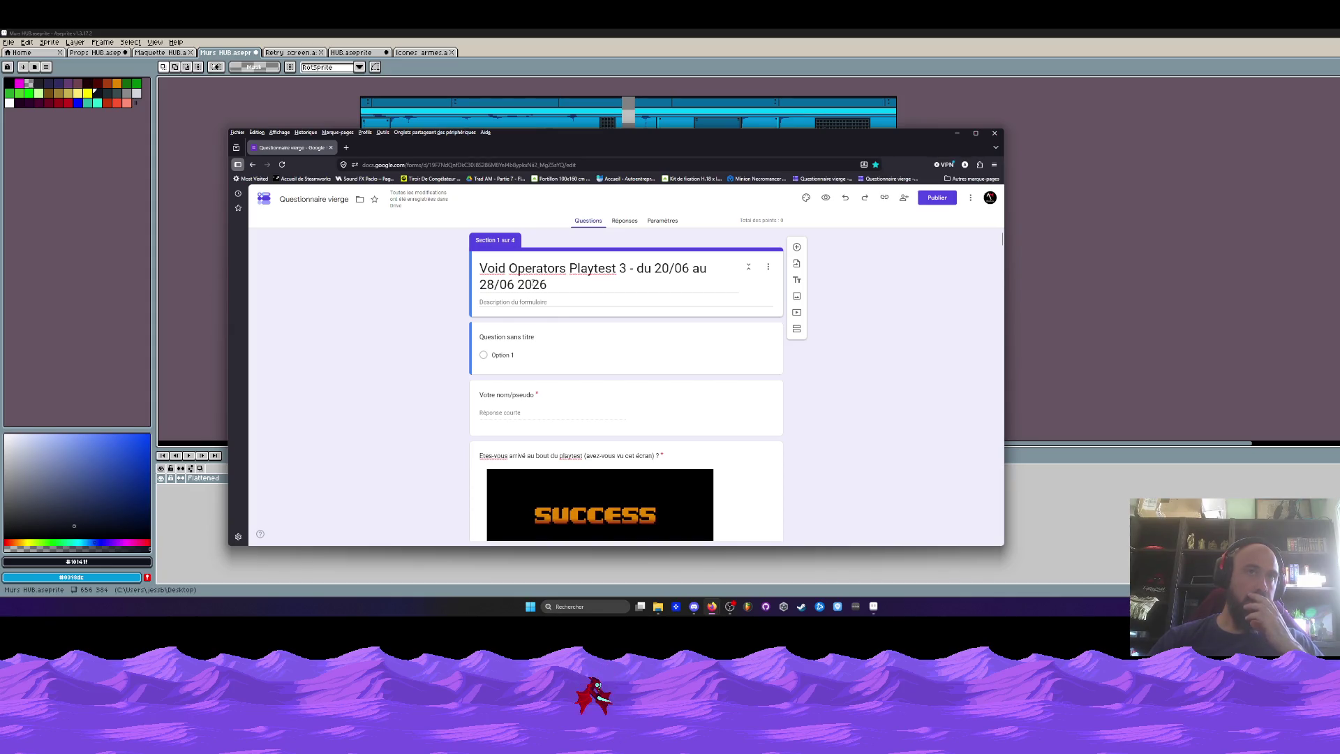
left_click(957, 133)
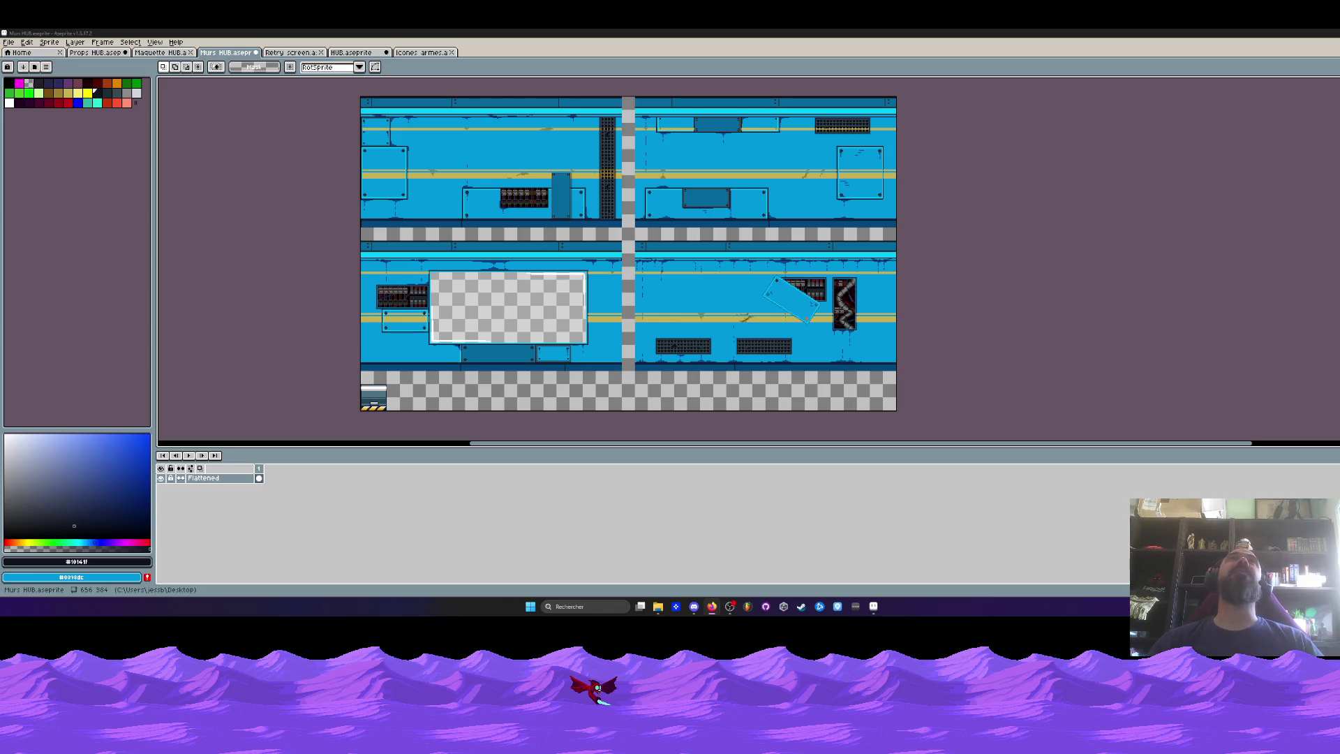
Bring up the Maquette HUB.aseprite tab in place of Murs HUB.
scroll(566, 163, "up", 1)
scroll(566, 163, "down", 1)
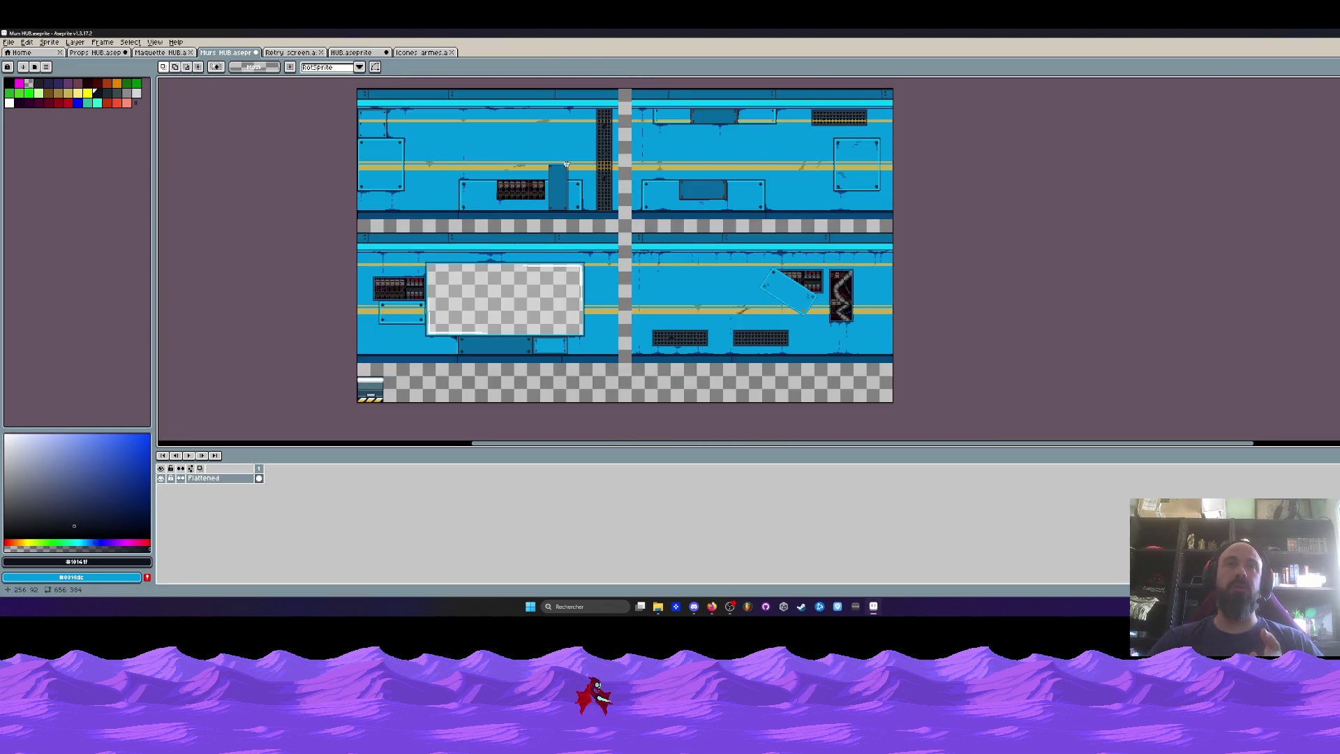
left_click(166, 53)
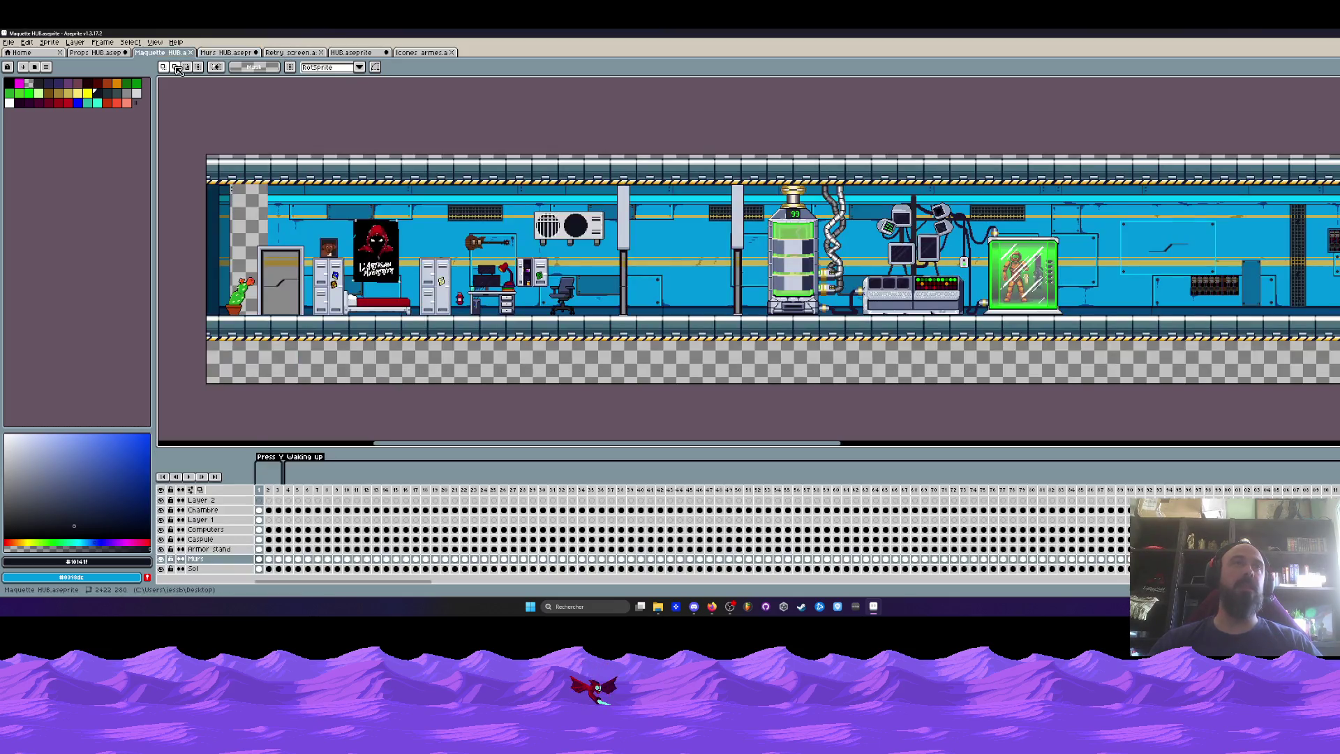
Review the tagged frame ranges 489–571, including the Armor on and weapon + idle empty tags.
mouse_move(392, 442)
left_mouse_down()
mouse_move(647, 474)
mouse_move(1112, 469)
mouse_move(1053, 469)
left_mouse_up()
mouse_move(429, 580)
left_mouse_down()
mouse_move(1123, 611)
mouse_move(1117, 601)
left_mouse_up()
left_click_drag(693, 492, 722, 495)
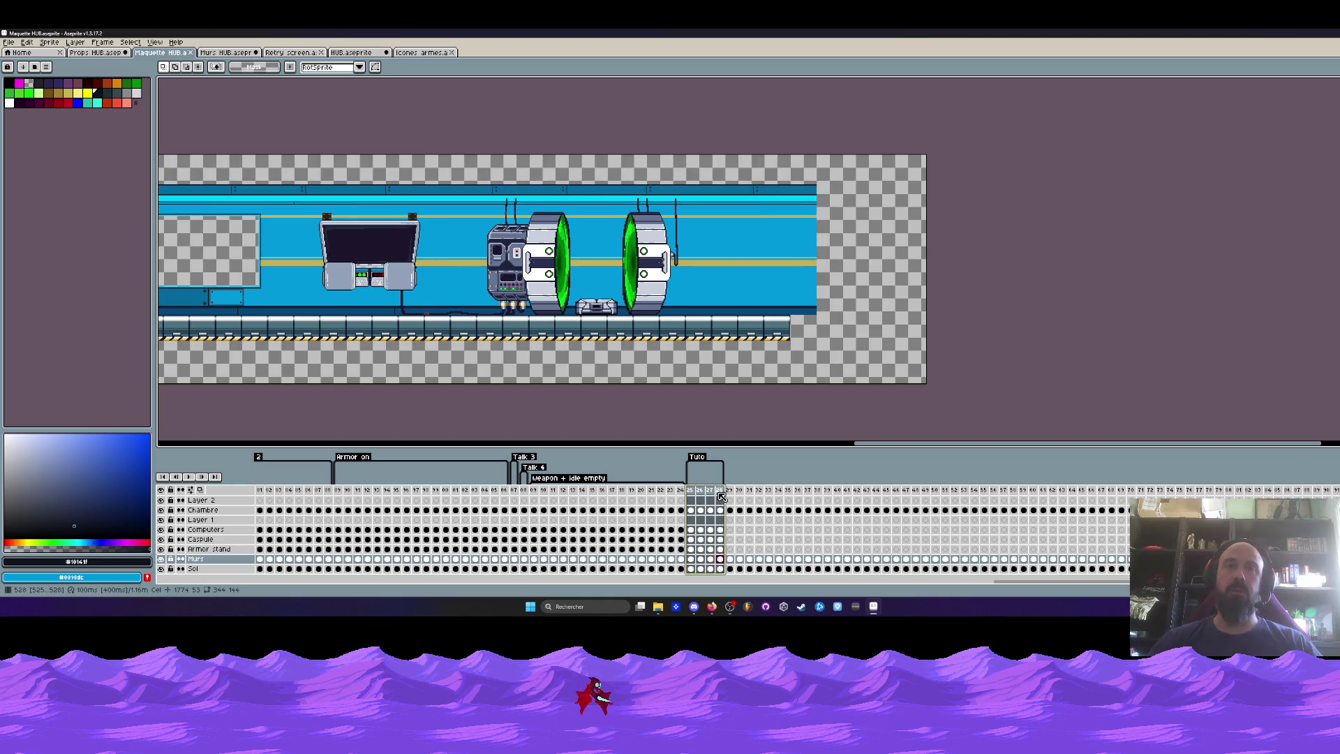
left_click_drag(534, 491, 680, 490)
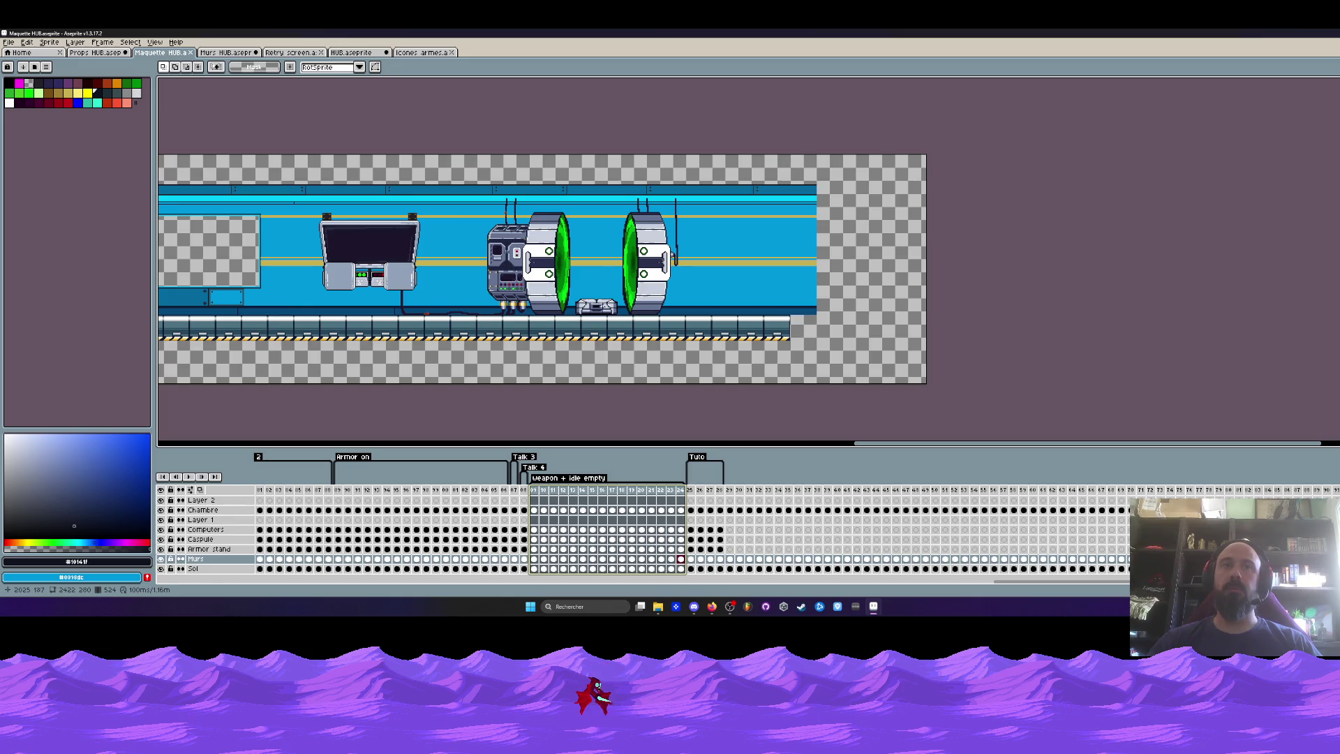
left_click_drag(337, 491, 524, 494)
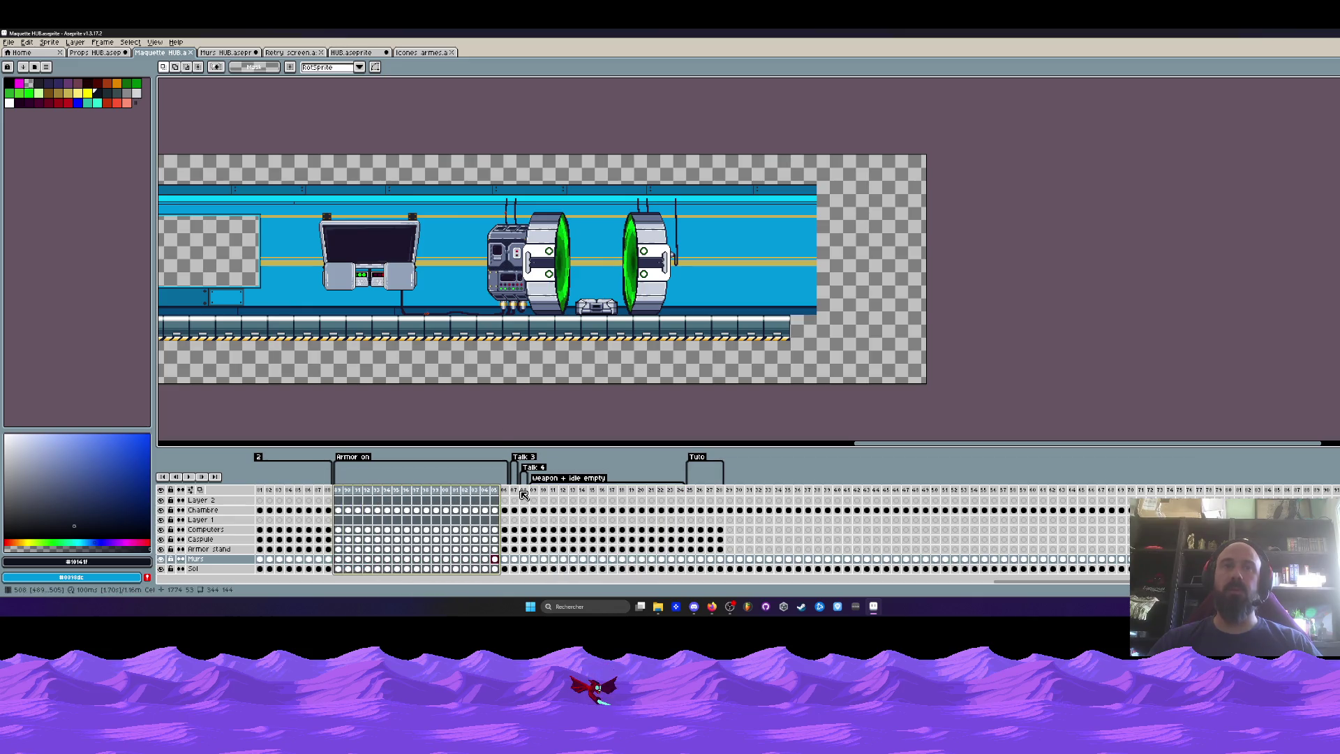
left_click(514, 490)
scroll(560, 518, "up", 1)
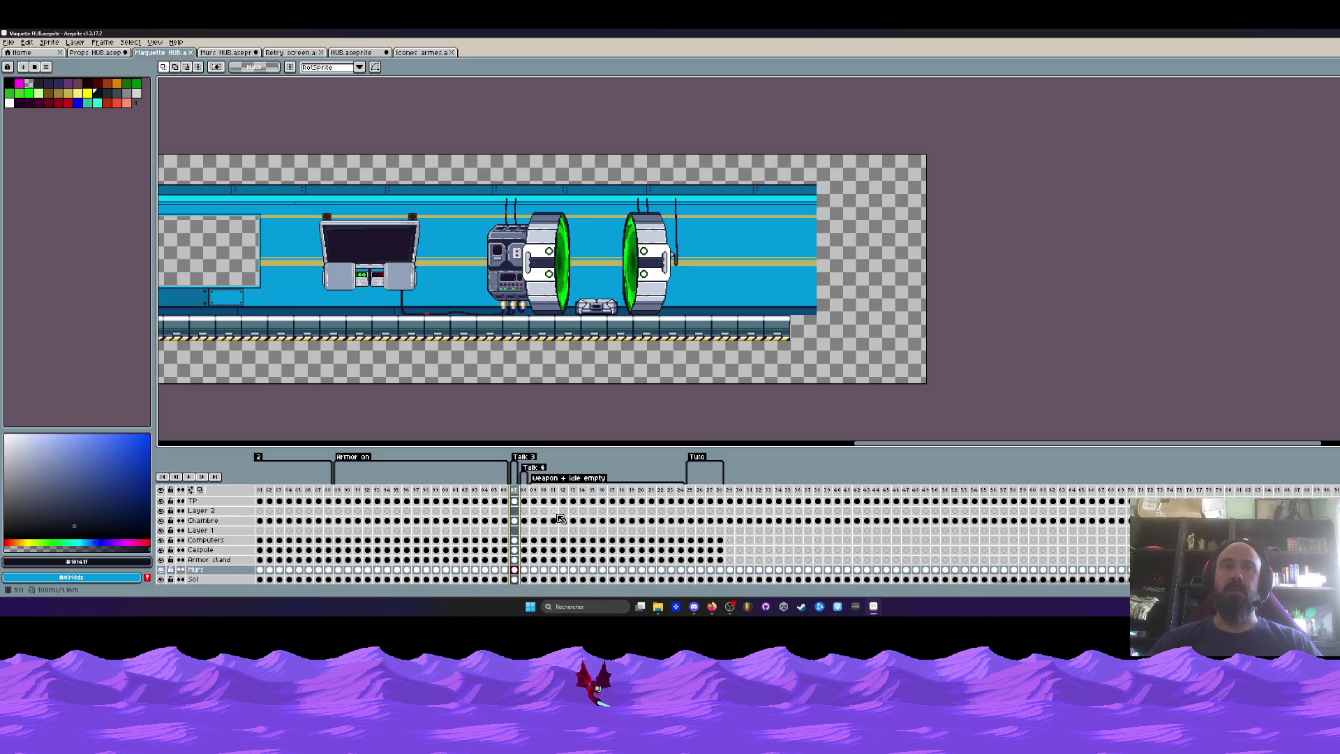
left_click_drag(731, 492, 1140, 491)
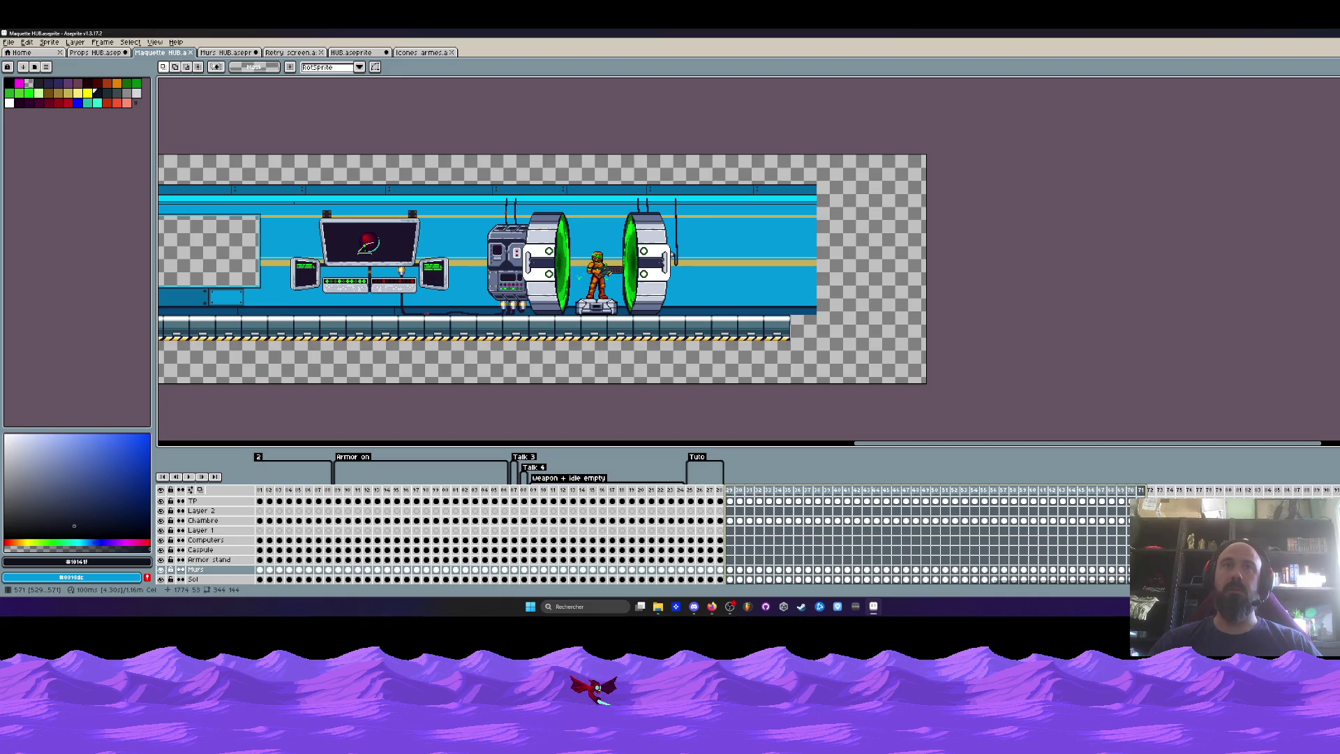
Drag the Tuto tag's right end to cover the long run of later frames.
left_click_drag(723, 464, 1252, 493)
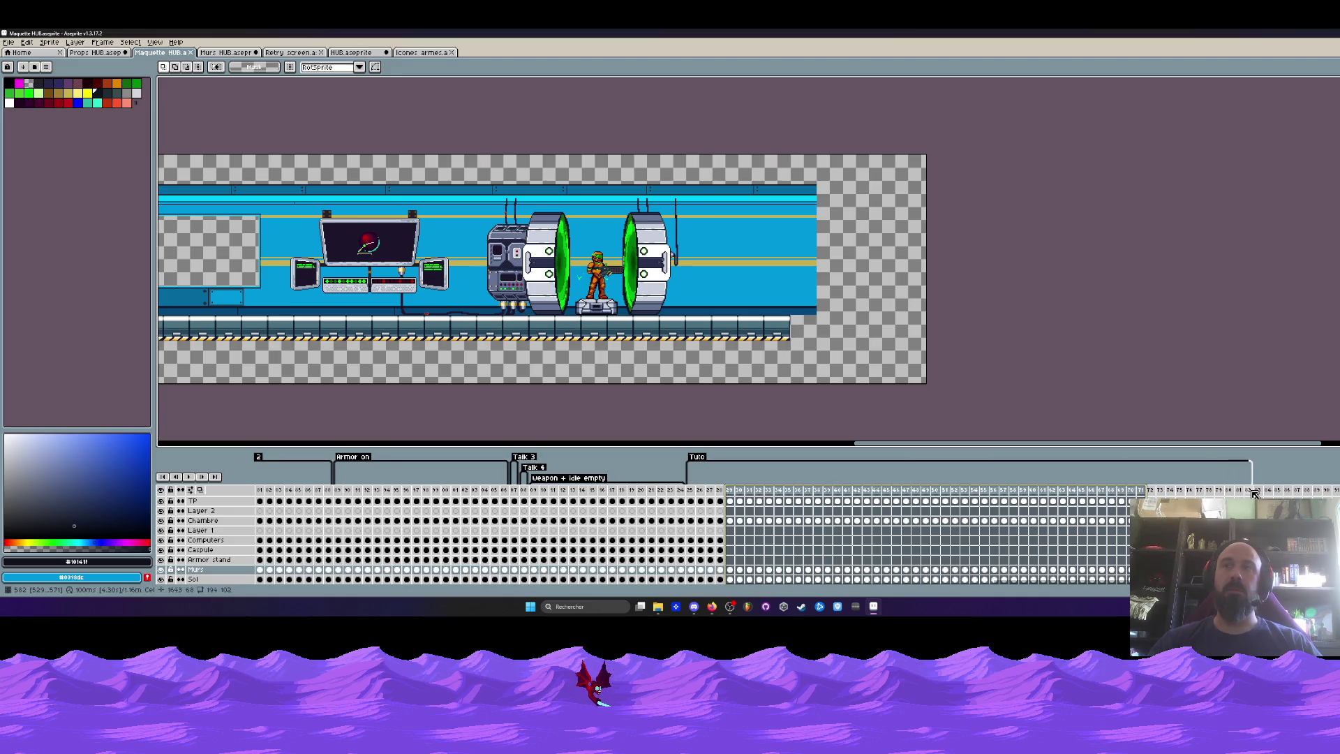
scroll(1252, 516, "right", 10)
scroll(1253, 516, "right", 1)
Delete the Murs layer's wall cels from the trailing end frames and return to frame 1.
mouse_move(382, 491)
left_mouse_down()
mouse_move(1239, 492)
mouse_move(373, 501)
mouse_move(1170, 493)
left_mouse_up()
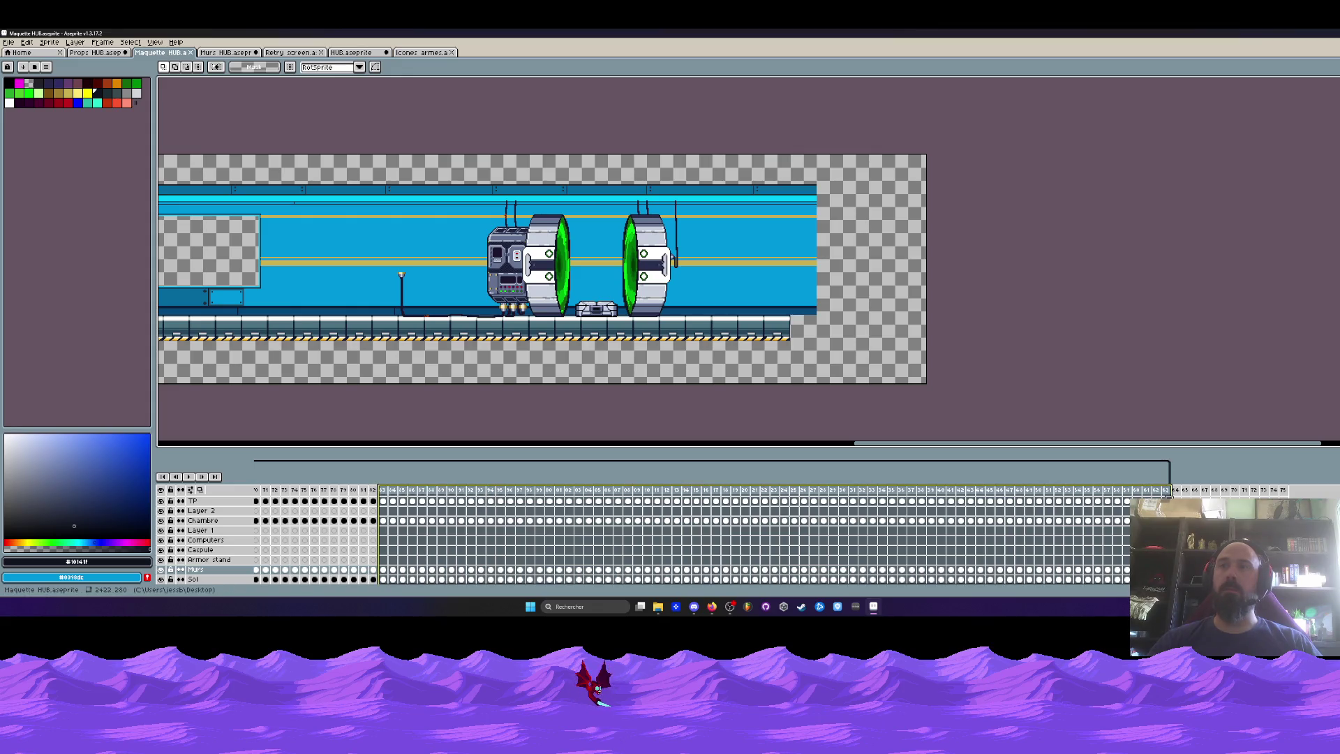
scroll(1123, 588, "left", 3)
left_click_drag(1123, 588, 279, 591)
left_click(258, 492)
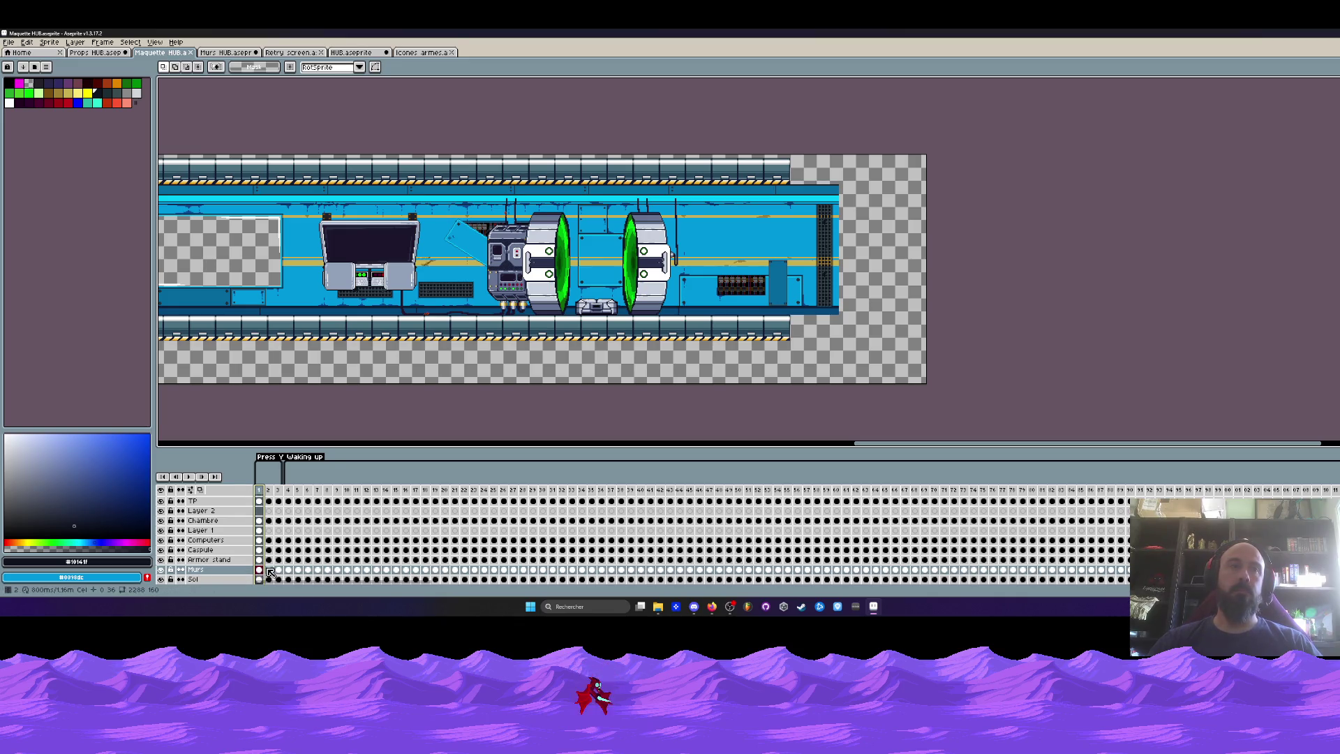
left_click(240, 572)
mouse_move(269, 571)
left_mouse_down()
mouse_move(1248, 571)
mouse_move(1249, 544)
mouse_move(1249, 565)
left_mouse_up()
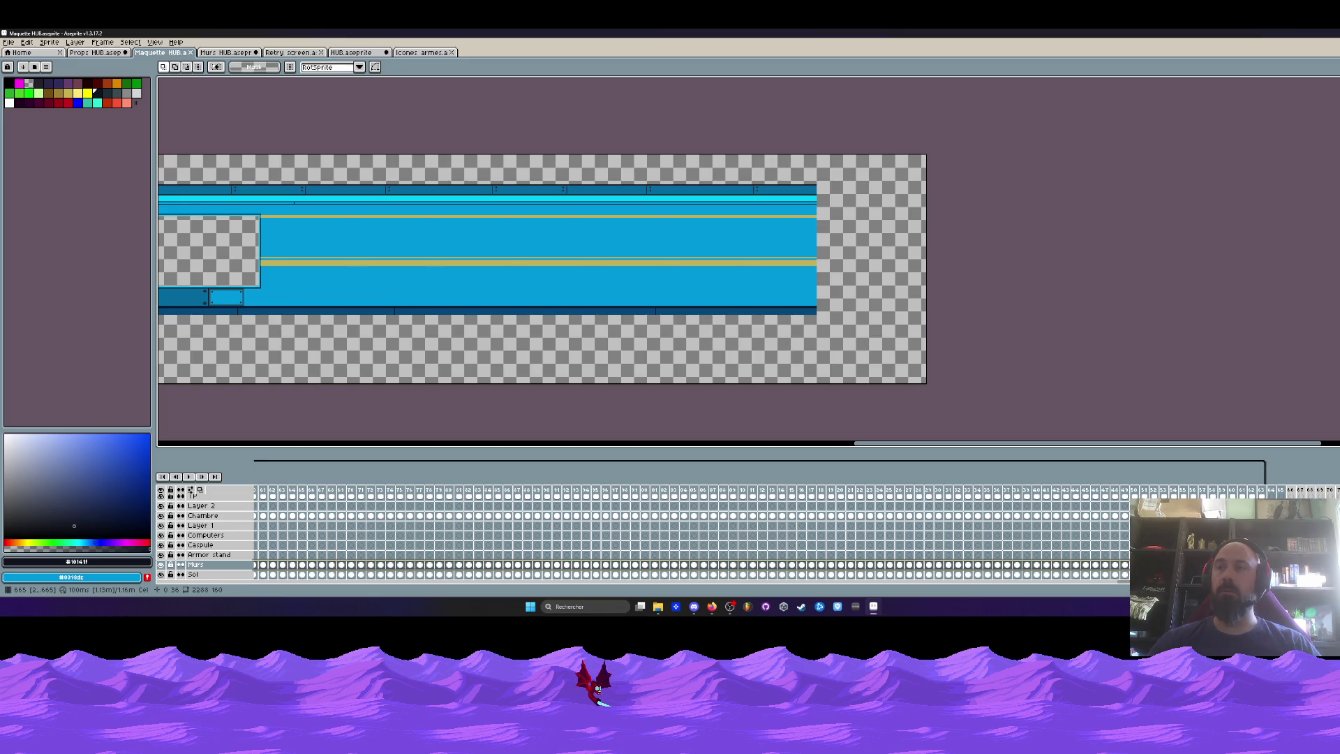
key("Delete")
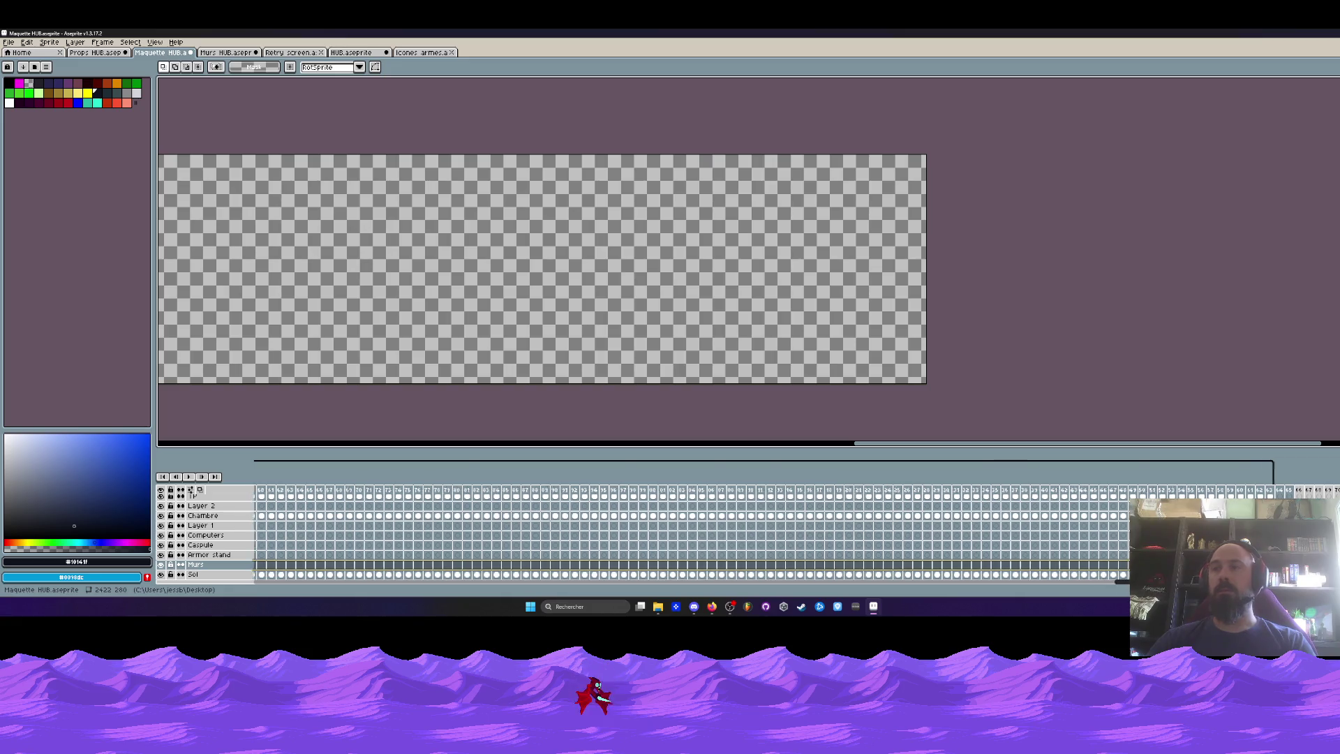
scroll(691, 531, "left", 15)
left_click(258, 566)
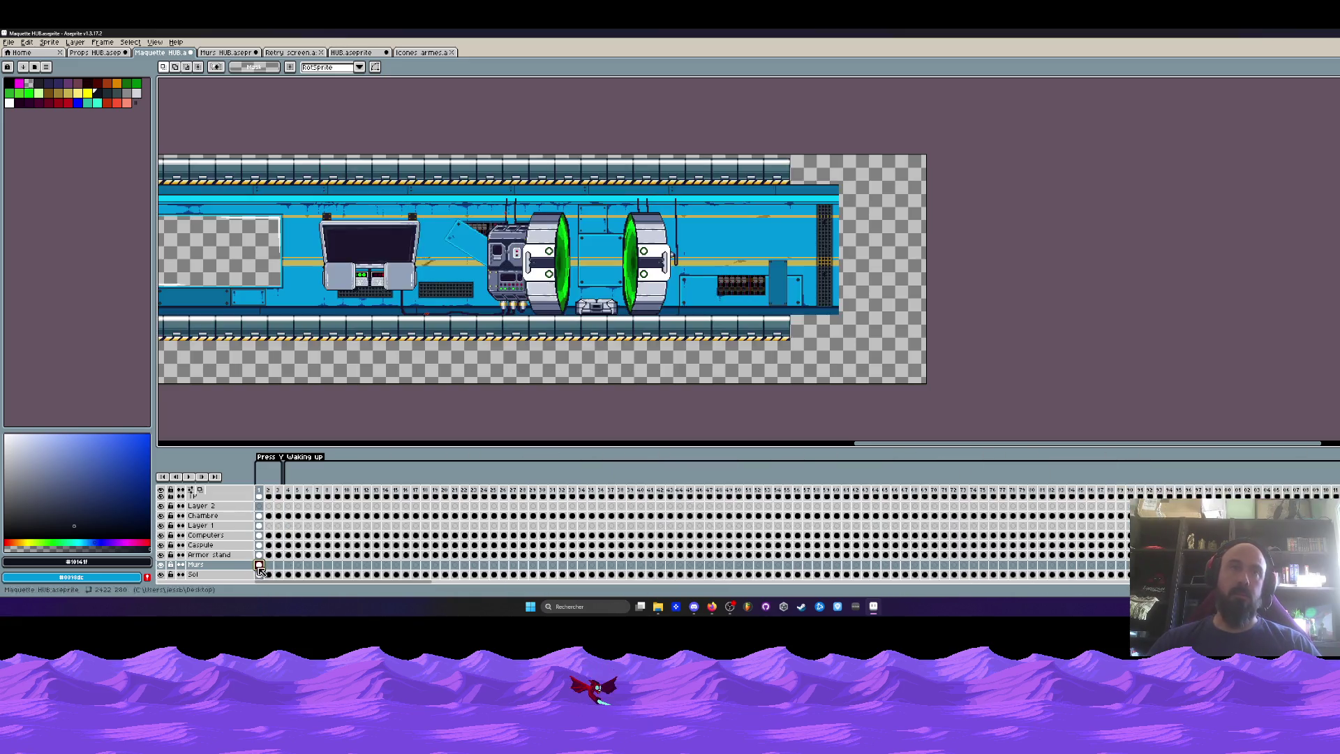
scroll(588, 305, "down", 1)
scroll(588, 306, "left", 5)
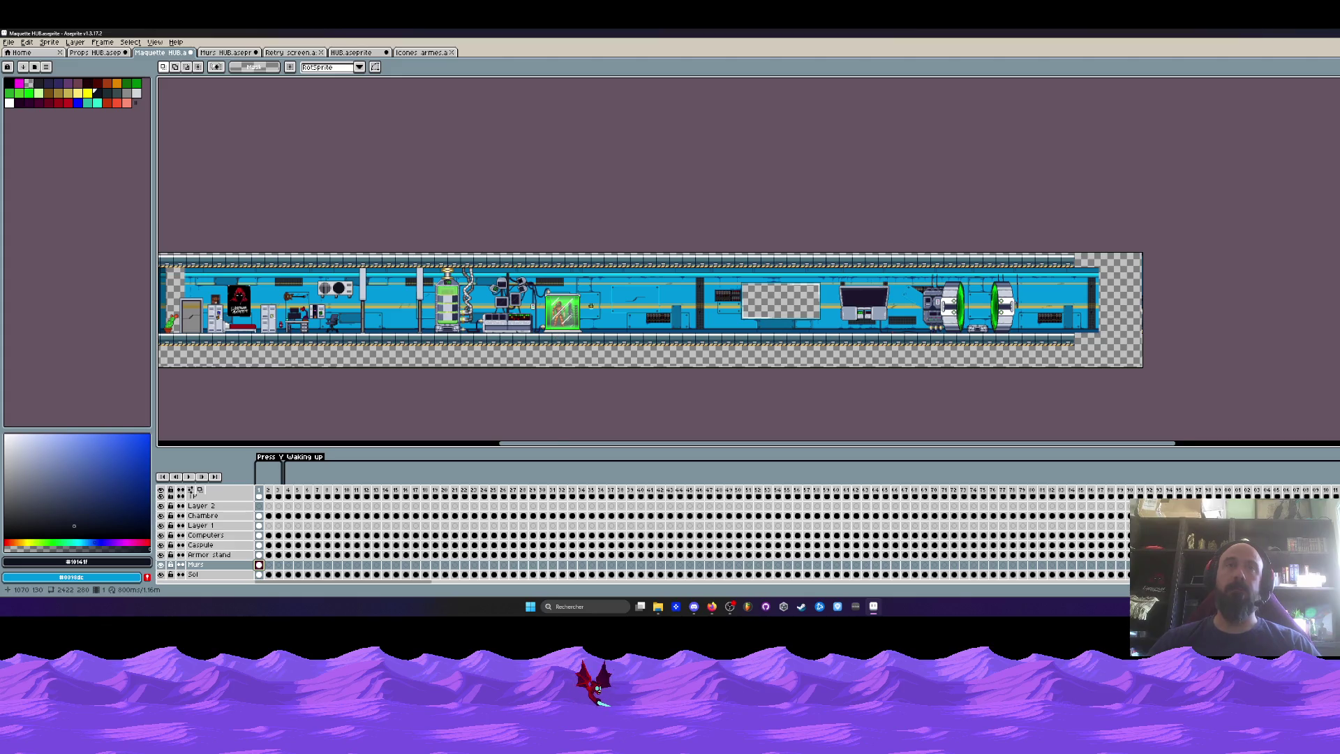
scroll(589, 306, "up", 2)
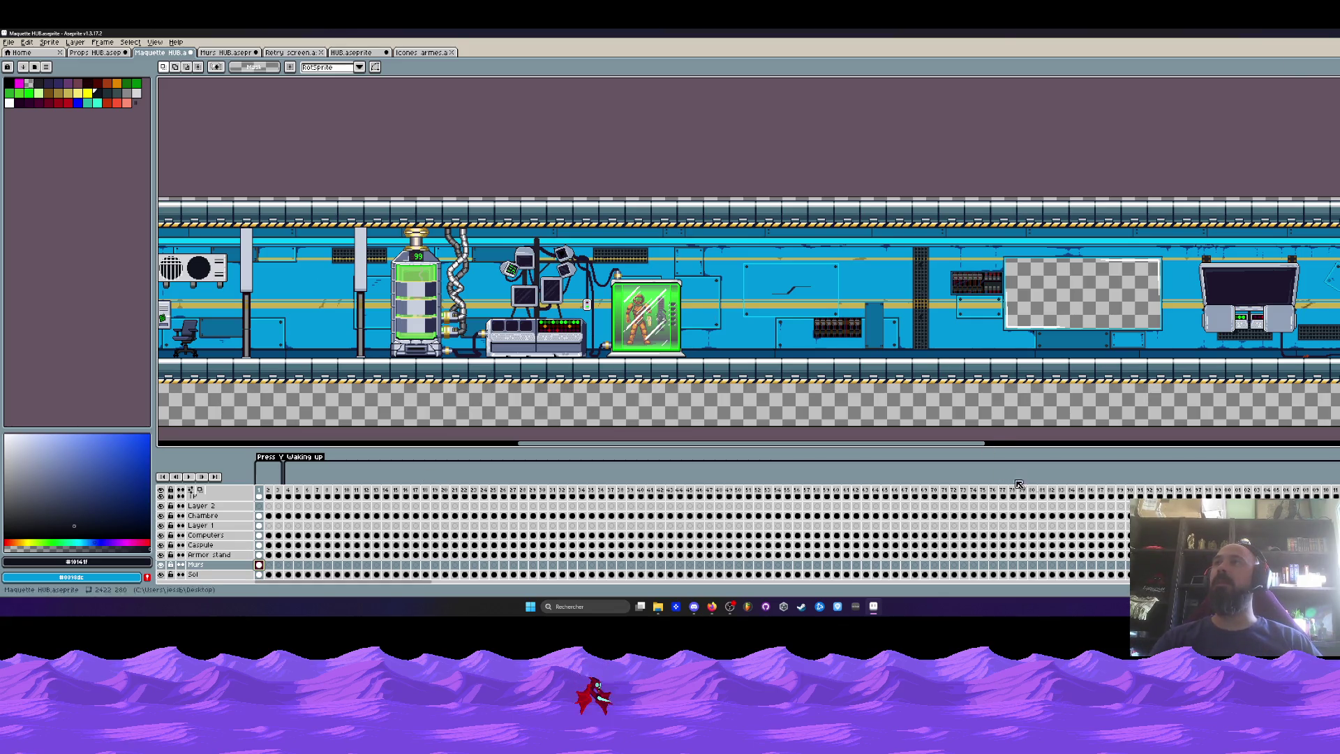
Minimize Aseprite and navigate File Explorer back to the Void Operators folder.
left_click(873, 606)
mouse_move(707, 72)
left_mouse_down()
mouse_move(673, 144)
mouse_move(655, 140)
left_mouse_up()
left_click(446, 164)
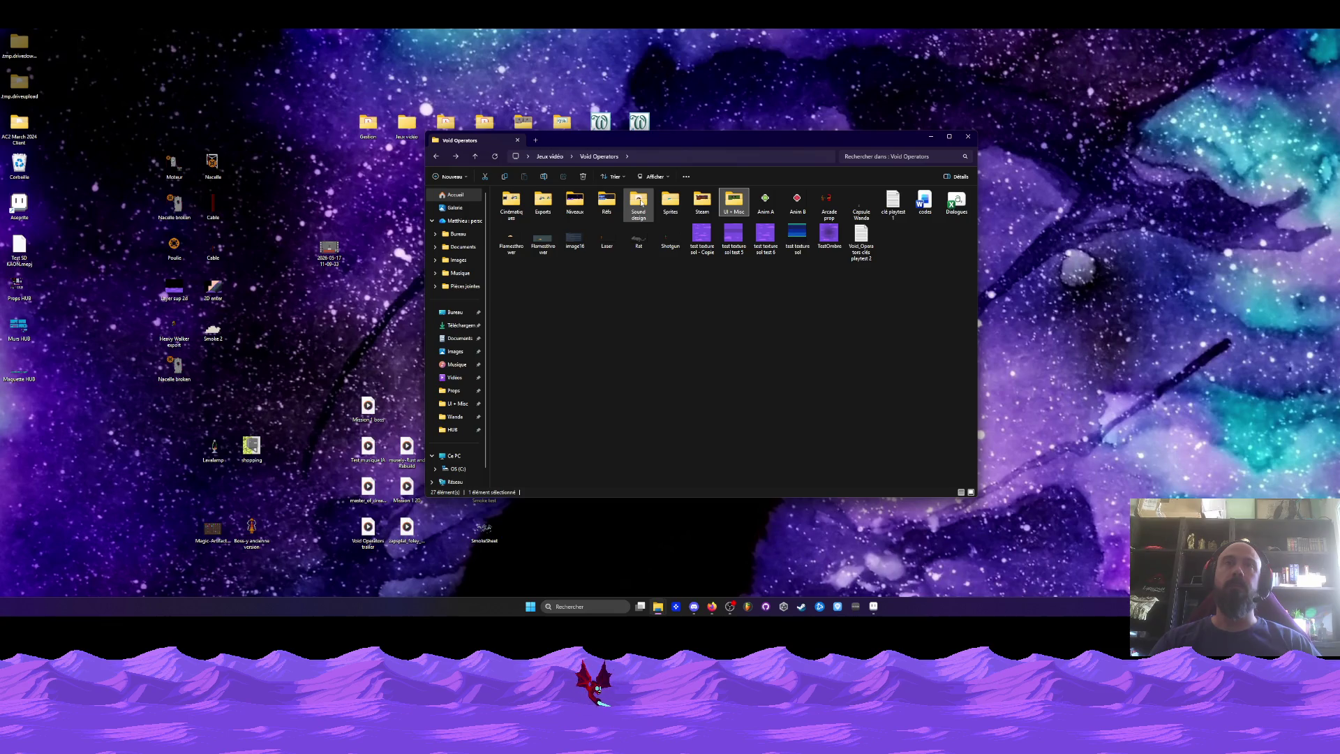
Go into Sprites › Opérateurs › Wanda and open 'Opératrice Wanda upper body' in Aseprite.
double_click(670, 201)
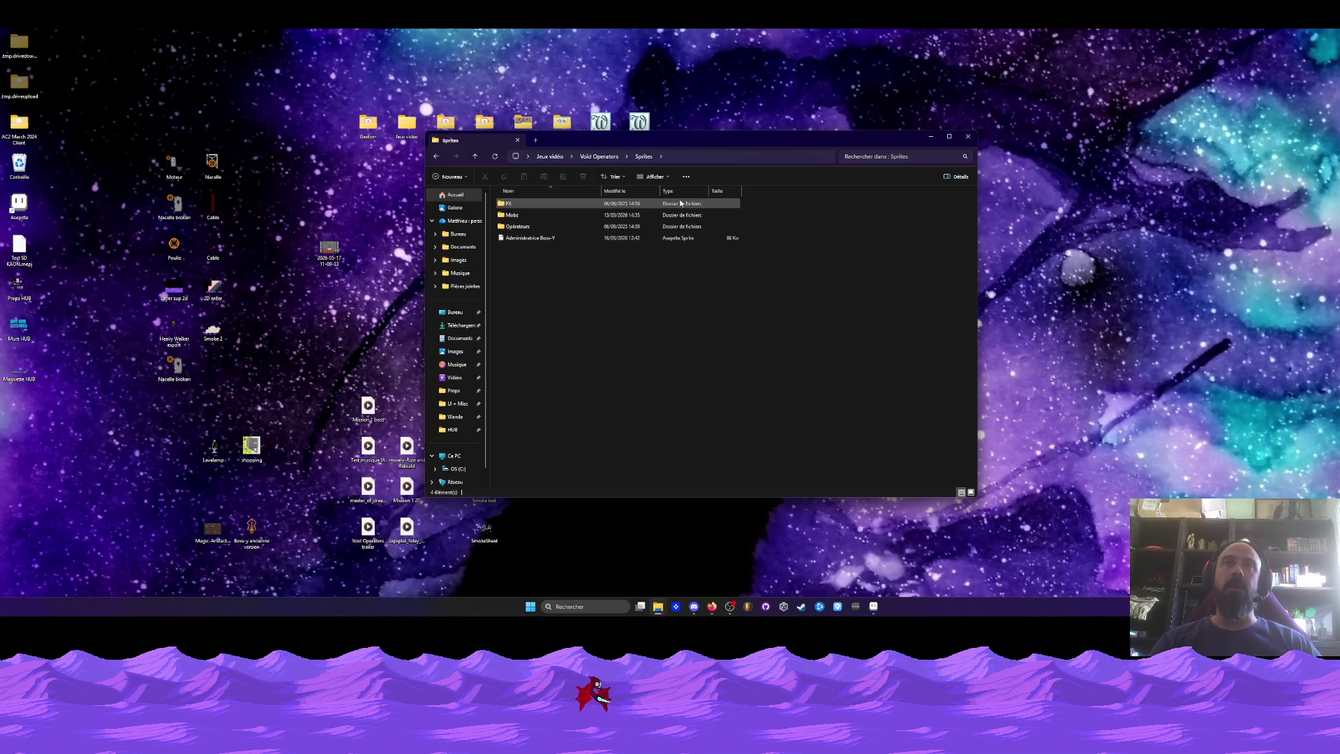
double_click(541, 225)
left_click(515, 217)
double_click(515, 217)
left_click(539, 227)
left_click(874, 614)
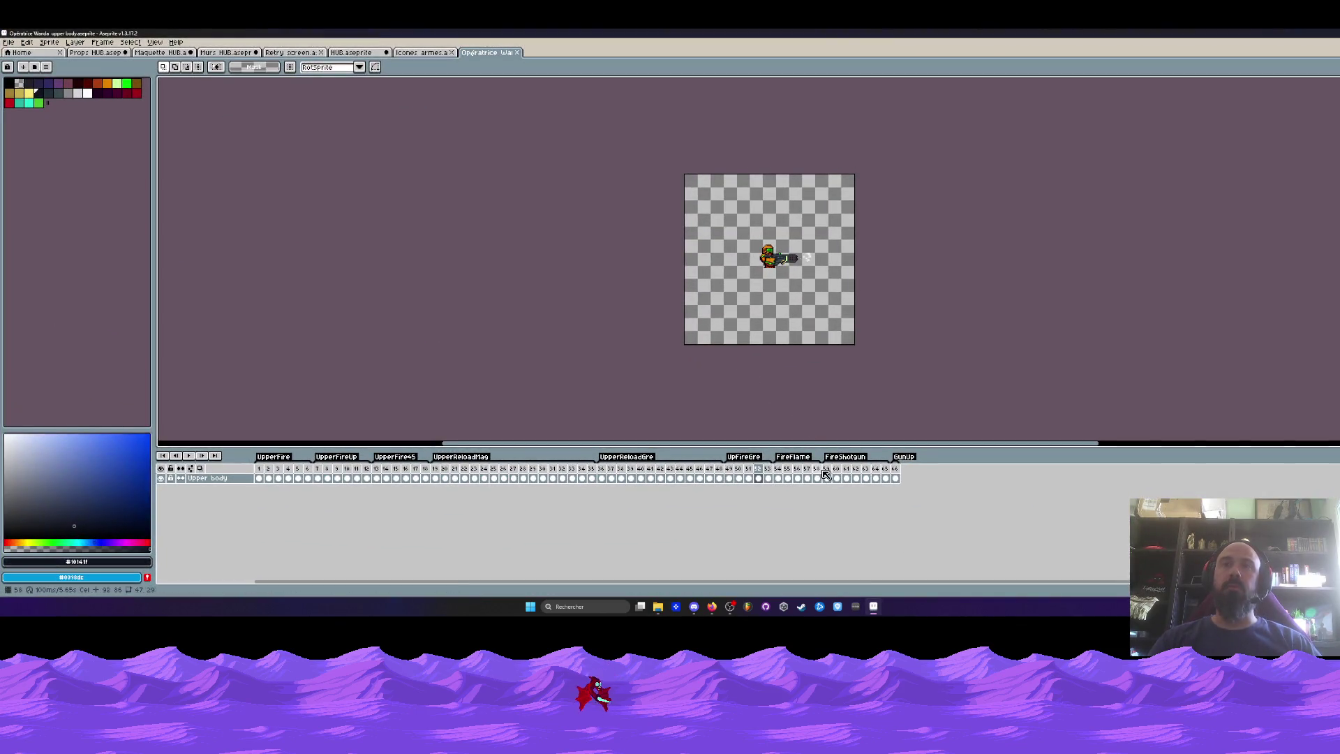
left_click(826, 478)
scroll(790, 274, "up", 3)
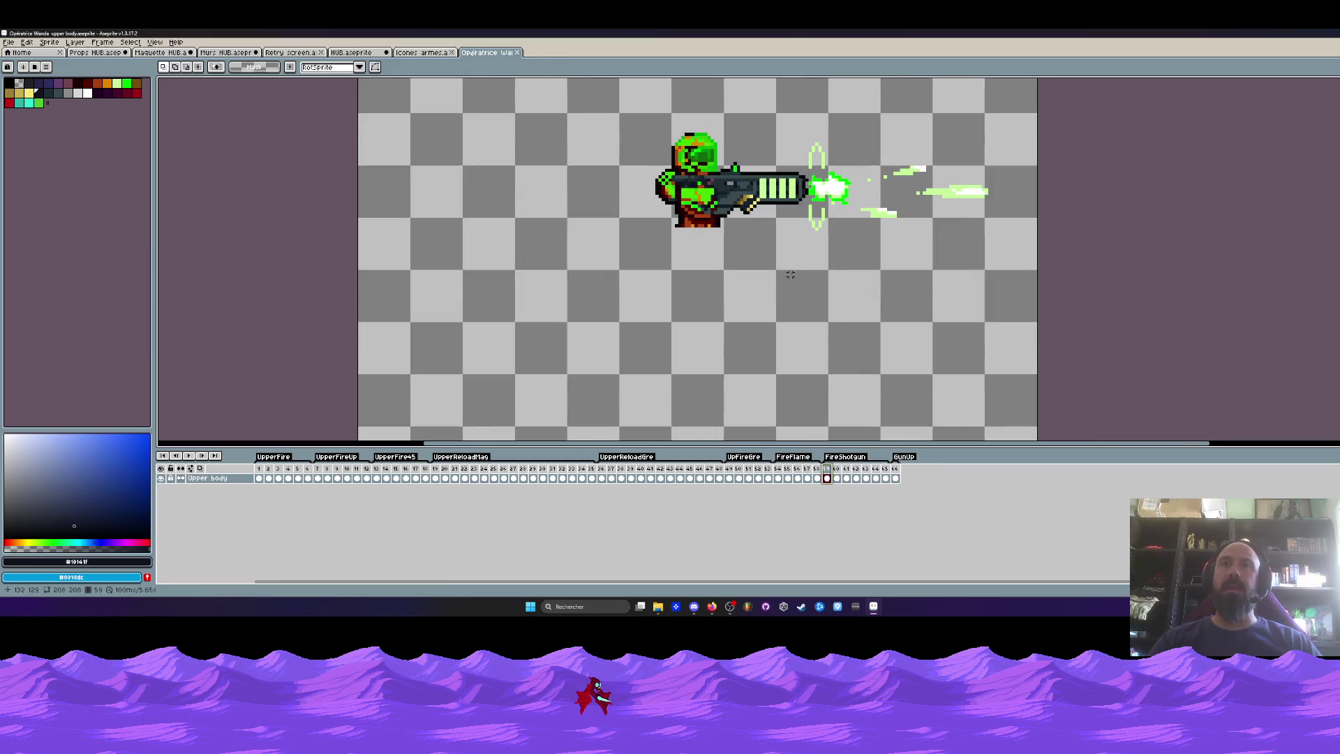
Step frame by frame through the upper-body reload animation around frames 41–47.
key("Return")
left_click(628, 469)
left_click(650, 469)
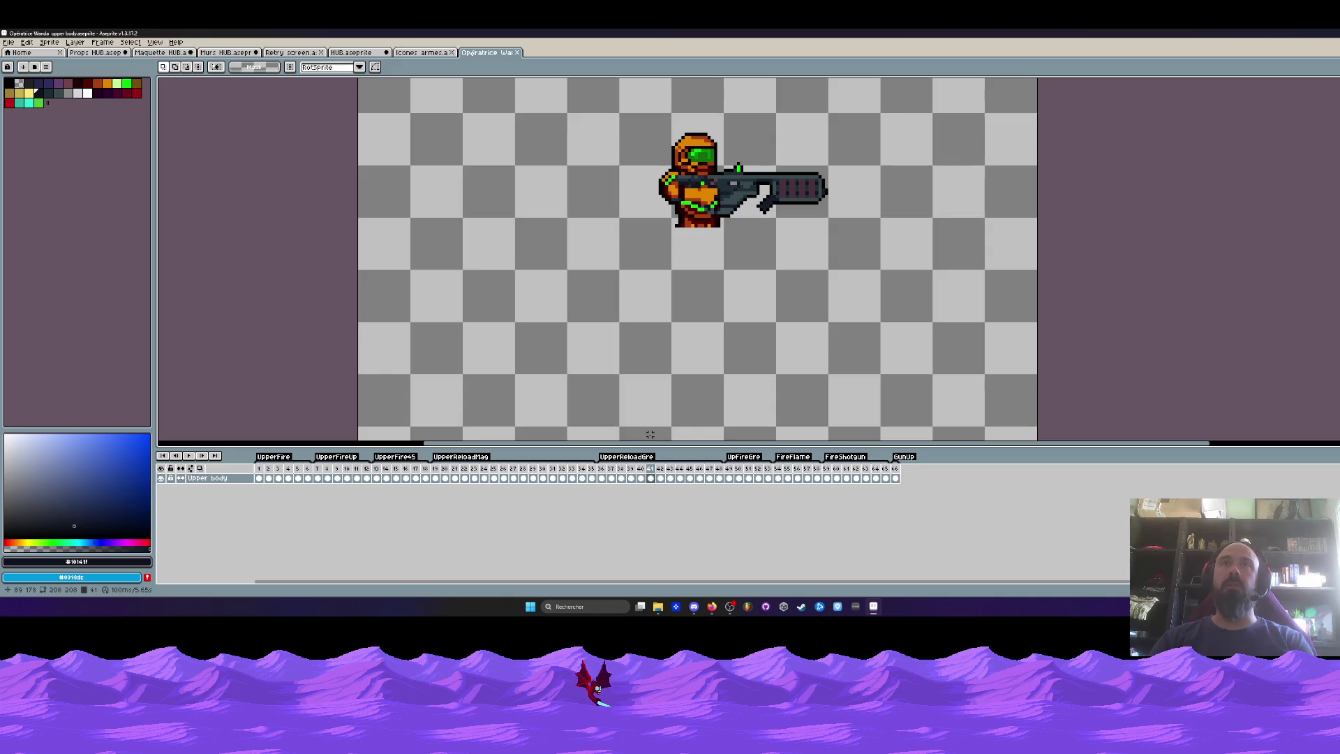
key("Left")
key("Left")
key("Left")
key("Right")
key("Right")
key("Right")
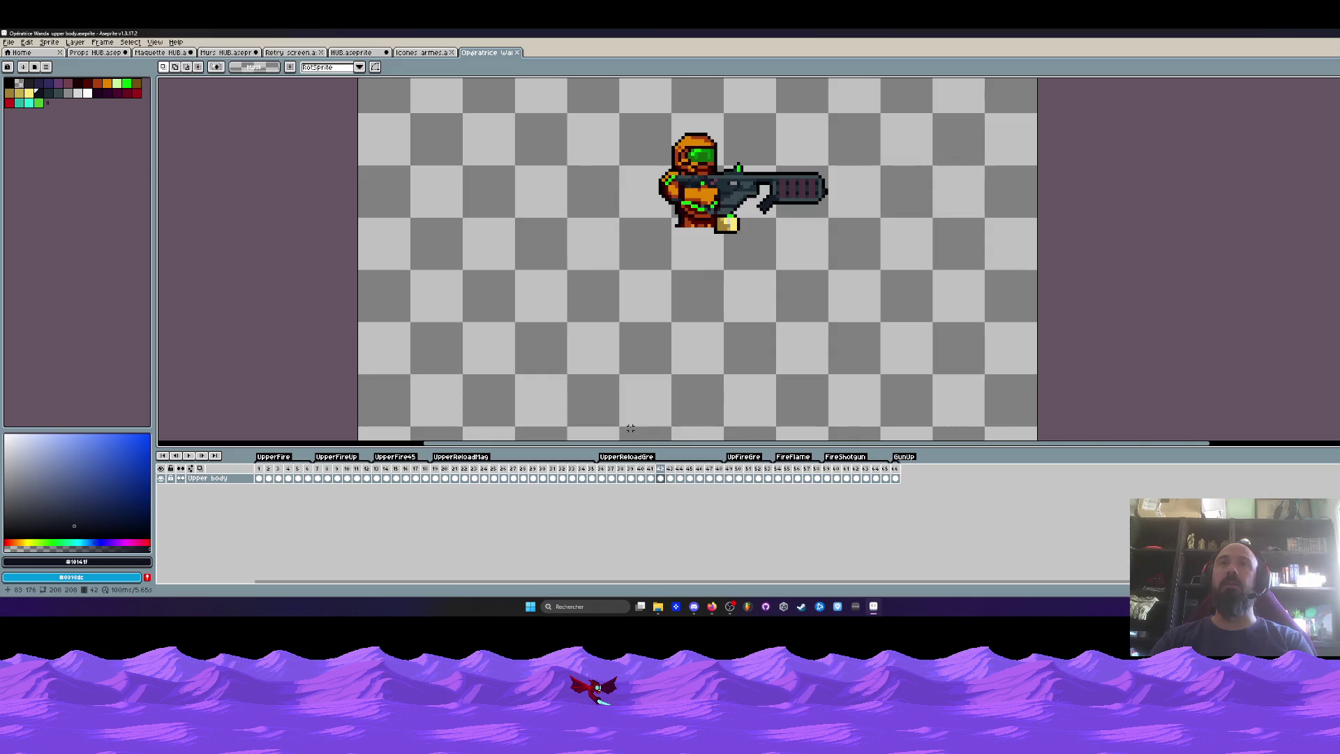
key("Right")
key("Right")
key("Right")
key("Left")
key("Left")
key("Left")
key("Right")
key("Right")
key("Right")
key("Right")
key("Right")
key("Left")
key("Left")
key("Left")
key("Right")
key("Right")
key("Left")
key("Left")
key("Right")
key("Right")
key("Left")
key("Right")
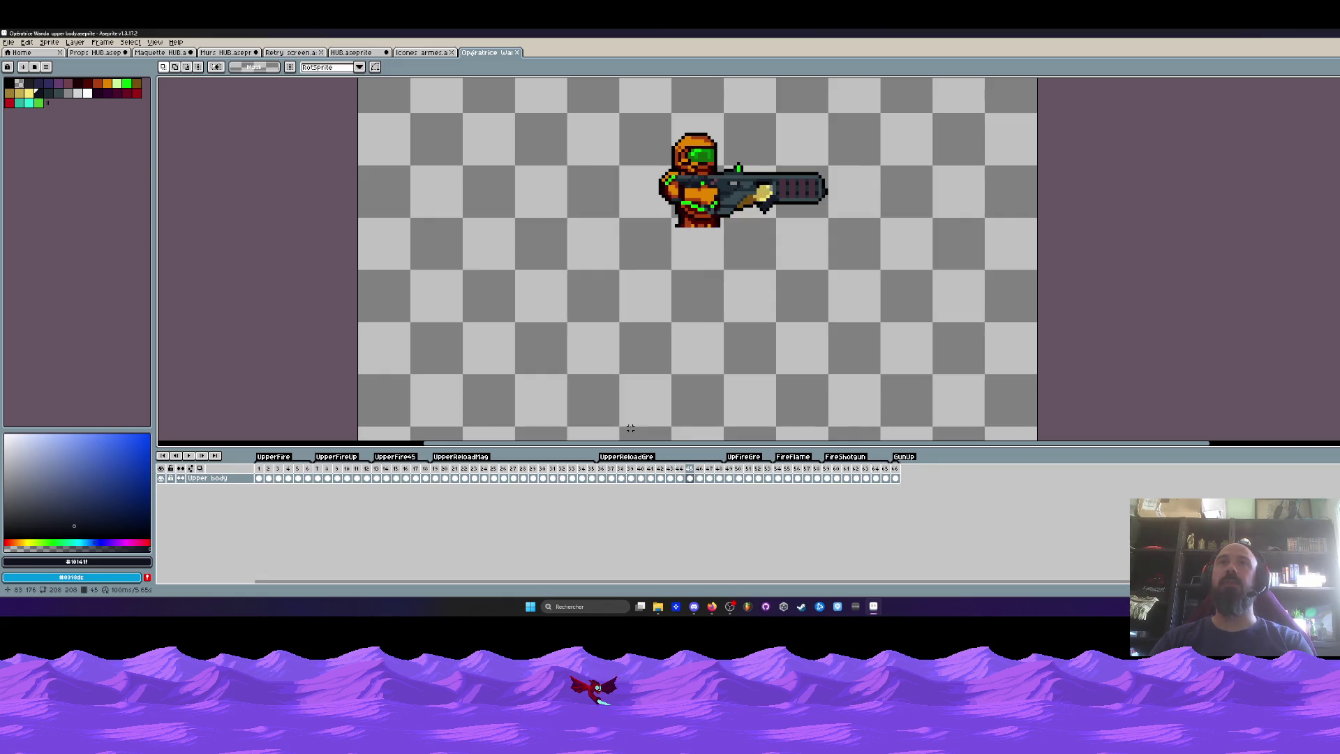
key("Right")
key("Right")
key("Left")
key("Left")
key("Left")
key("Left")
key("Left")
key("Right")
key("Right")
key("Right")
key("Right")
key("Right")
key("Left")
key("Left")
key("Left")
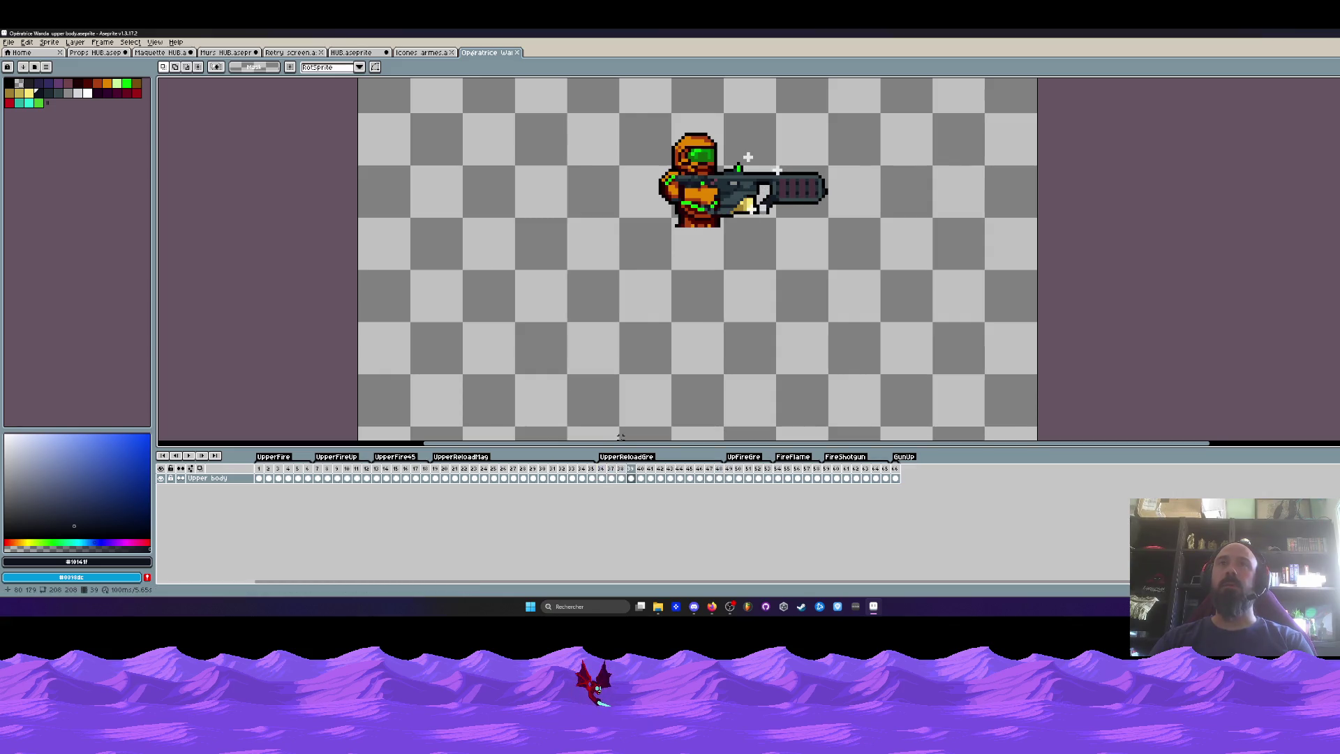
key("Right")
key("Right")
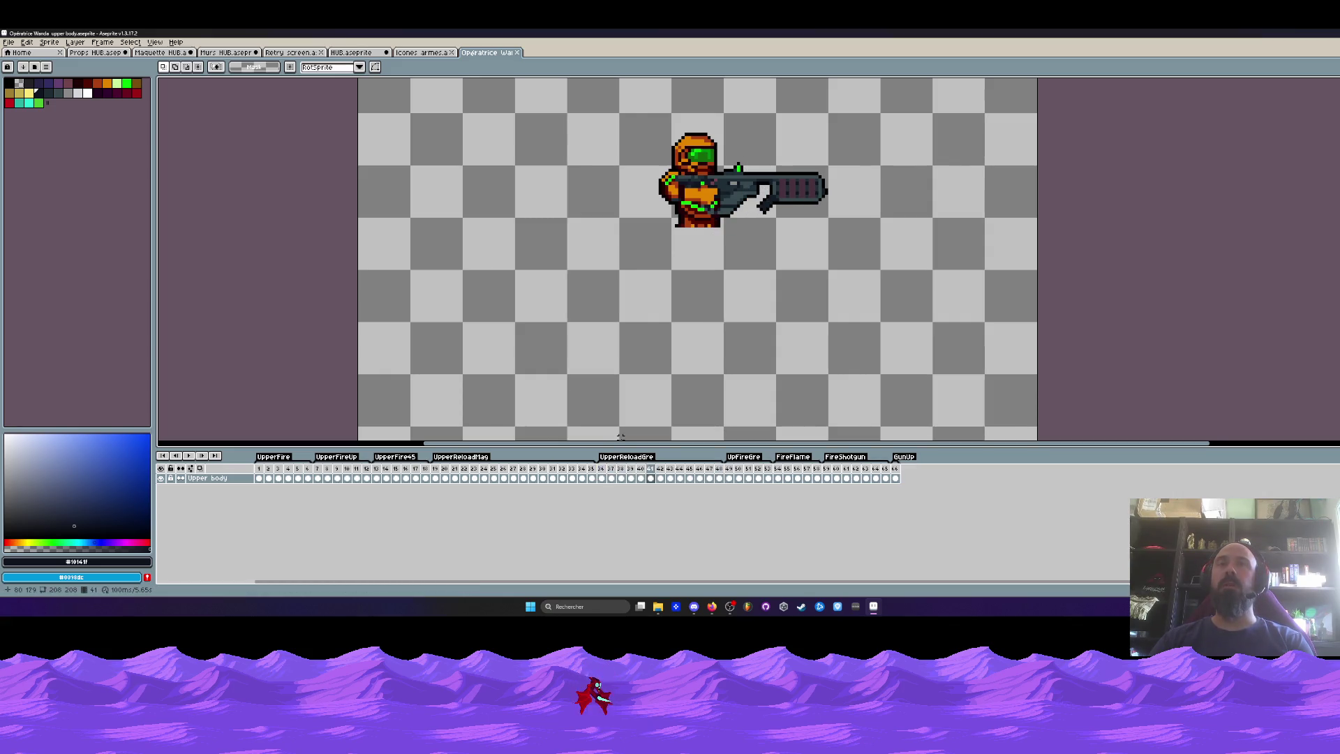
Select the reload frames starting at frame 41 and check frames 43 and 46.
scroll(717, 216, "down", 1)
scroll(717, 216, "up", 2)
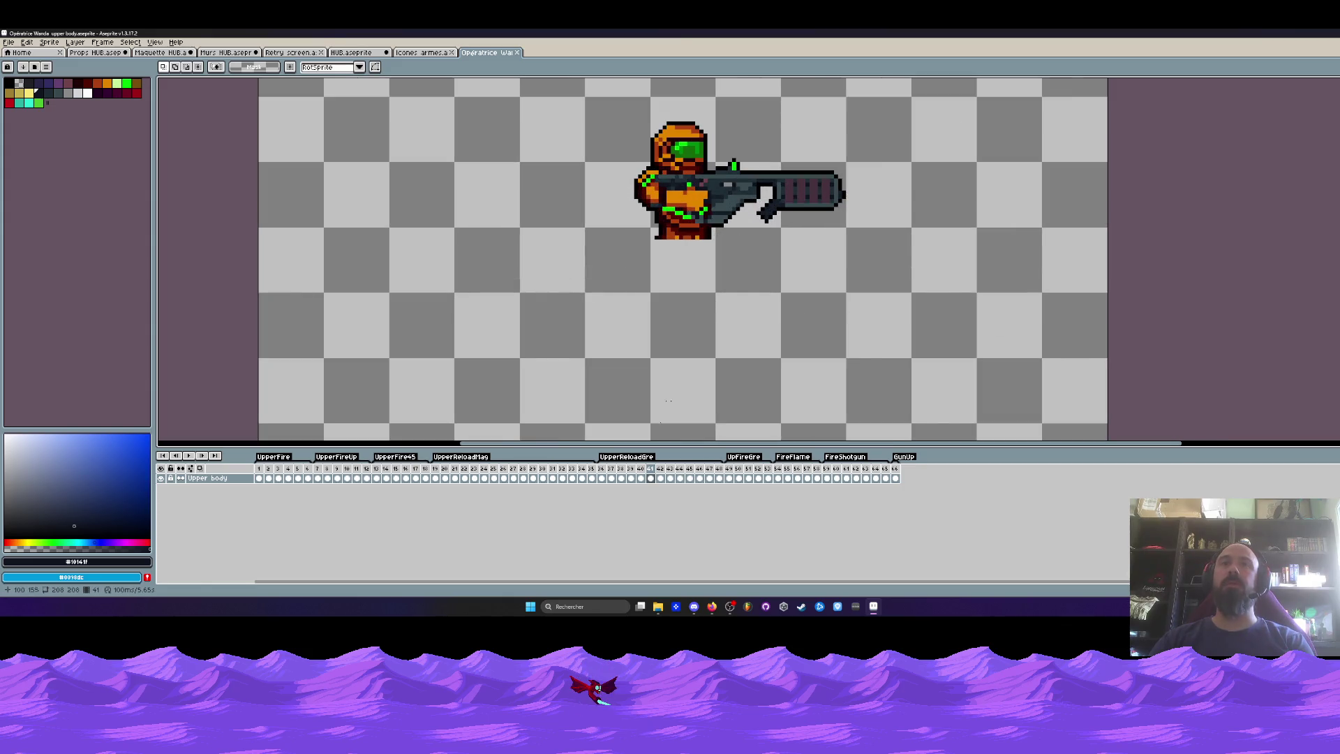
mouse_move(651, 475)
left_mouse_down()
mouse_move(721, 473)
mouse_move(660, 474)
mouse_move(719, 474)
mouse_move(675, 474)
mouse_move(701, 473)
left_mouse_up()
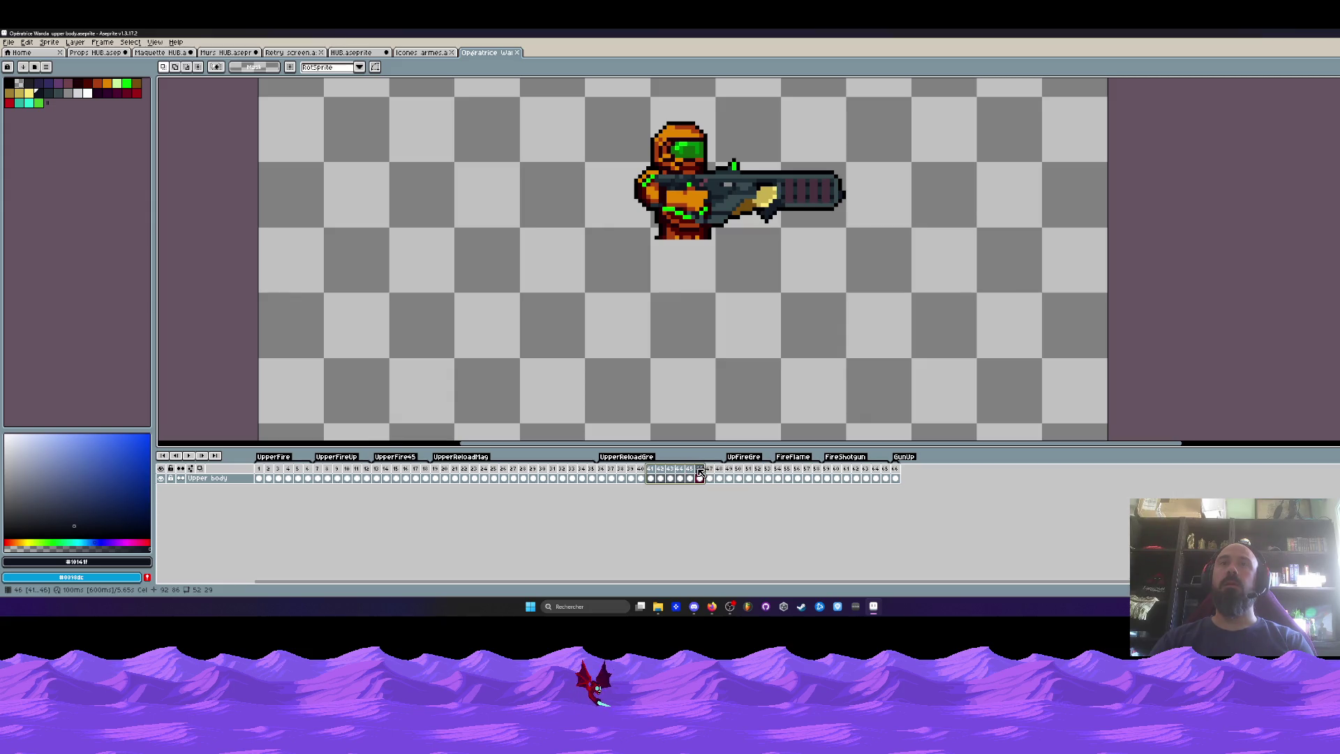
left_click(670, 478)
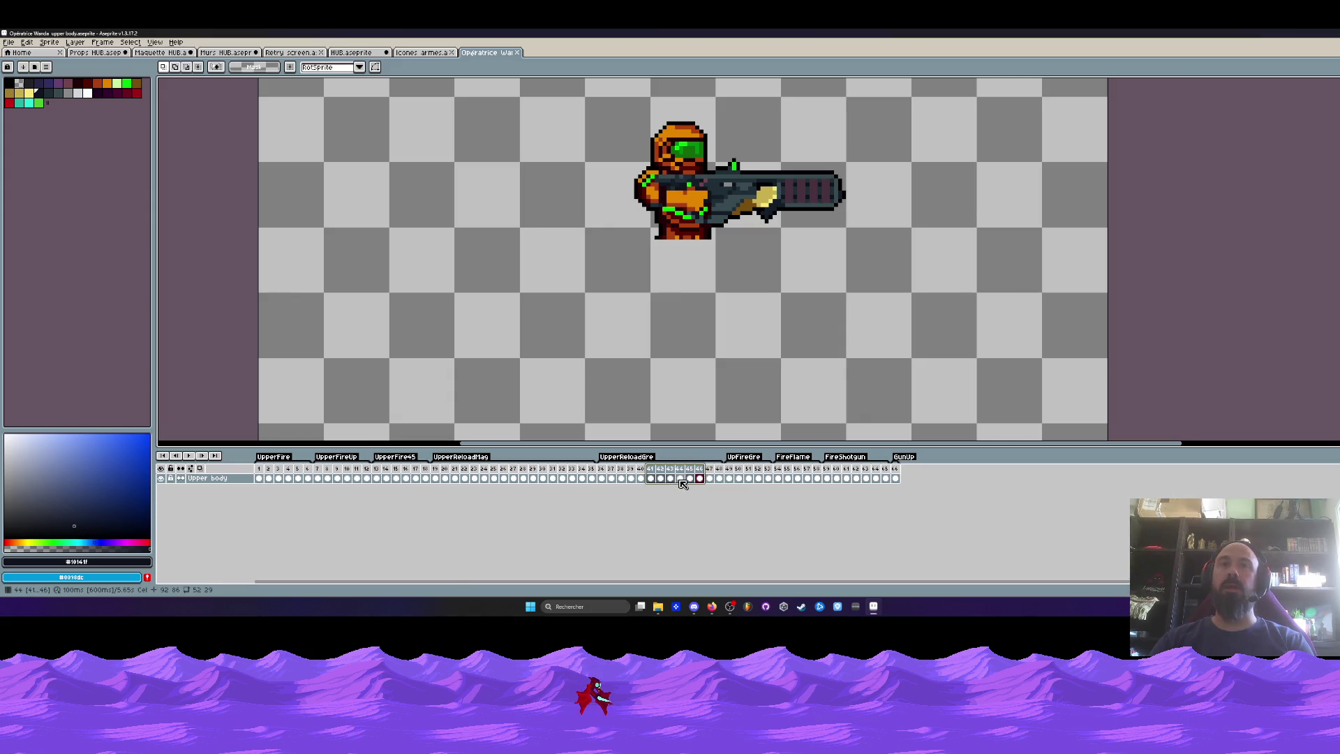
left_click(699, 477)
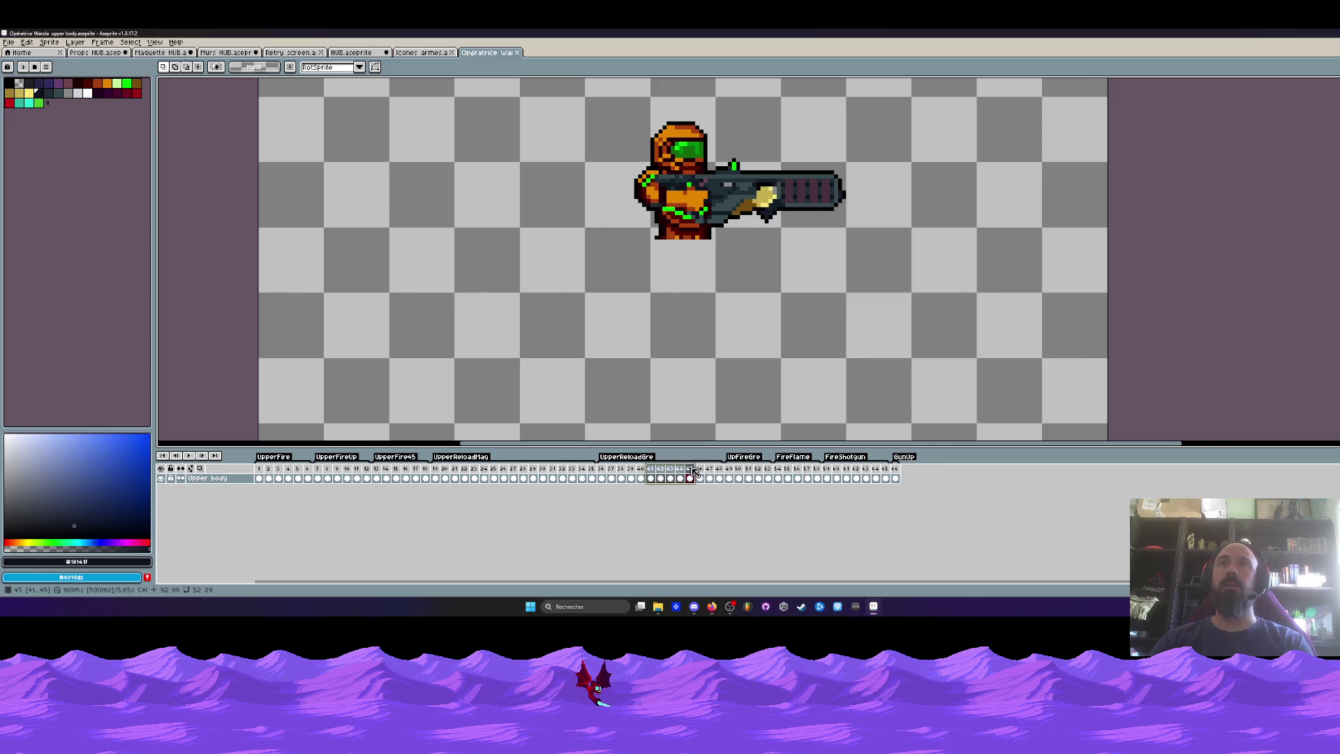
scroll(741, 266, "down", 2)
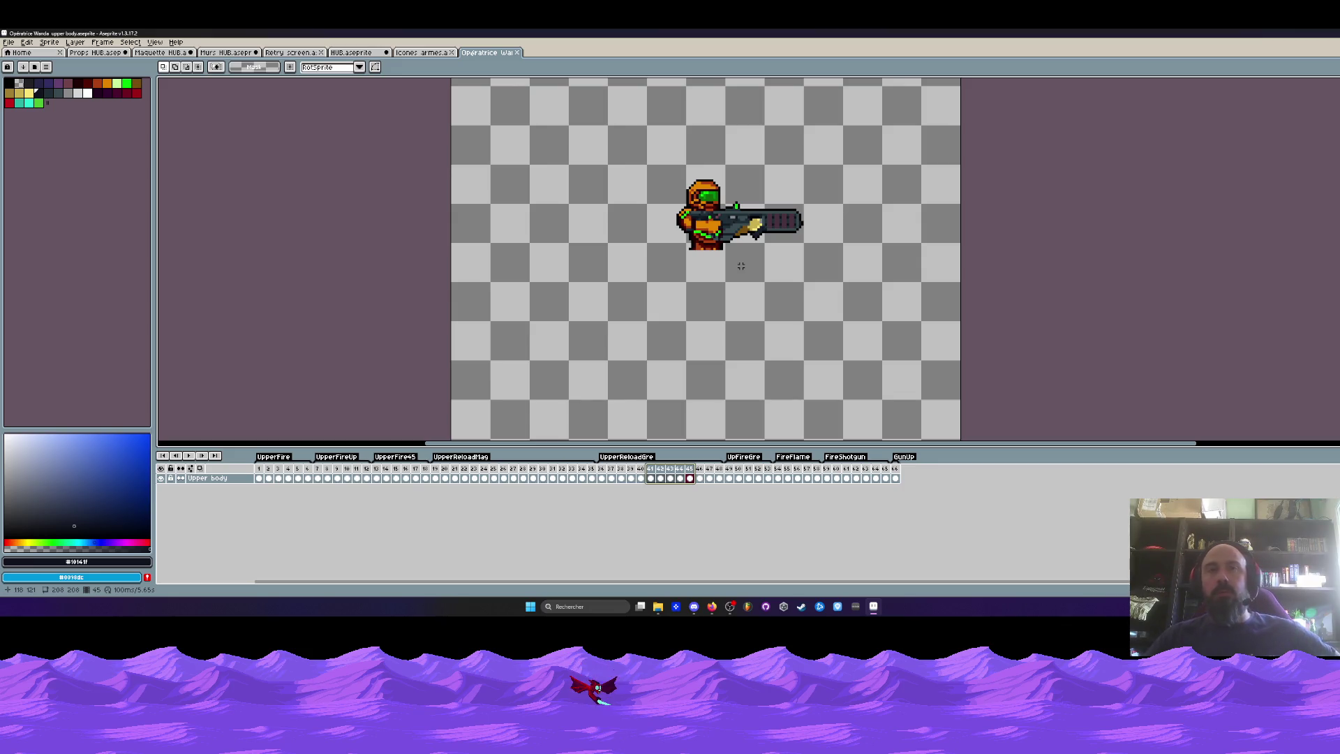
left_click_drag(679, 468, 600, 469)
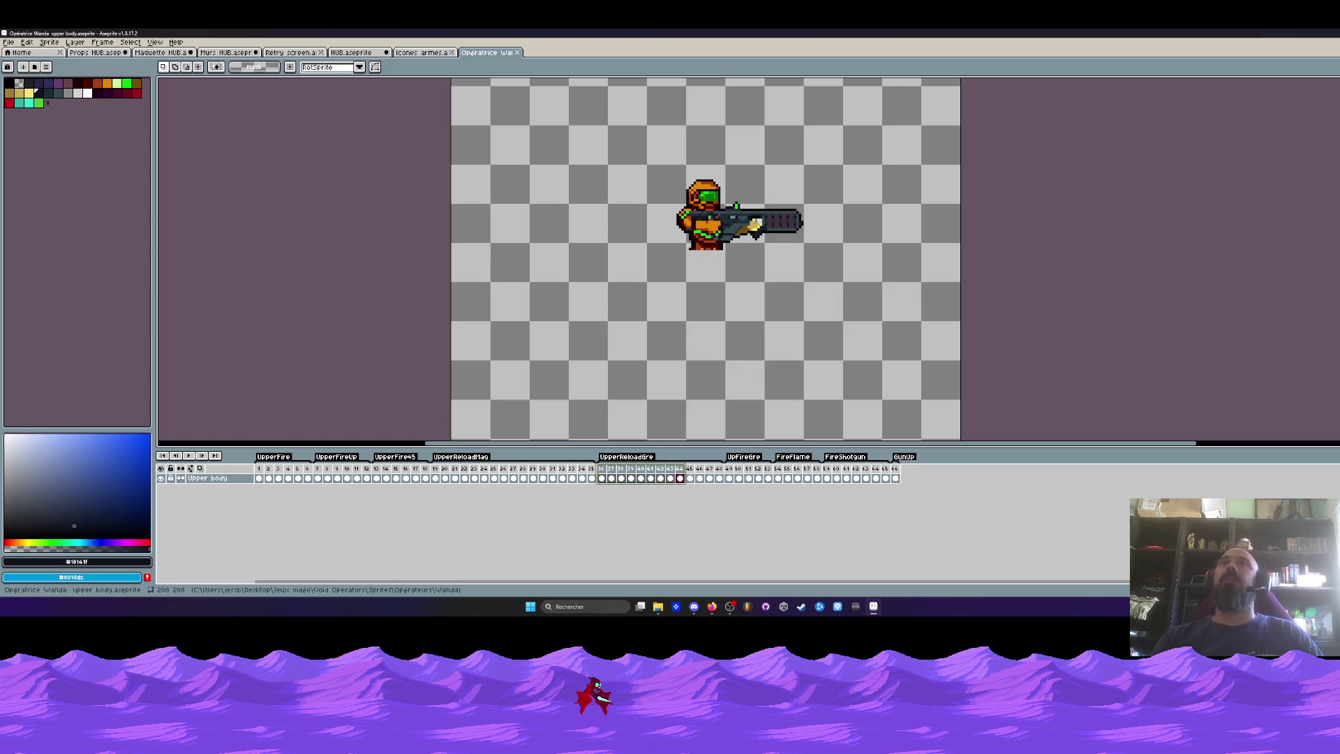
left_click_drag(660, 477, 700, 477)
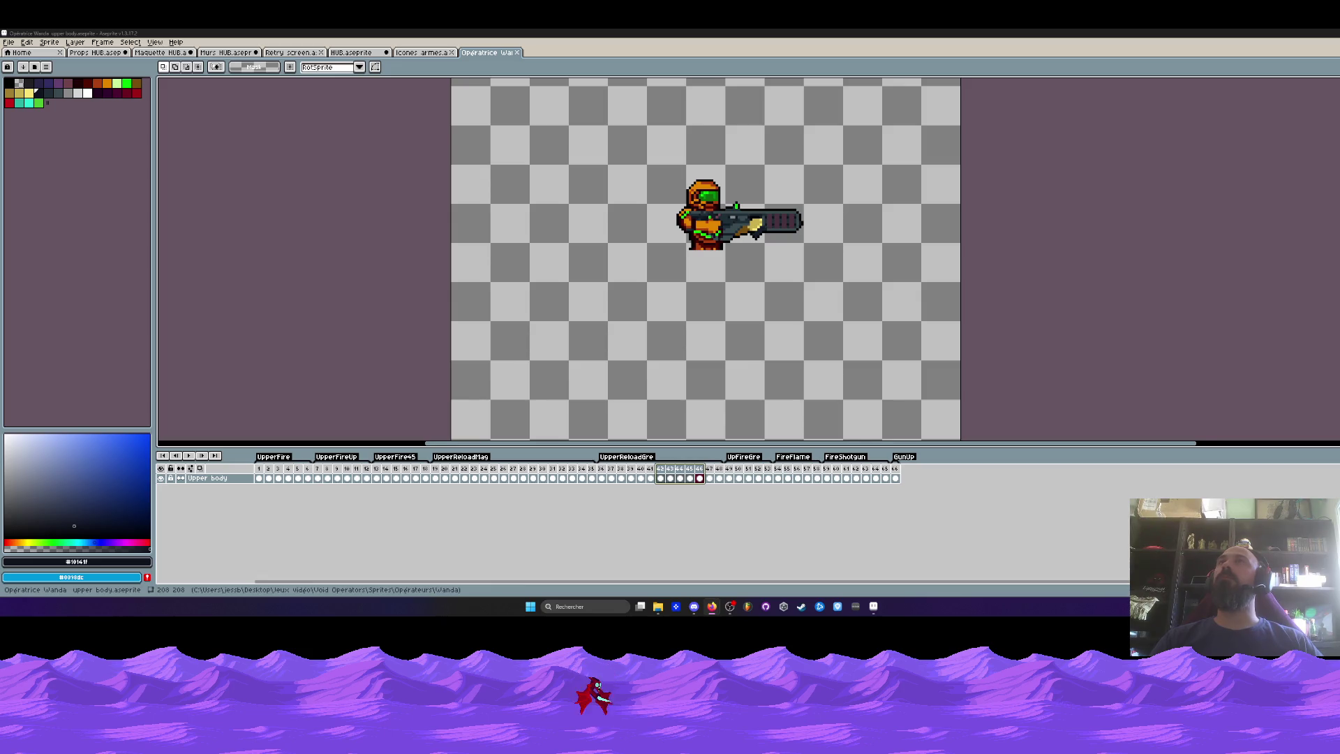
left_click(423, 53)
left_click(474, 53)
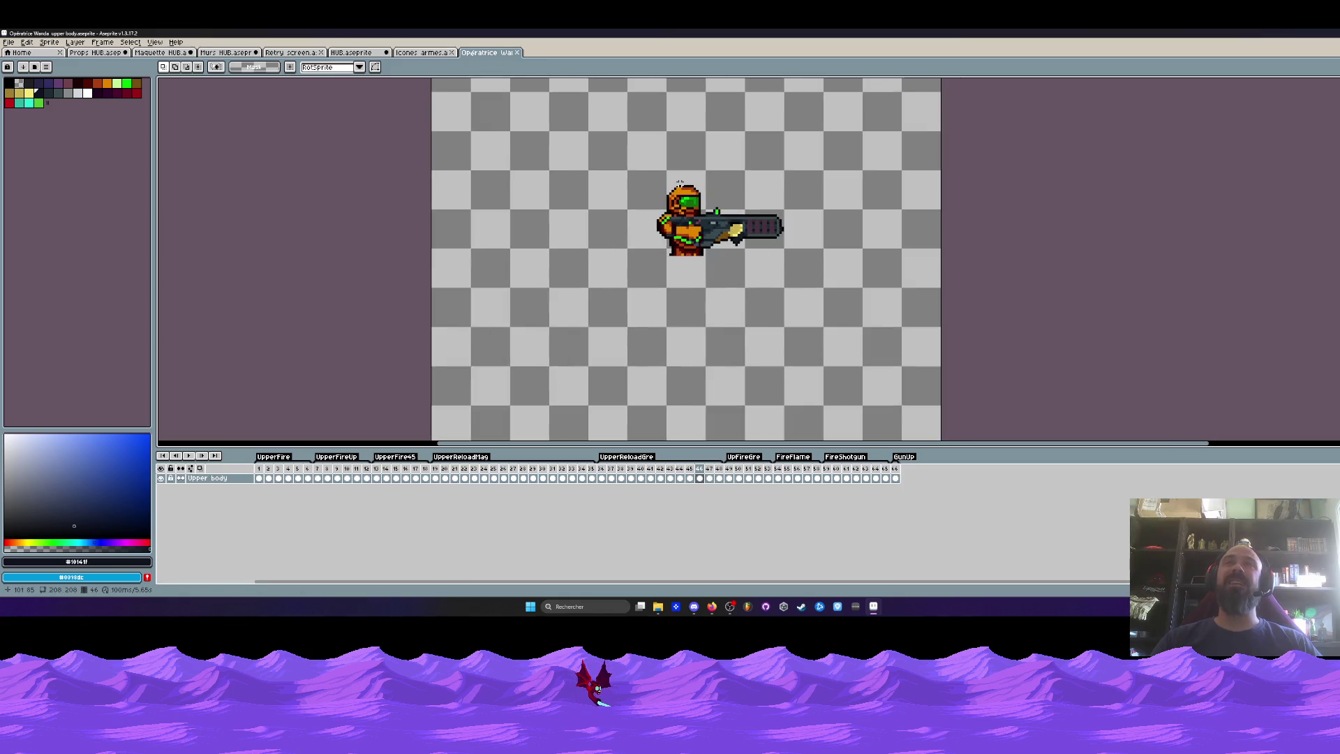
scroll(707, 188, "right", 1)
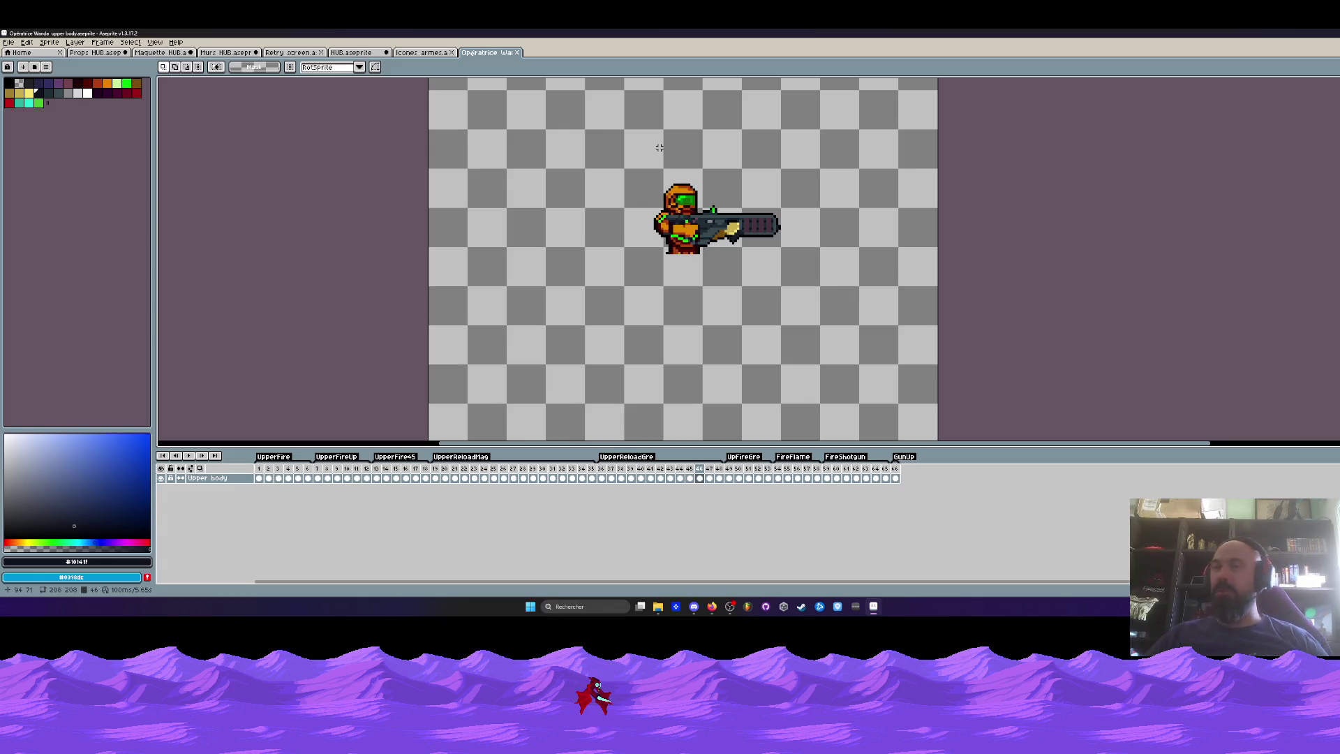
Close the operator and weapon icon sprites, then select frames 1–65 of the Retry screen.
left_click(517, 53)
left_click(451, 53)
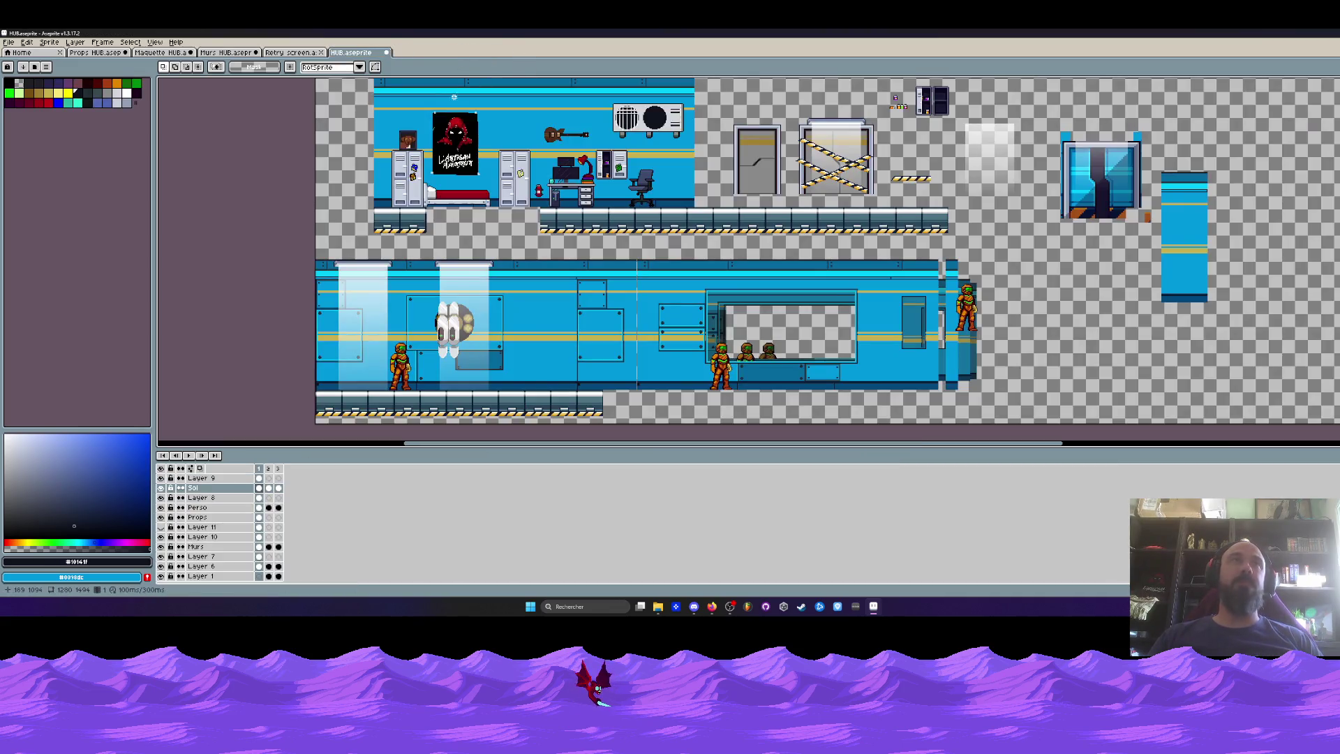
left_click(289, 52)
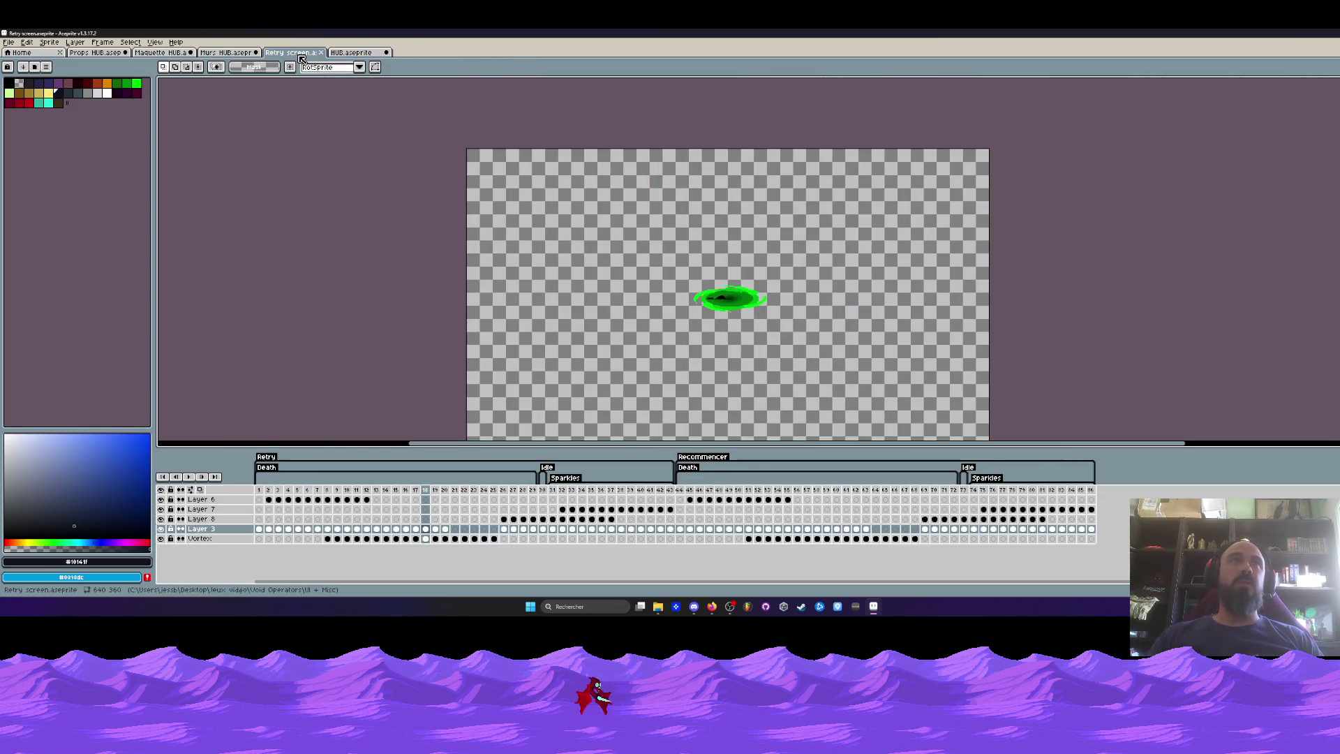
mouse_move(265, 493)
left_mouse_down()
mouse_move(894, 514)
mouse_move(258, 510)
left_mouse_up()
Switch to the Maquette HUB mockup and select its Computers on frames across all layers.
left_click(225, 52)
left_click(164, 53)
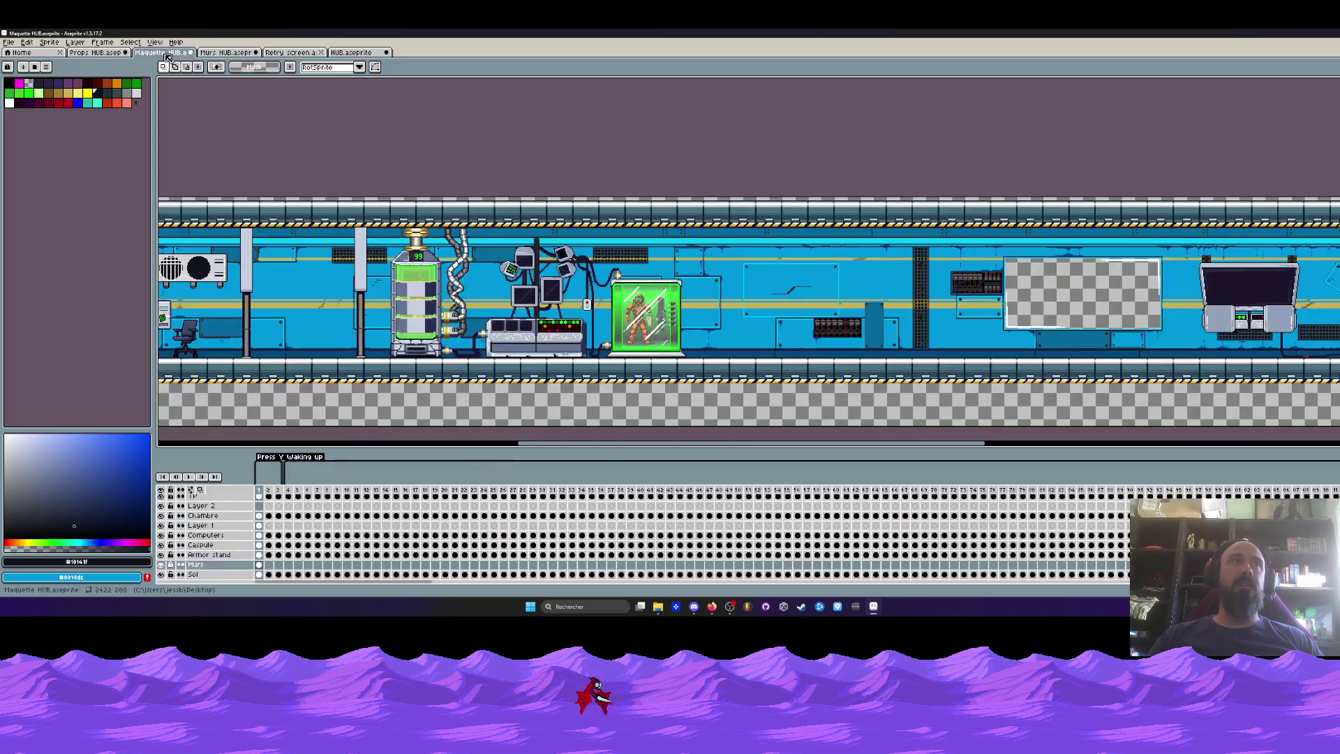
scroll(548, 254, "down", 2)
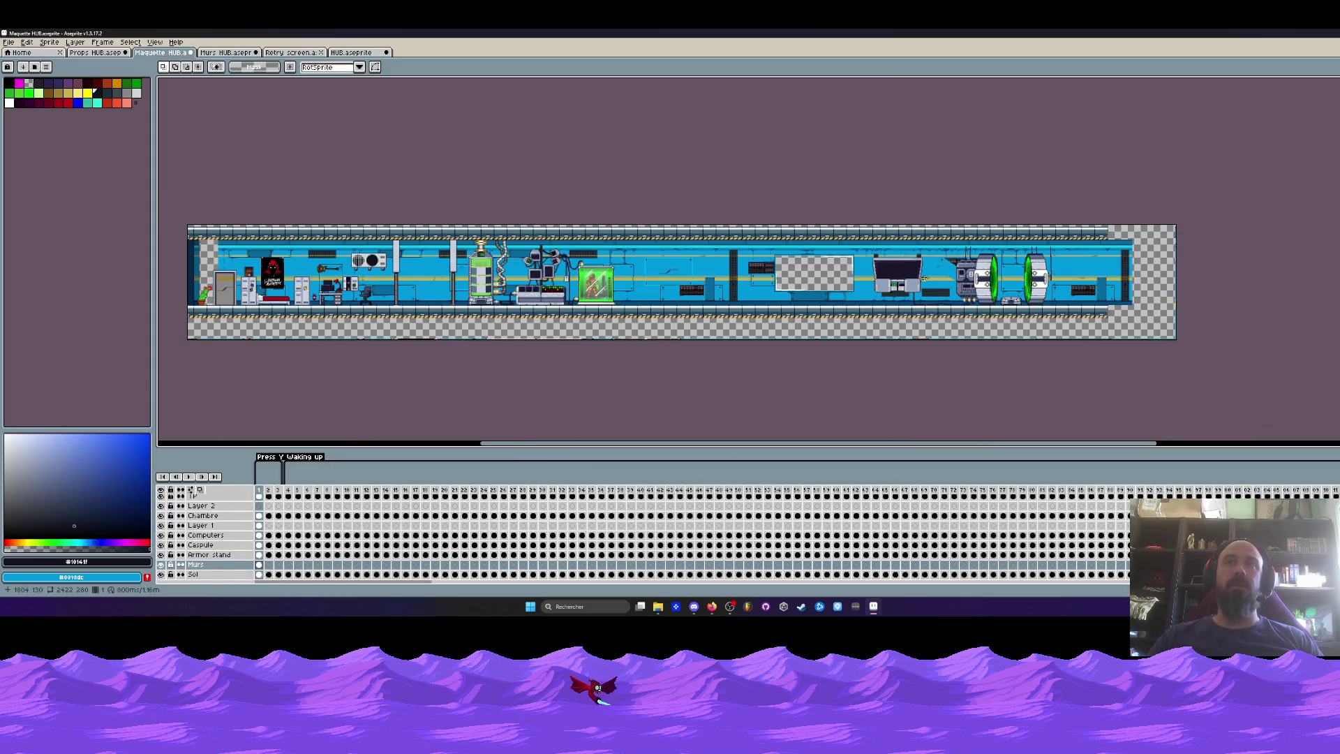
scroll(923, 278, "up", 2)
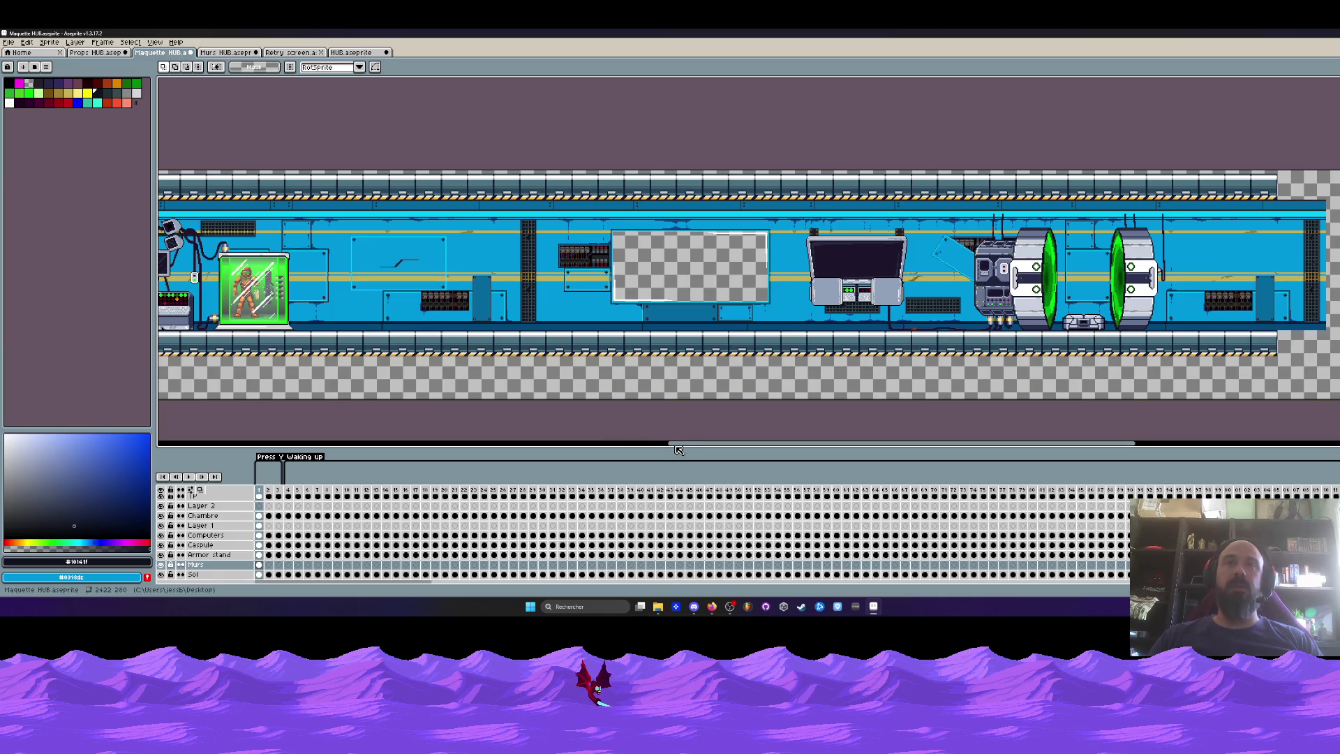
left_click_drag(678, 448, 785, 447)
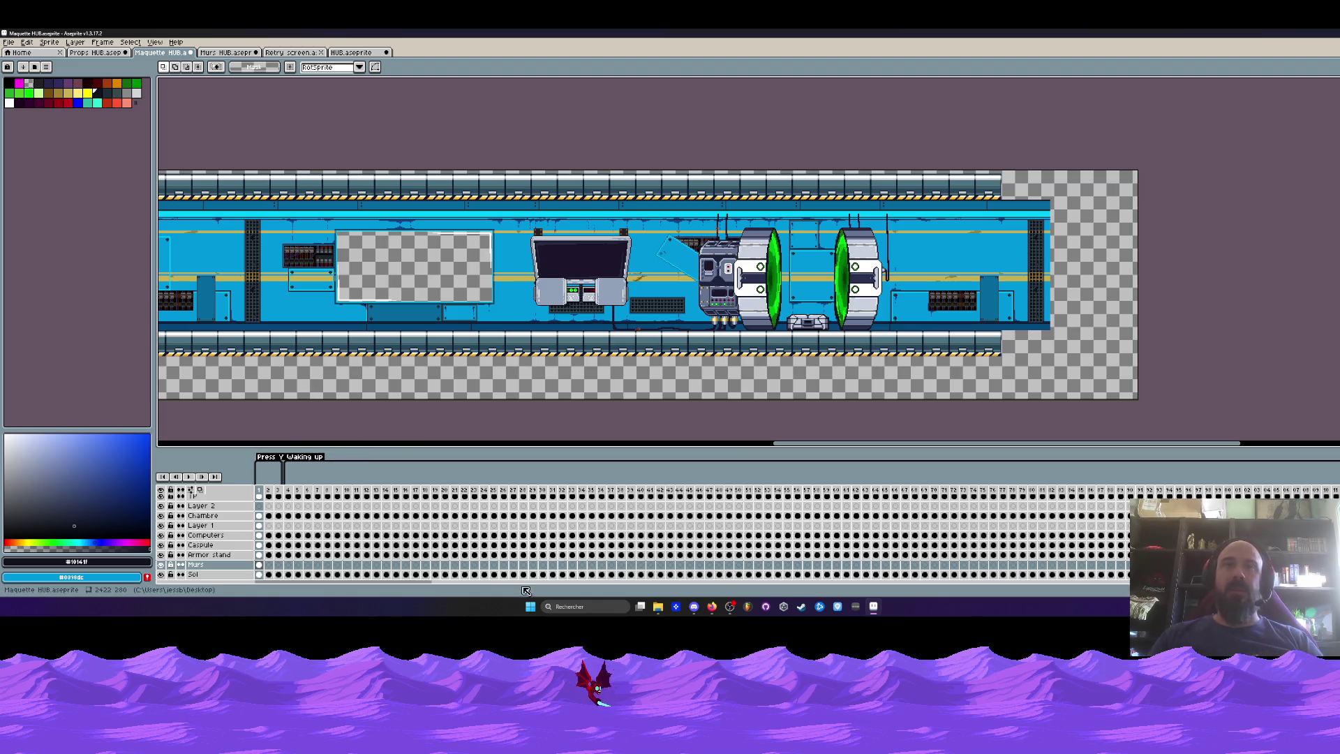
left_click(282, 497)
mouse_move(419, 584)
left_mouse_down()
mouse_move(593, 584)
mouse_move(709, 562)
left_mouse_up()
left_click_drag(411, 491, 1284, 492)
left_click_drag(513, 492, 1212, 492)
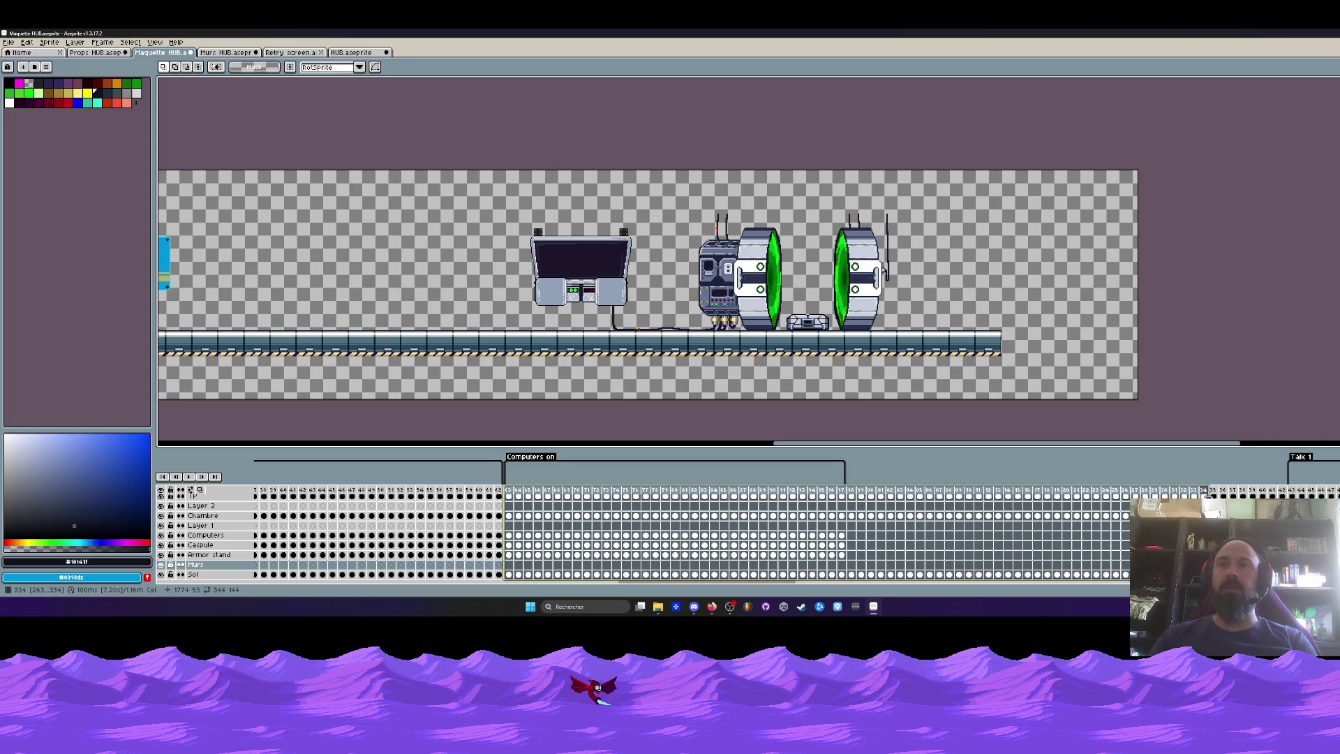
Clear the Computers on selection and select the Talk 1 frames 43–51.
left_click(1296, 494)
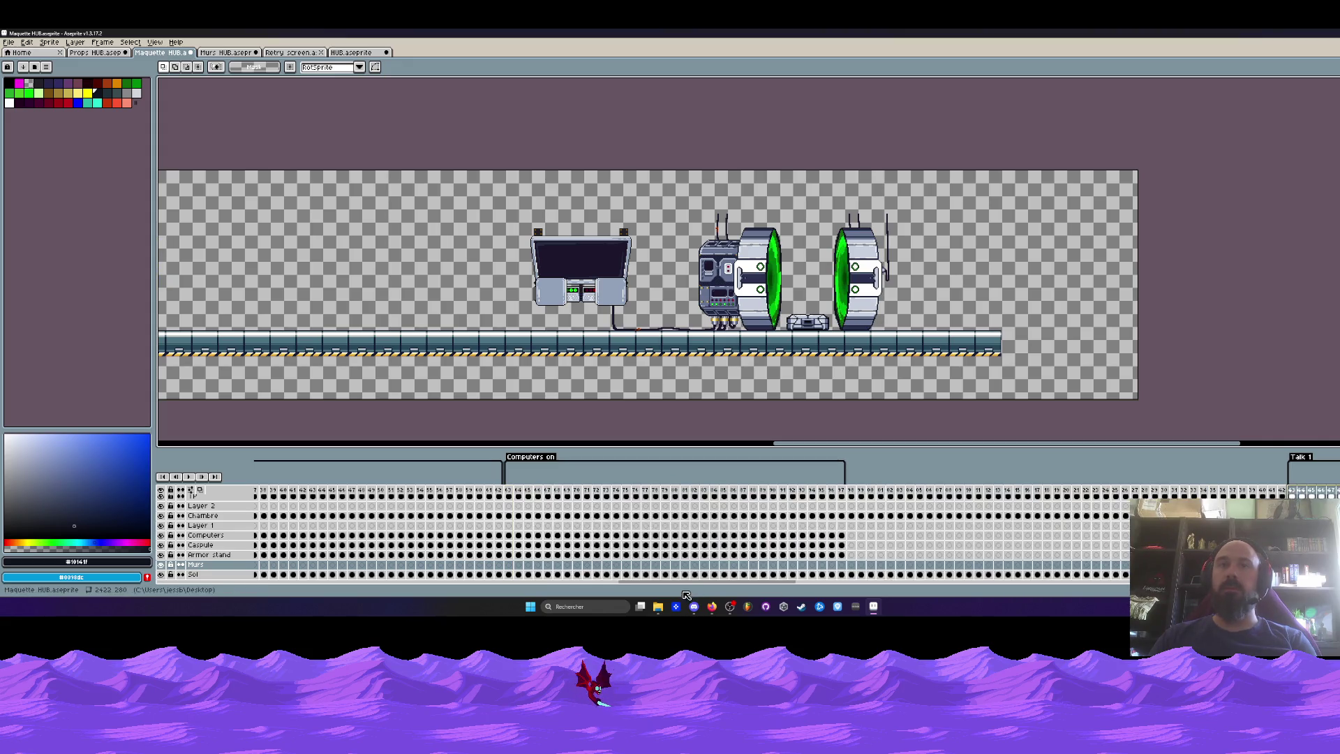
scroll(694, 568, "right", 5)
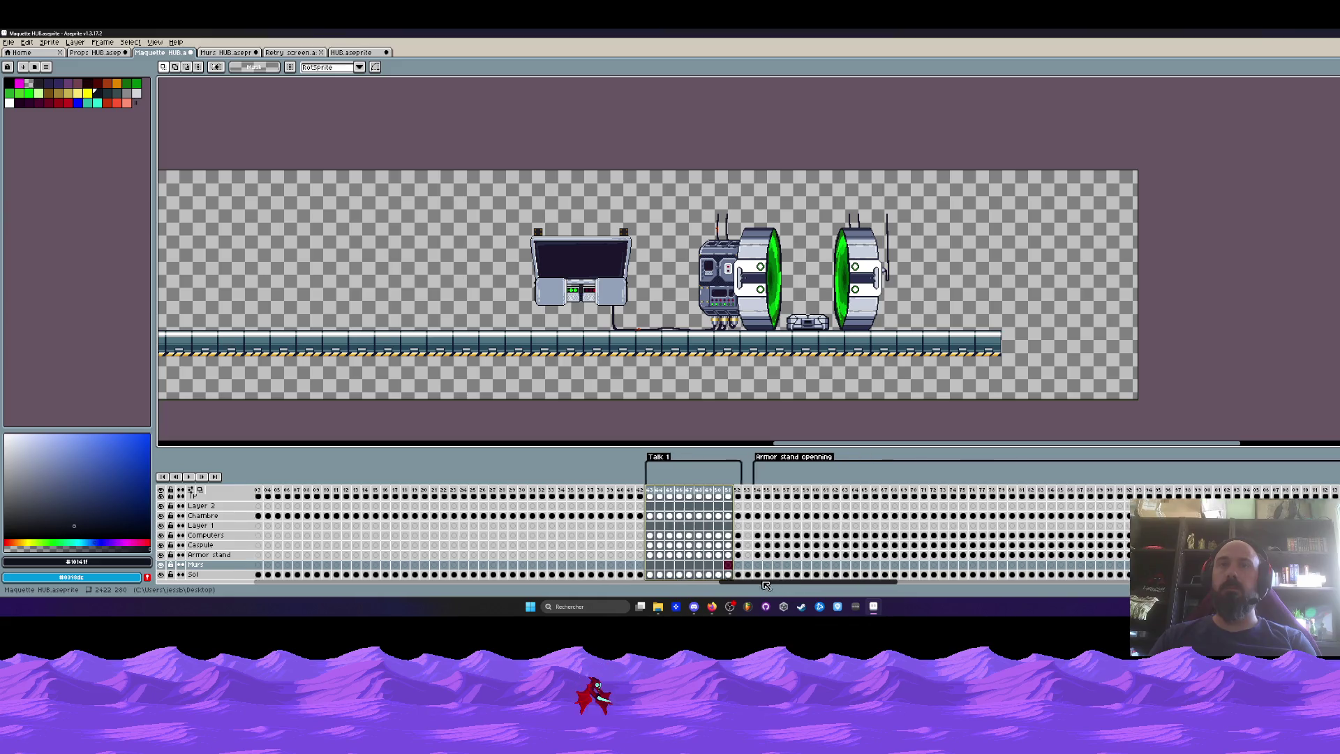
left_click(946, 492)
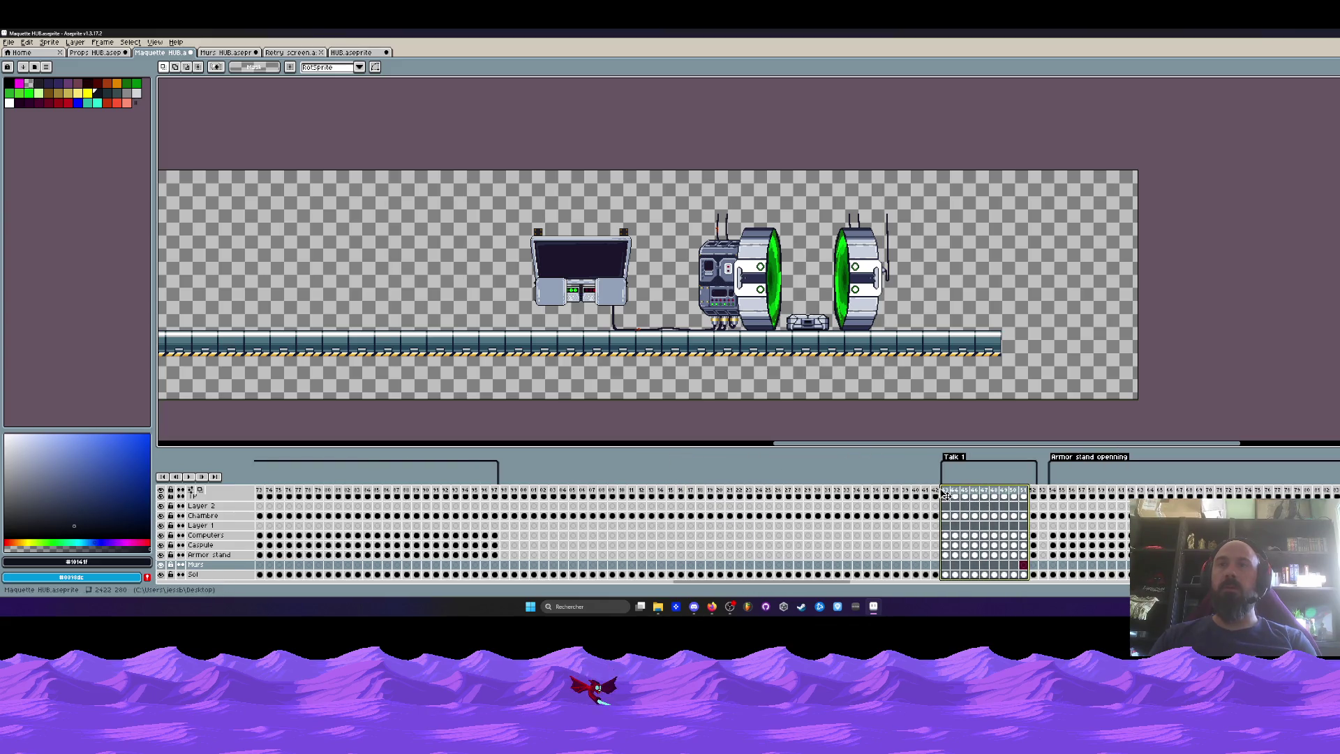
left_click_drag(947, 494, 1023, 493)
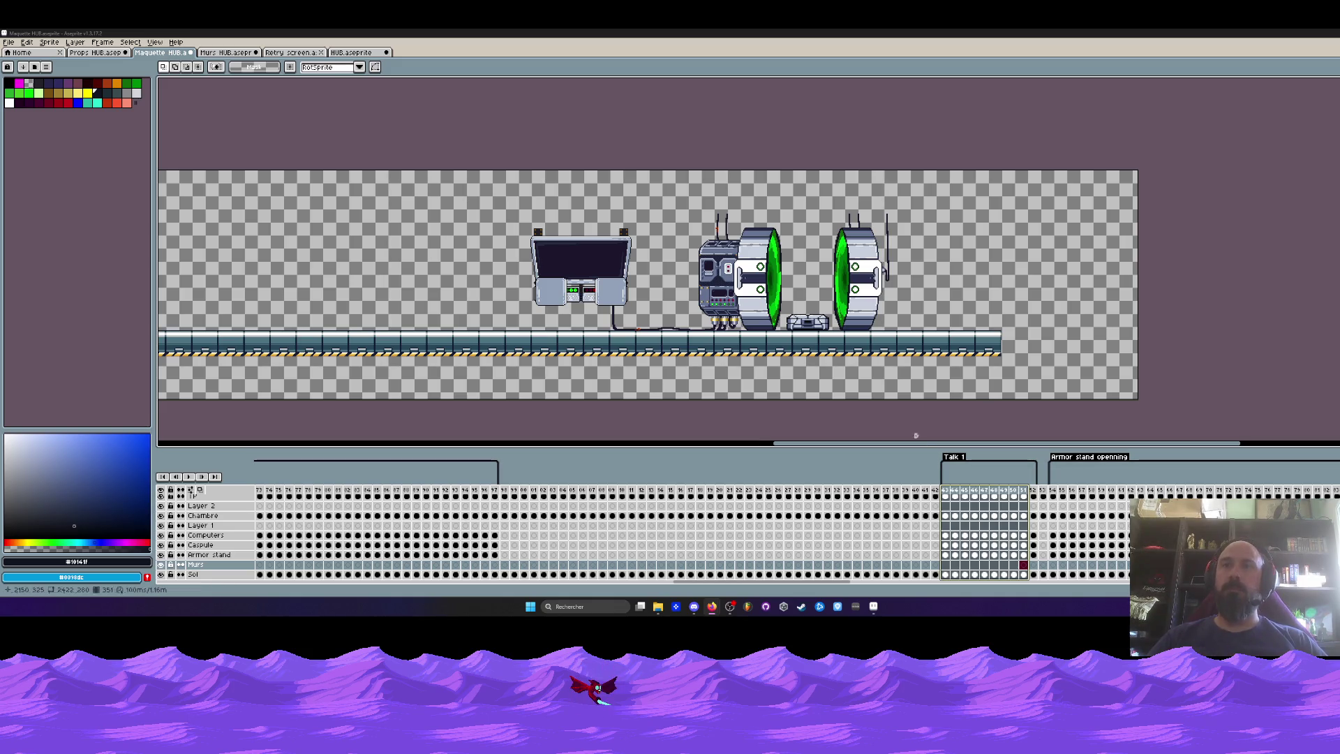
left_click_drag(807, 446, 882, 446)
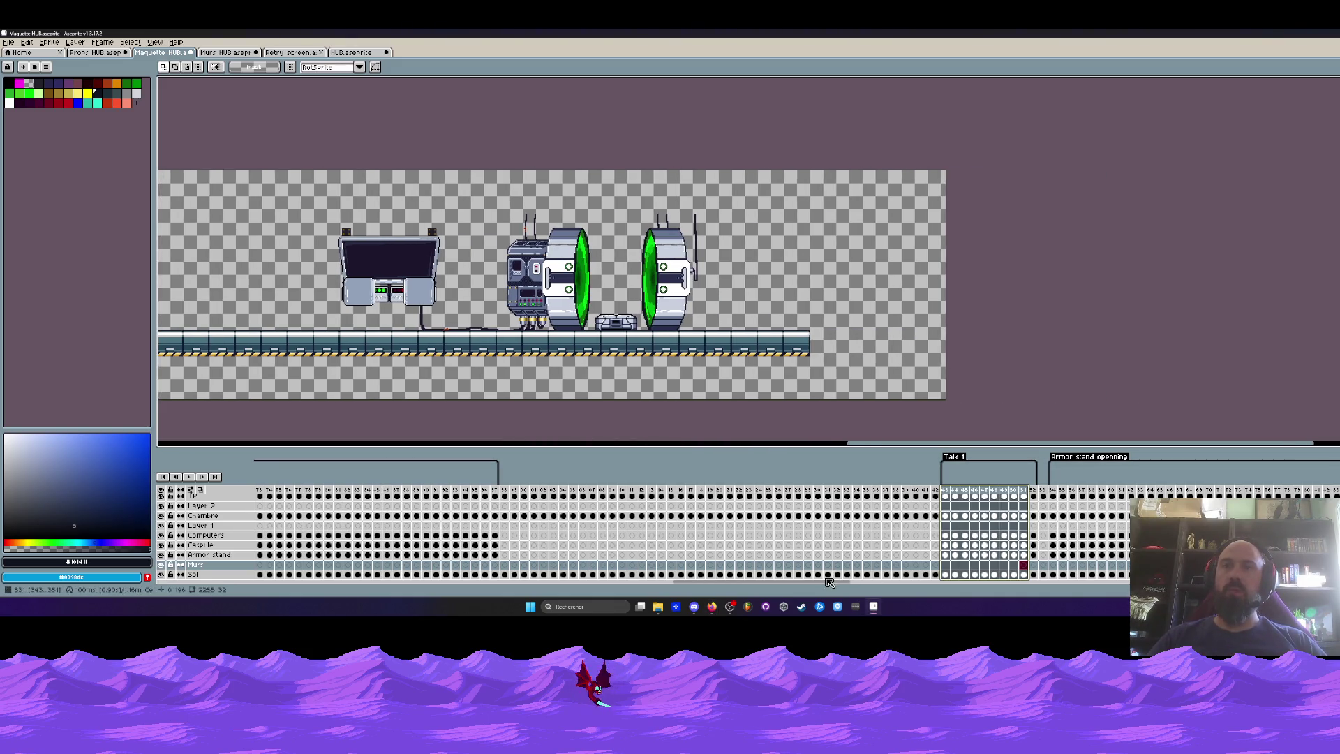
Pan the canvas to the mockup's left side and try frame ranges like 10–26 across all layers.
scroll(220, 576, "up", 3)
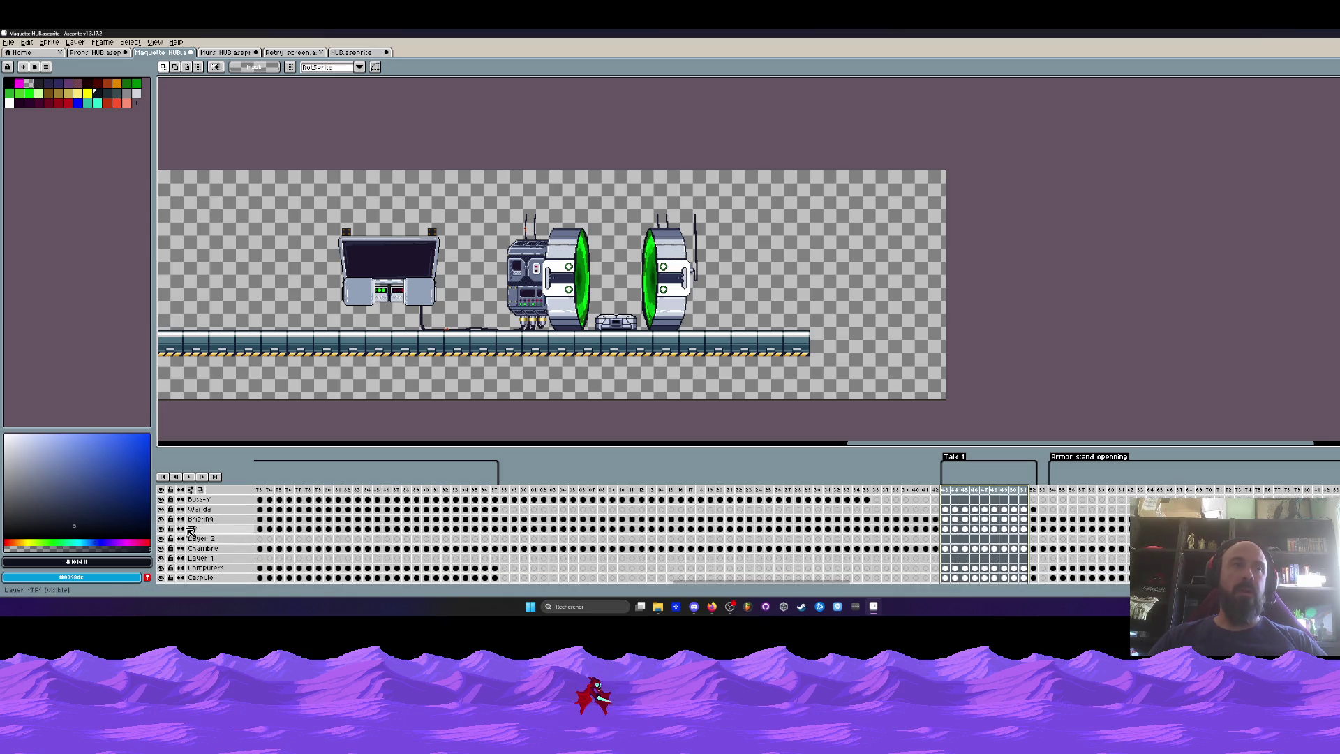
left_click_drag(723, 580, 517, 565)
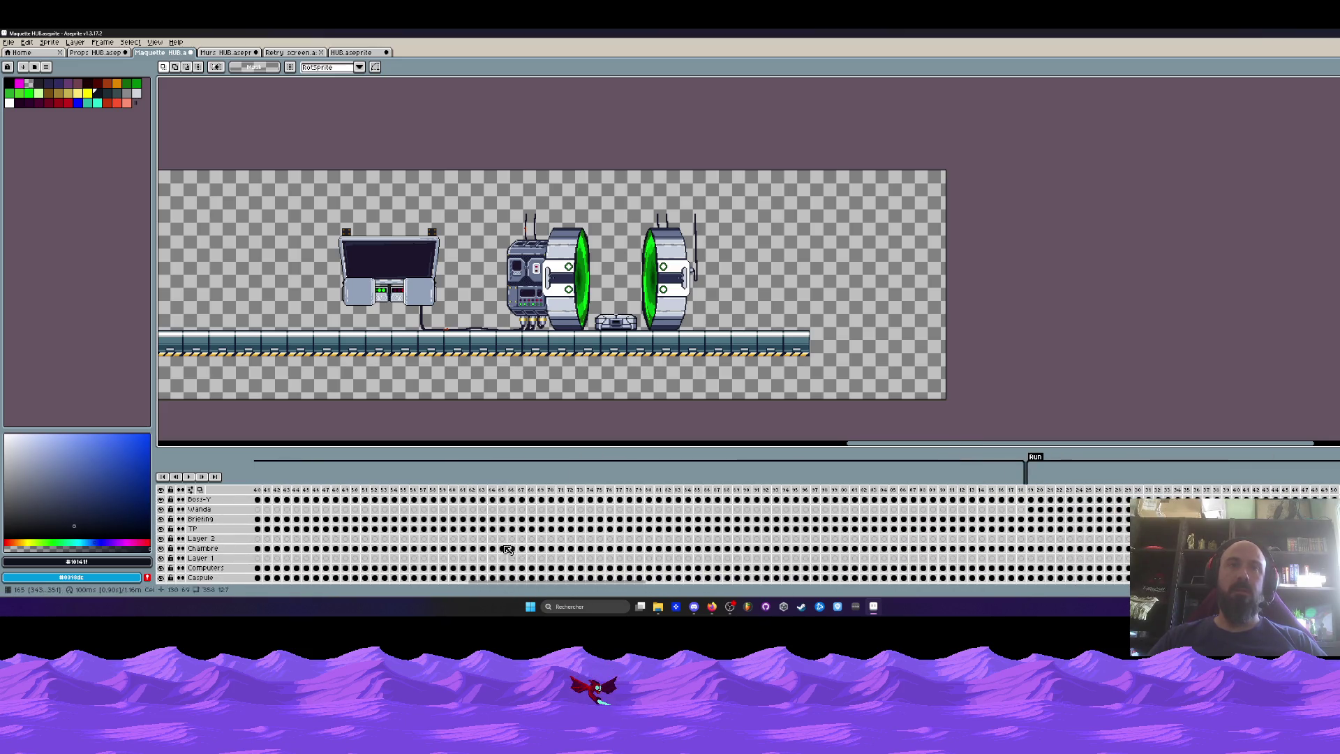
left_click_drag(423, 489, 542, 489)
left_click_drag(586, 581, 383, 580)
key("h")
left_click_drag(323, 303, 929, 287)
key("m")
left_click_drag(269, 499, 1004, 499)
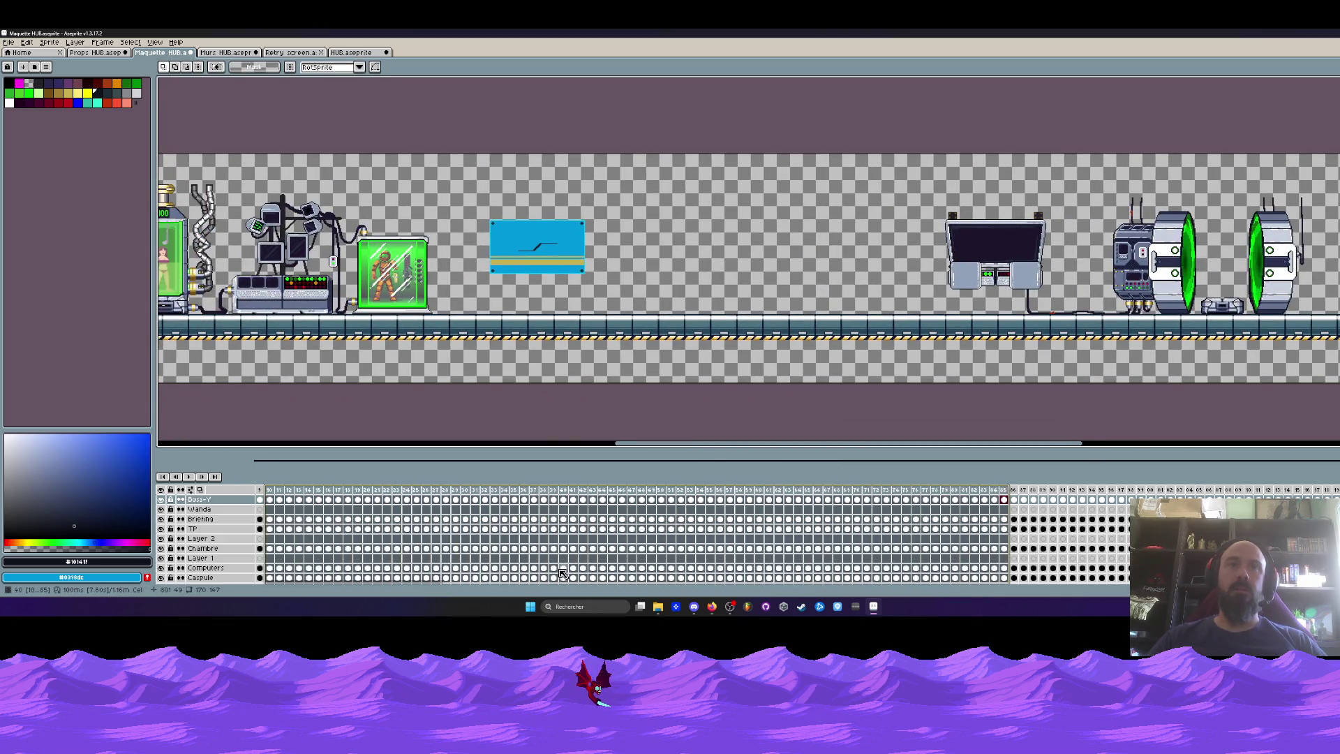
left_click_drag(436, 586, 603, 583)
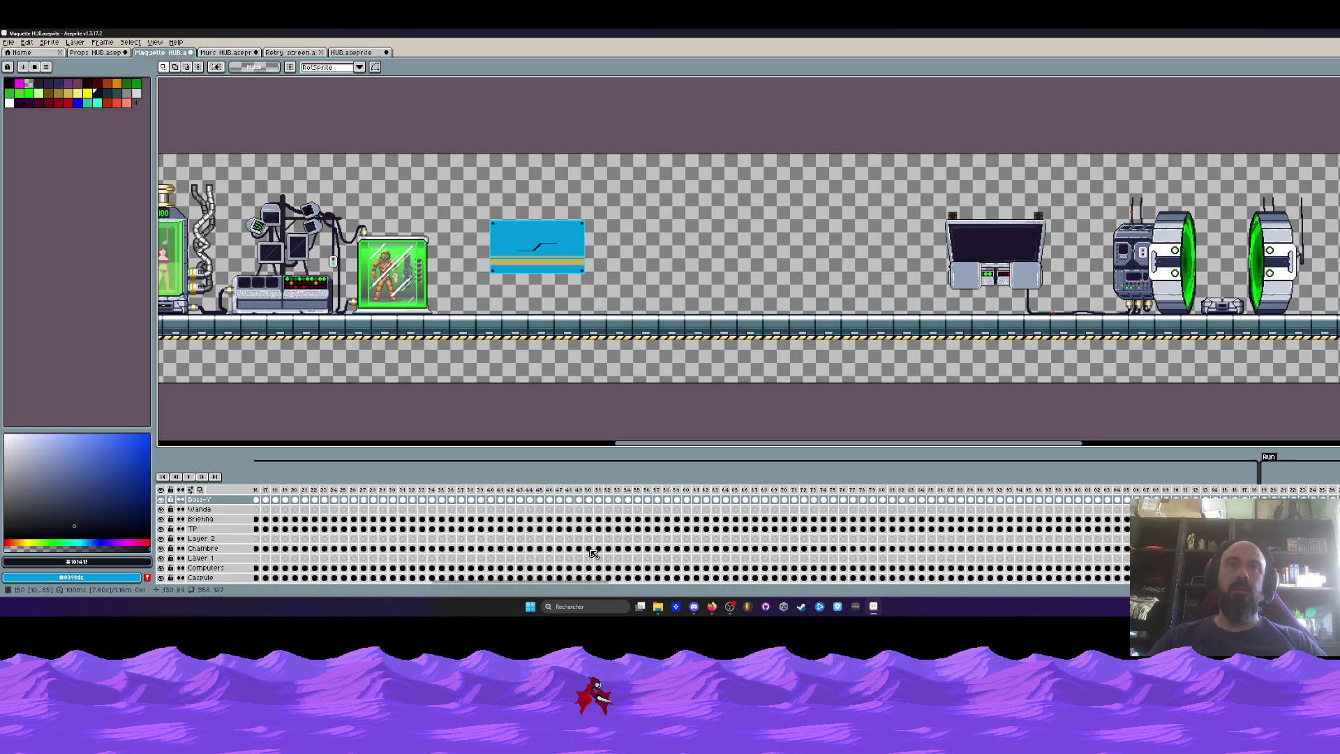
left_click_drag(392, 499, 999, 500)
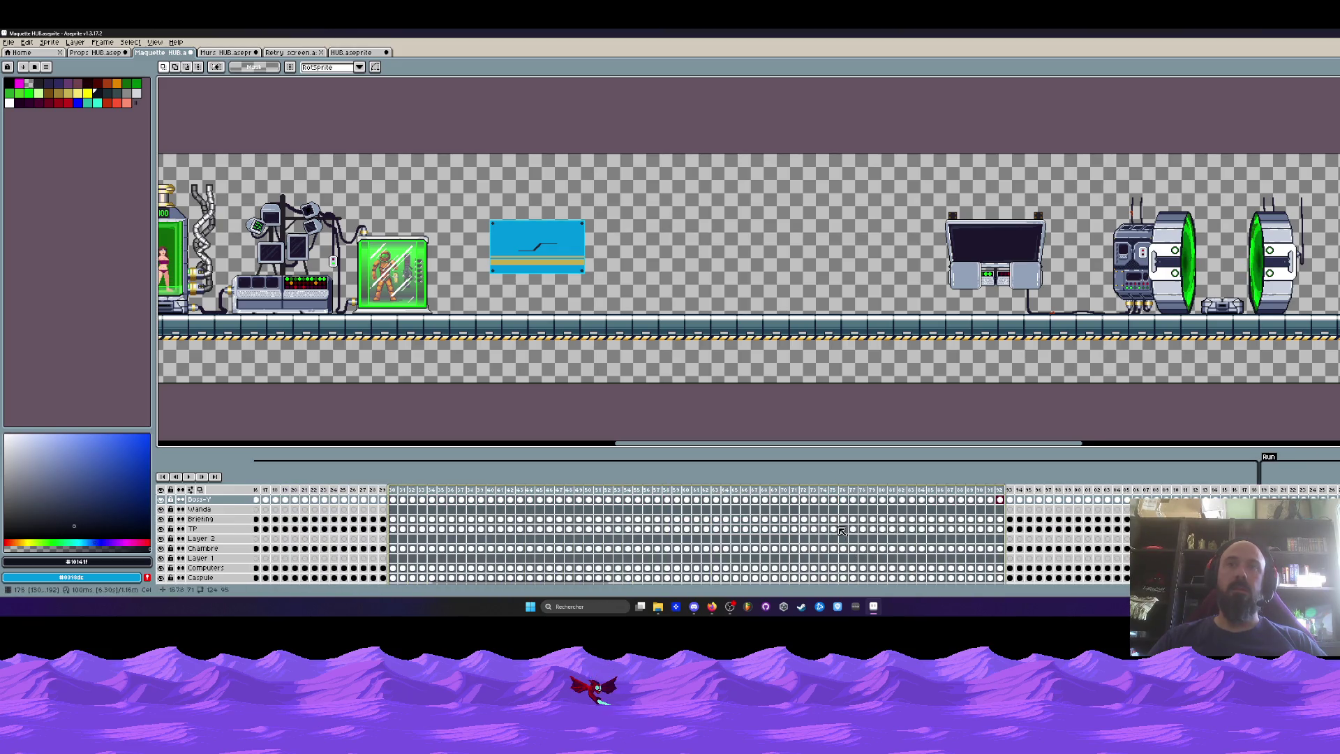
left_click_drag(553, 587, 700, 586)
left_click_drag(384, 500, 1148, 496)
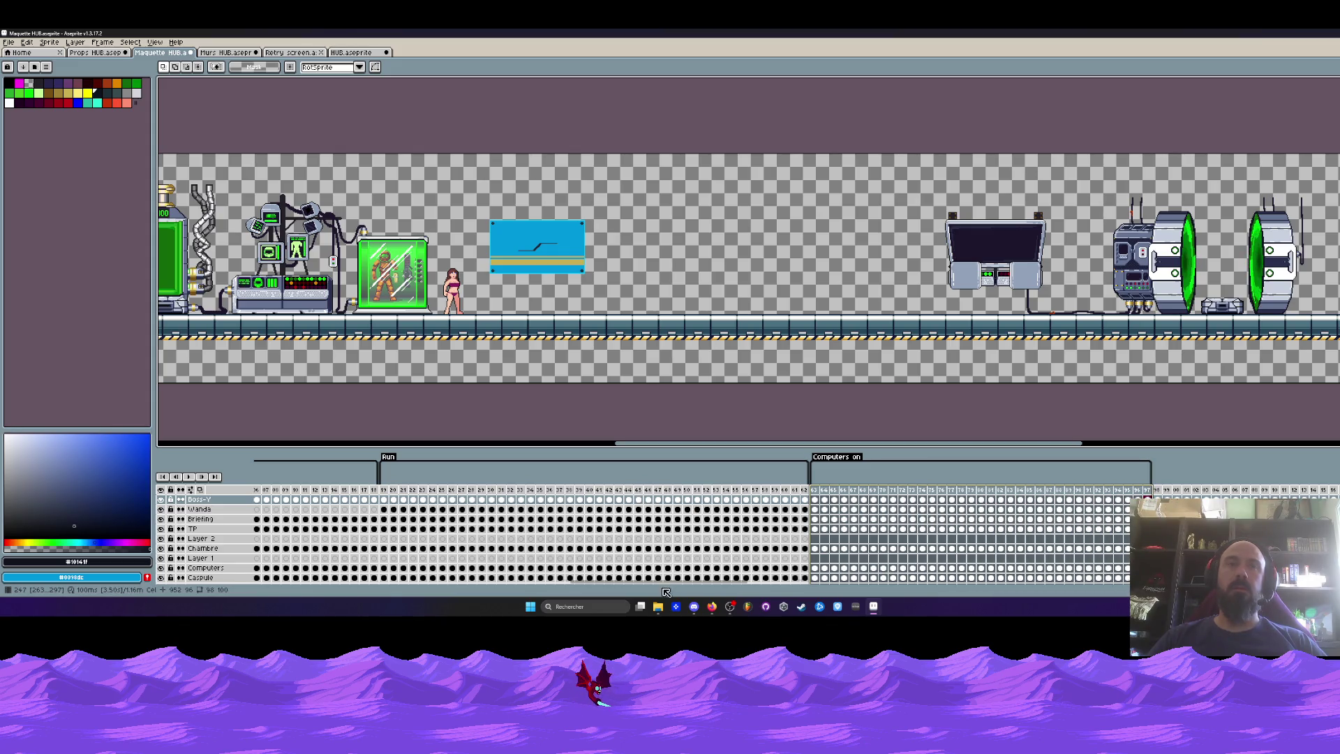
mouse_move(667, 582)
left_mouse_down()
mouse_move(746, 596)
mouse_move(733, 591)
left_mouse_up()
scroll(493, 380, "down", 2)
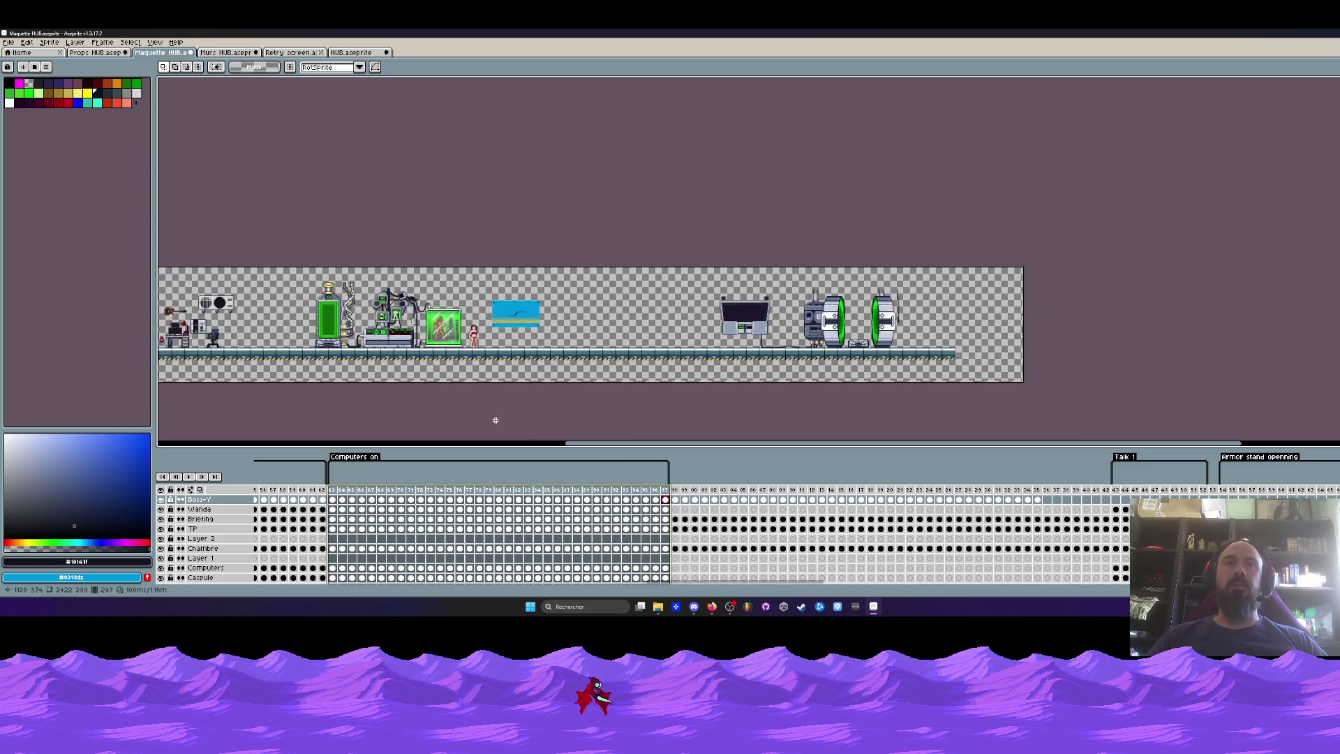
scroll(328, 342, "up", 2)
scroll(324, 342, "up", 1)
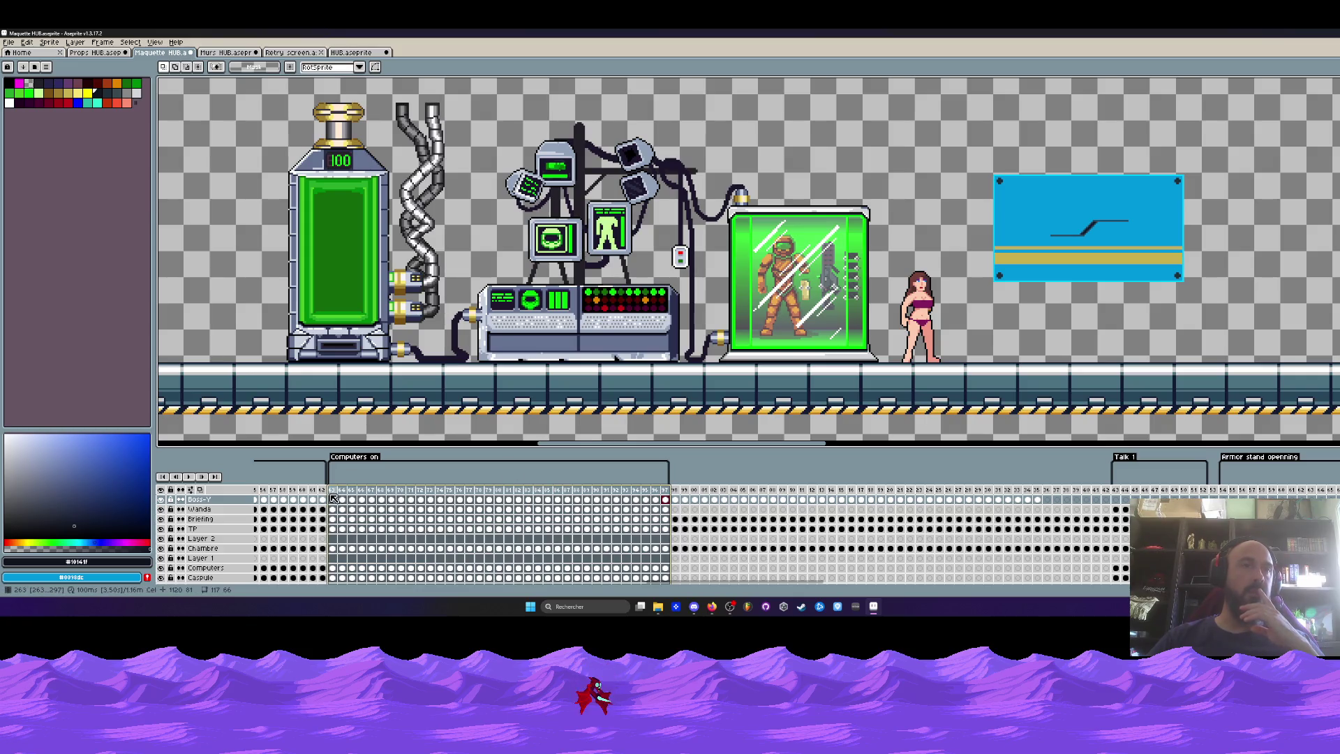
Review frames 263 and 63 and enlarge the timeline so all layers show.
left_click(338, 494)
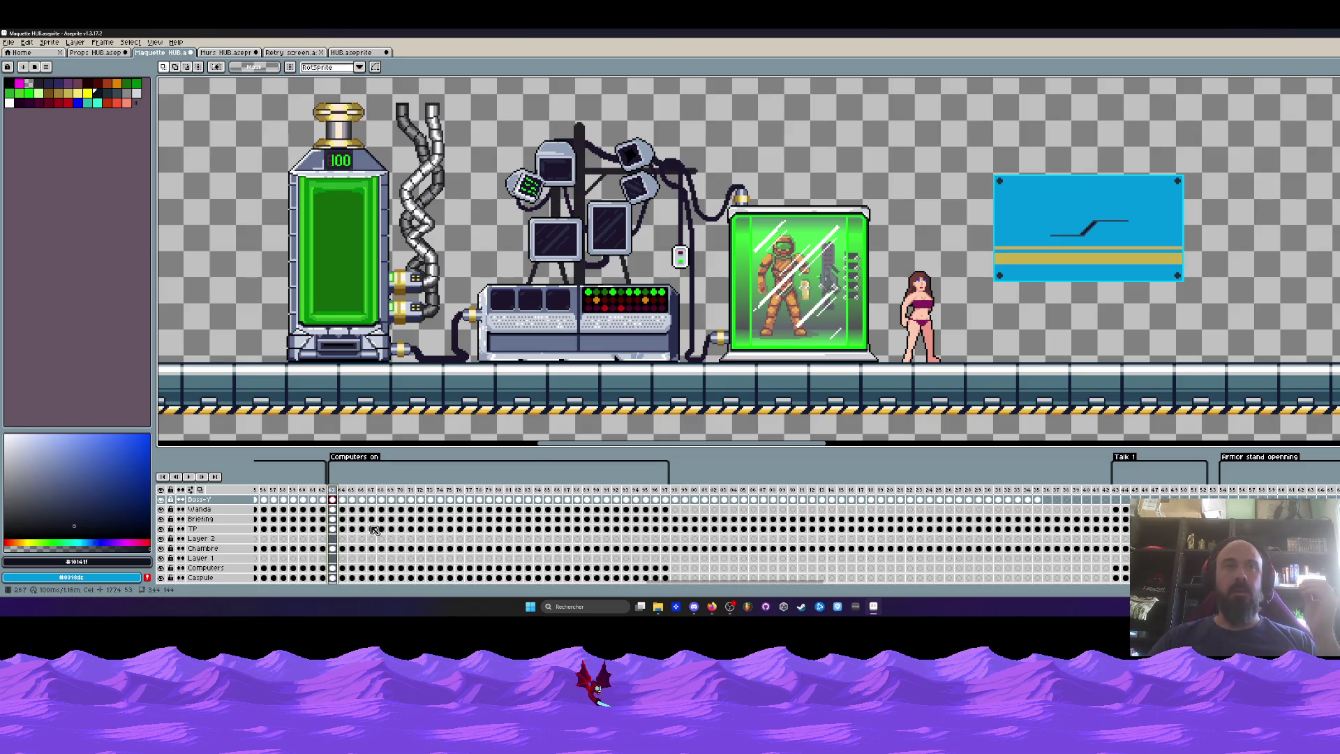
left_click_drag(662, 584, 262, 596)
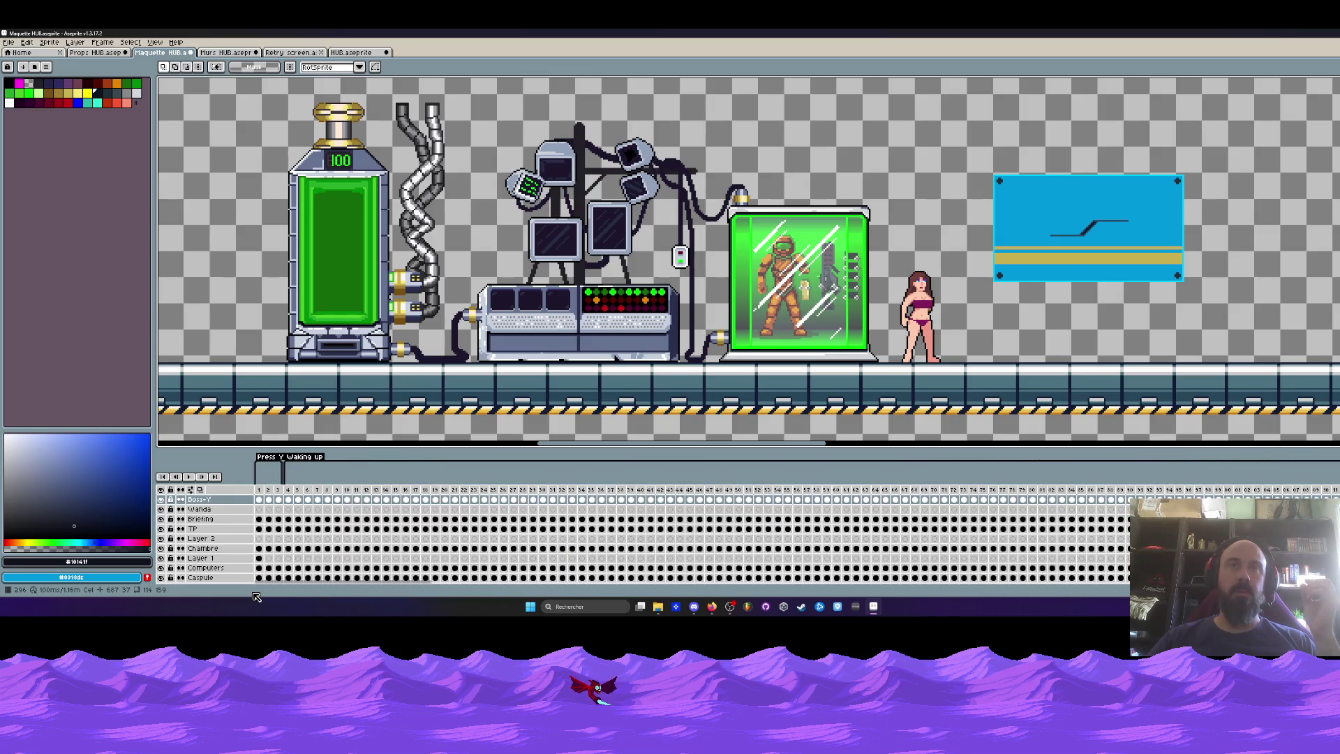
left_click_drag(287, 490, 755, 501)
mouse_move(333, 587)
left_mouse_down()
mouse_move(701, 592)
mouse_move(674, 592)
left_mouse_up()
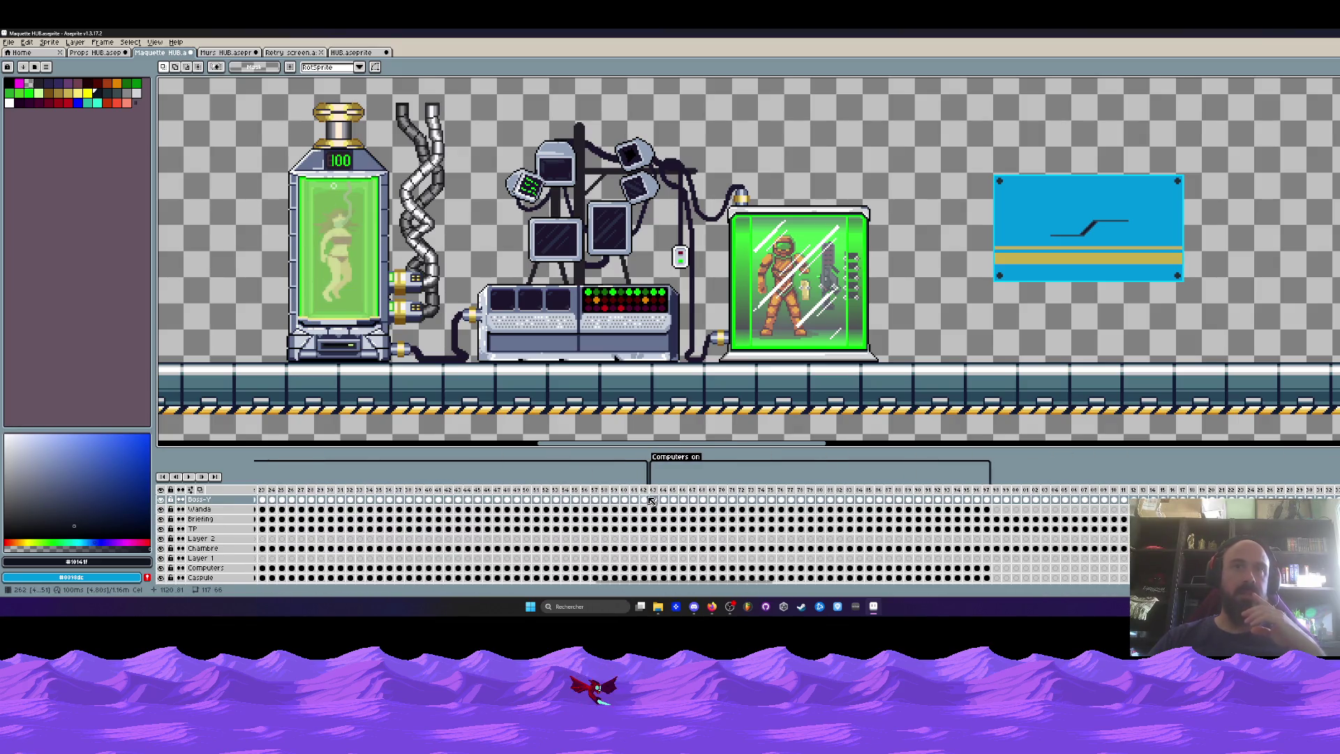
left_click(654, 500)
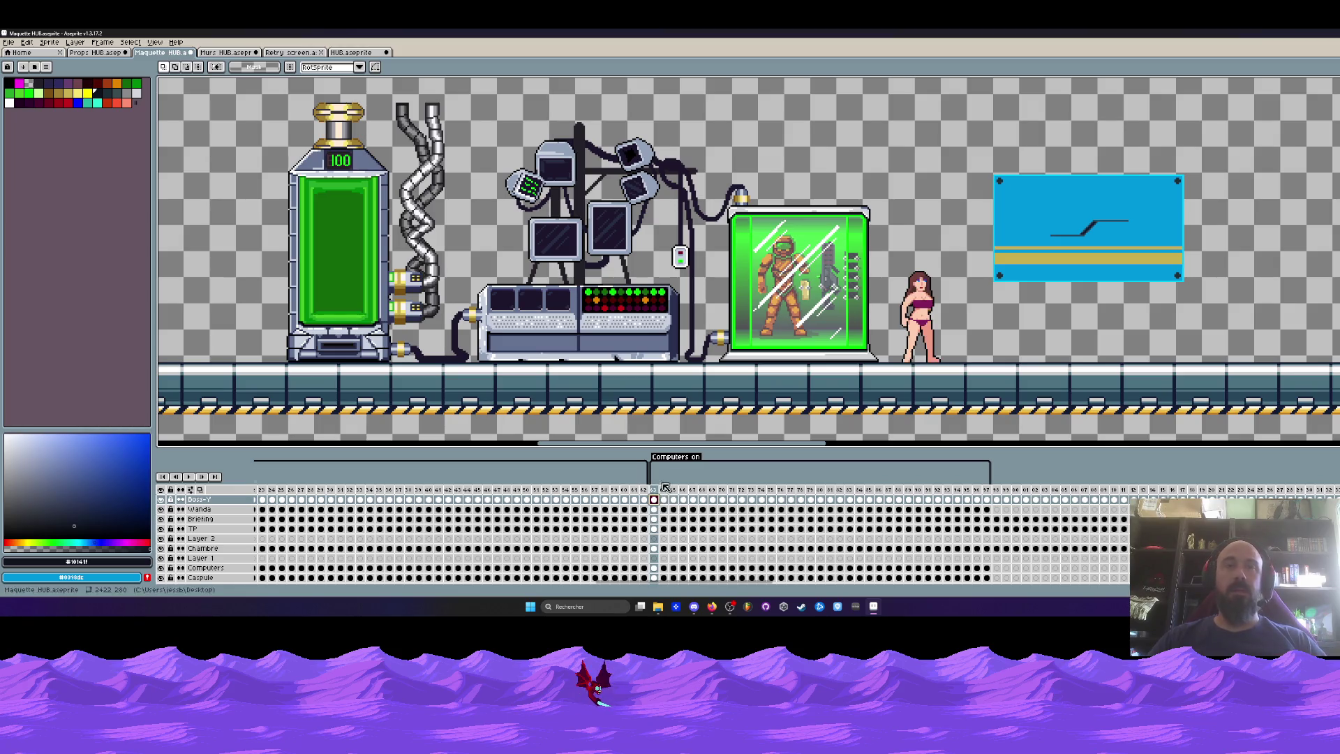
left_click_drag(645, 425, 646, 312)
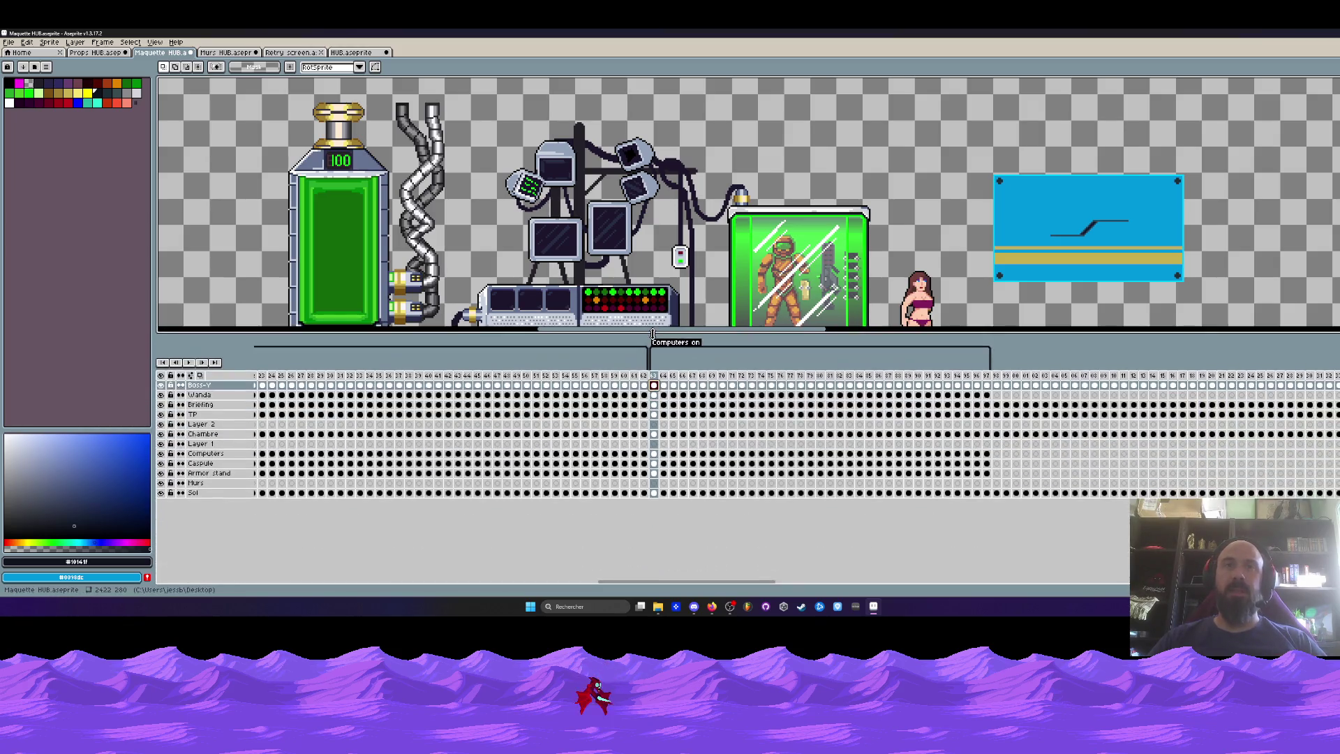
Select the first four Tuto frames across all layers and delete their cels.
left_click_drag(621, 581, 232, 600)
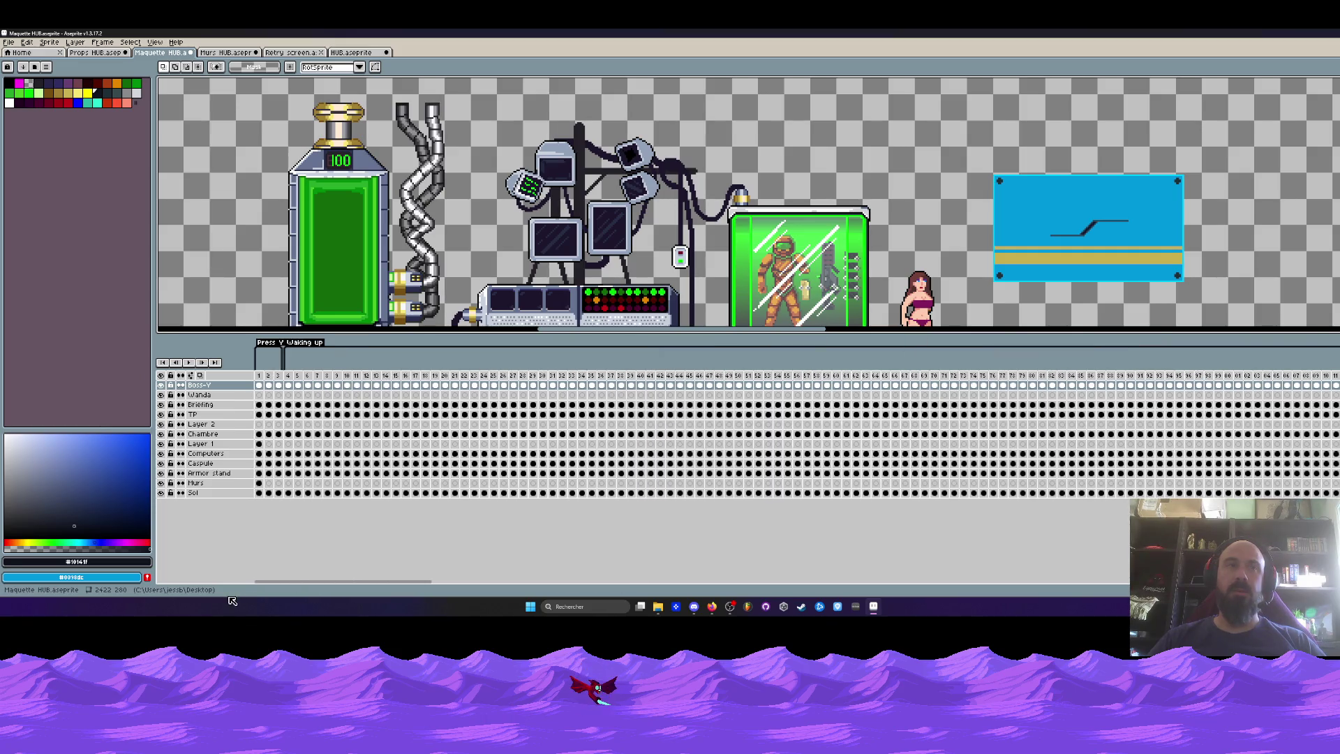
left_click_drag(334, 602, 975, 601)
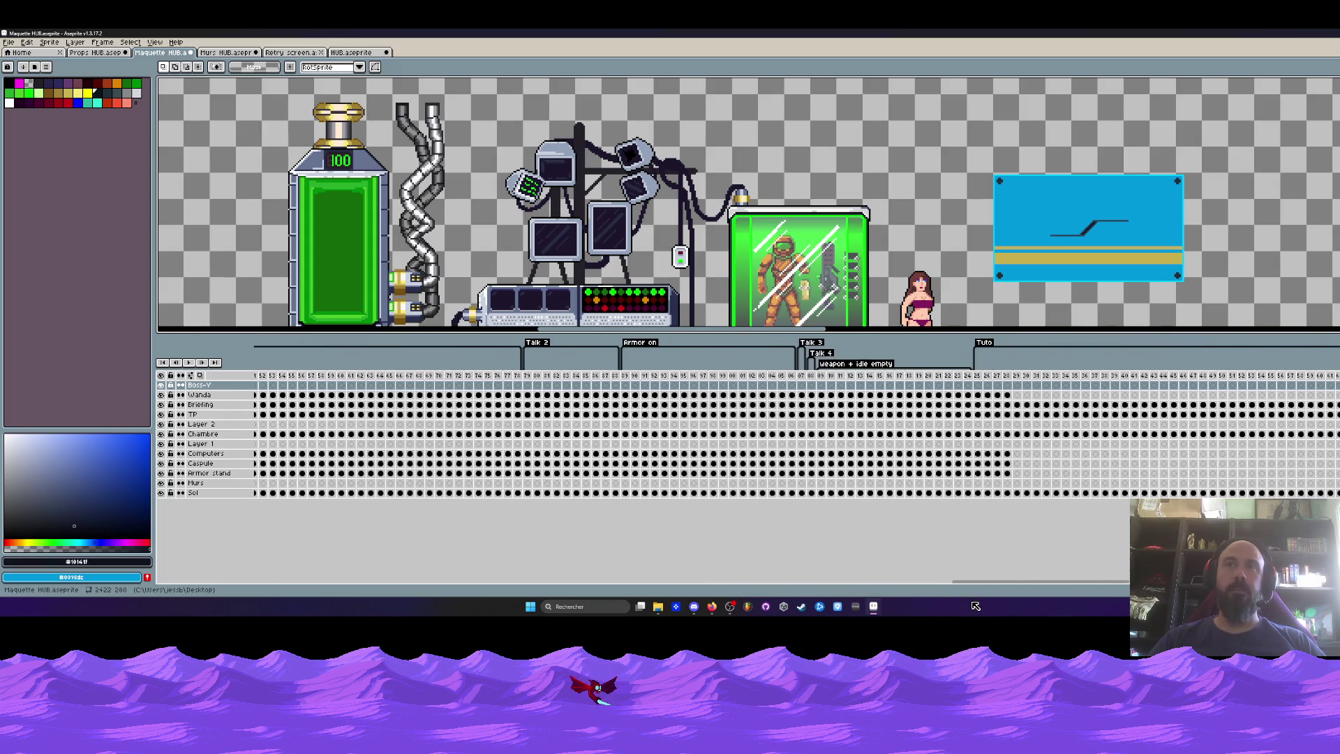
left_click_drag(977, 376, 1007, 380)
key("Delete")
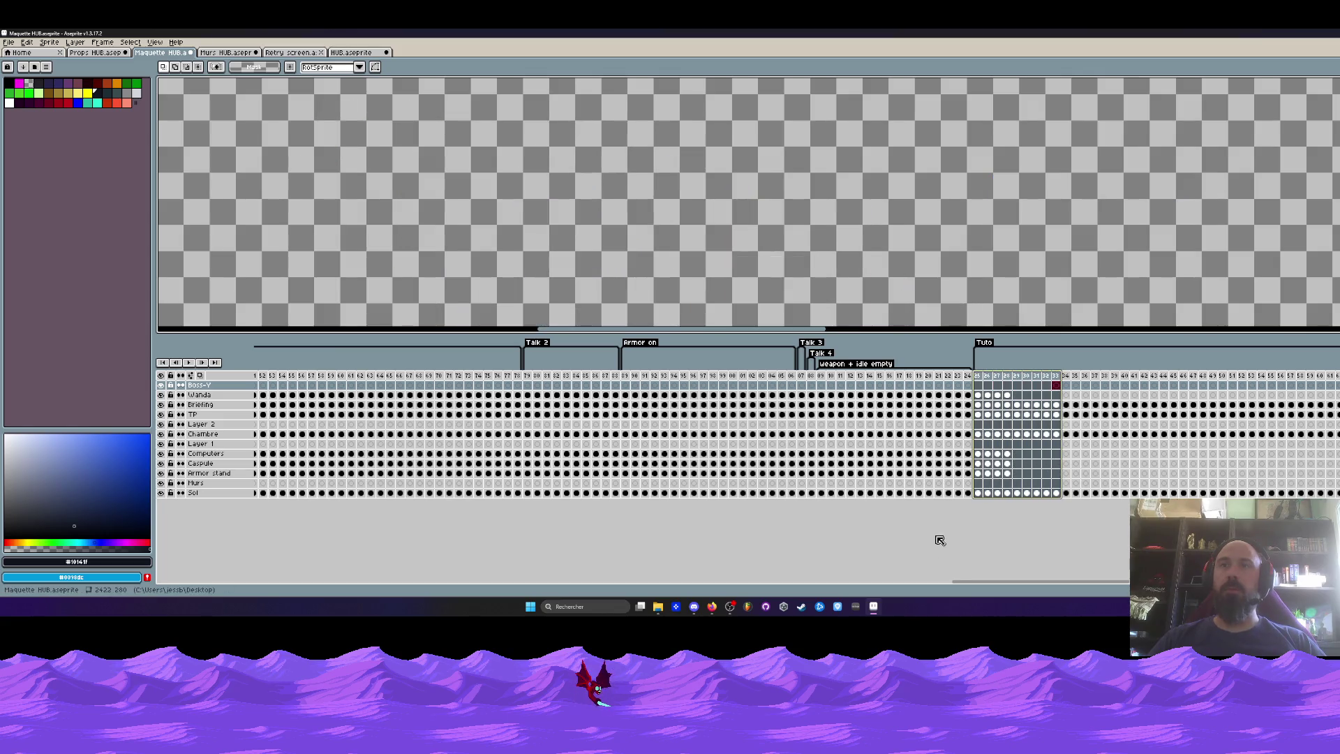
Select the frames before Tuto and resize the canvas and timeline to show all layers.
left_click(967, 377)
left_click_drag(820, 376, 1007, 378)
scroll(942, 321, "down", 2)
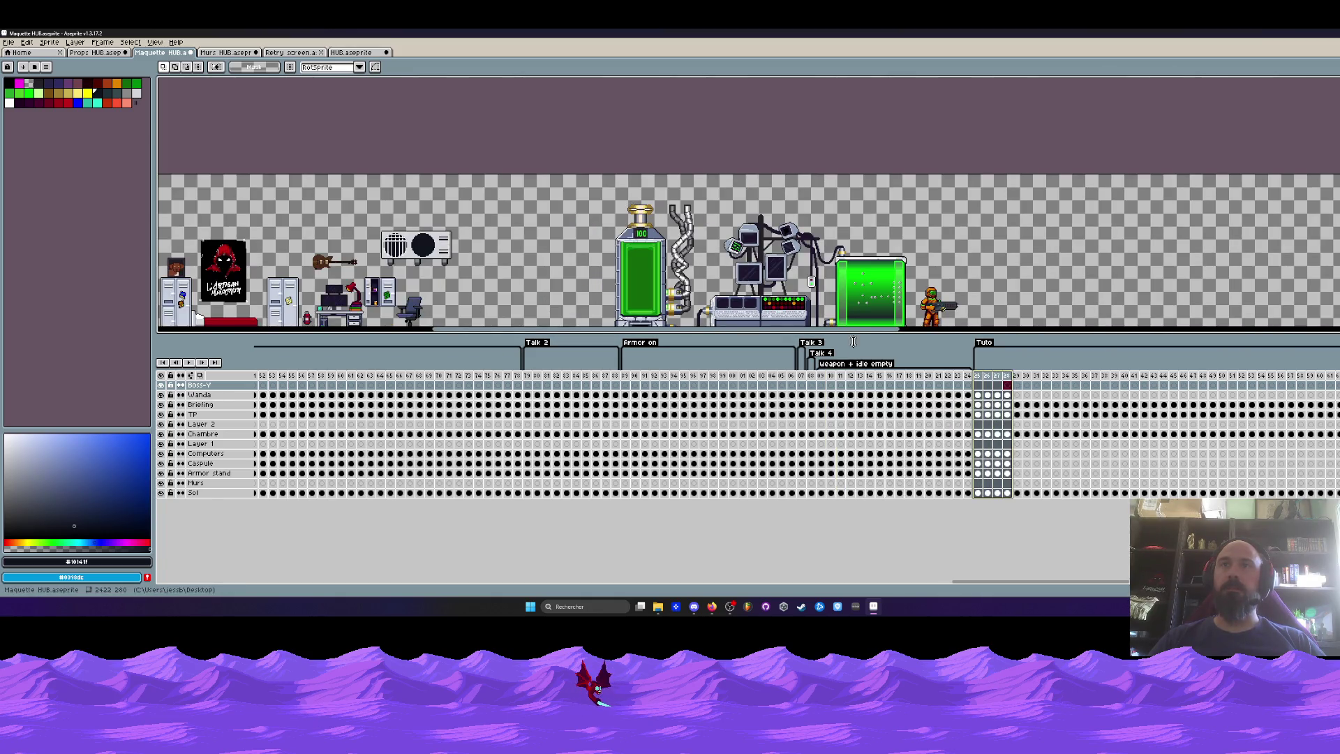
left_click_drag(864, 341, 865, 430)
scroll(872, 349, "down", 2)
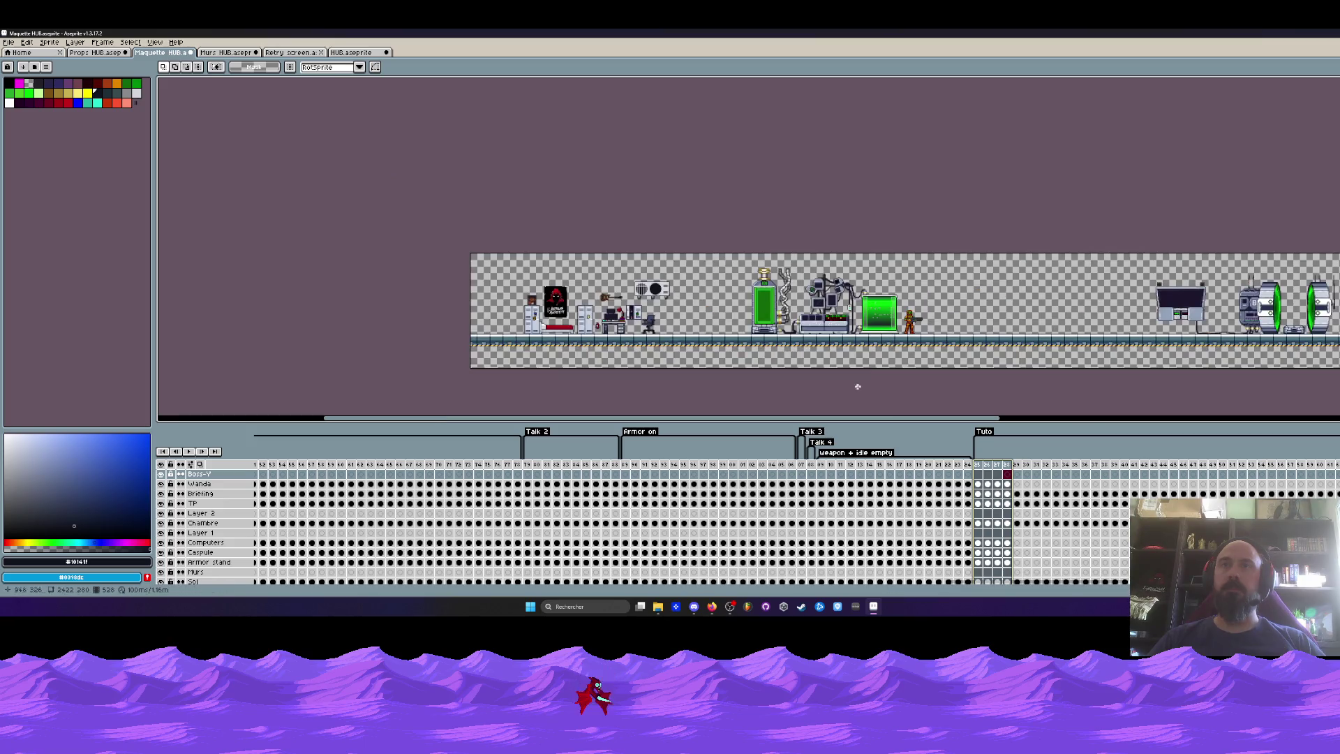
left_click_drag(853, 419, 858, 389)
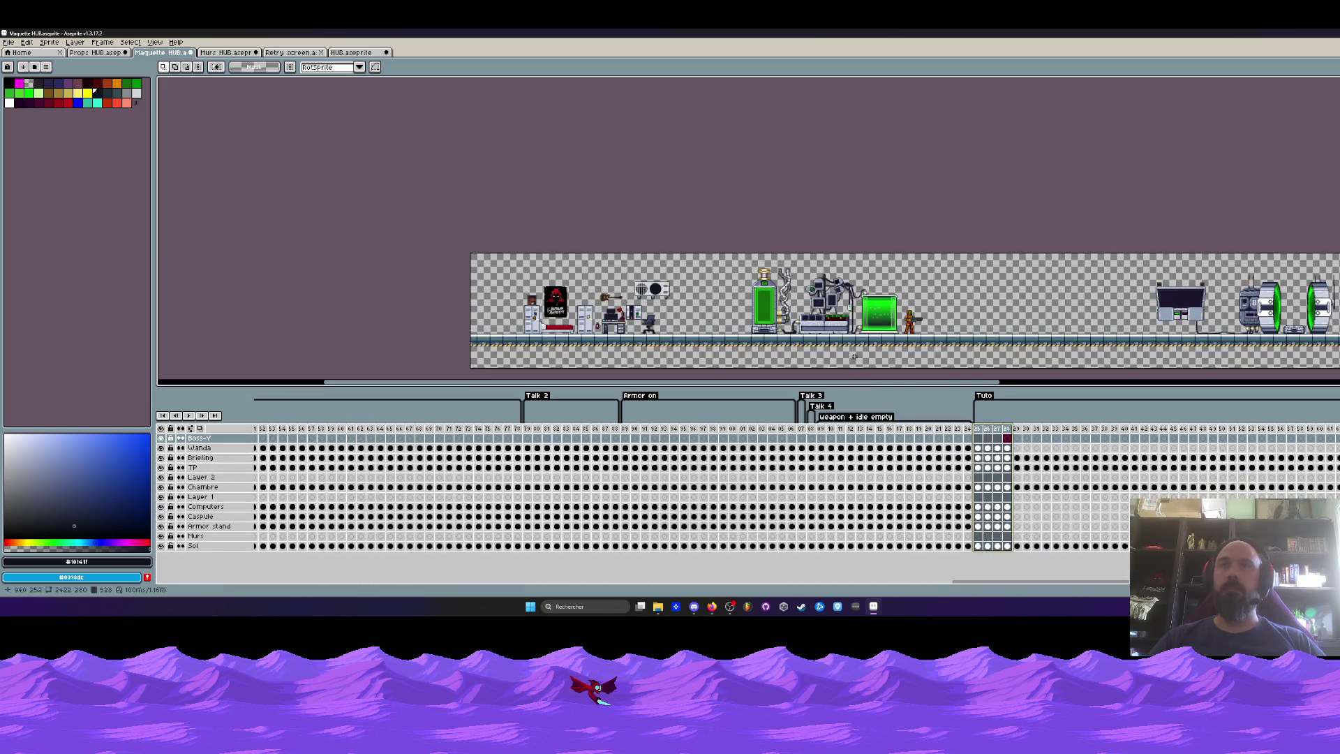
left_click_drag(911, 285, 905, 274)
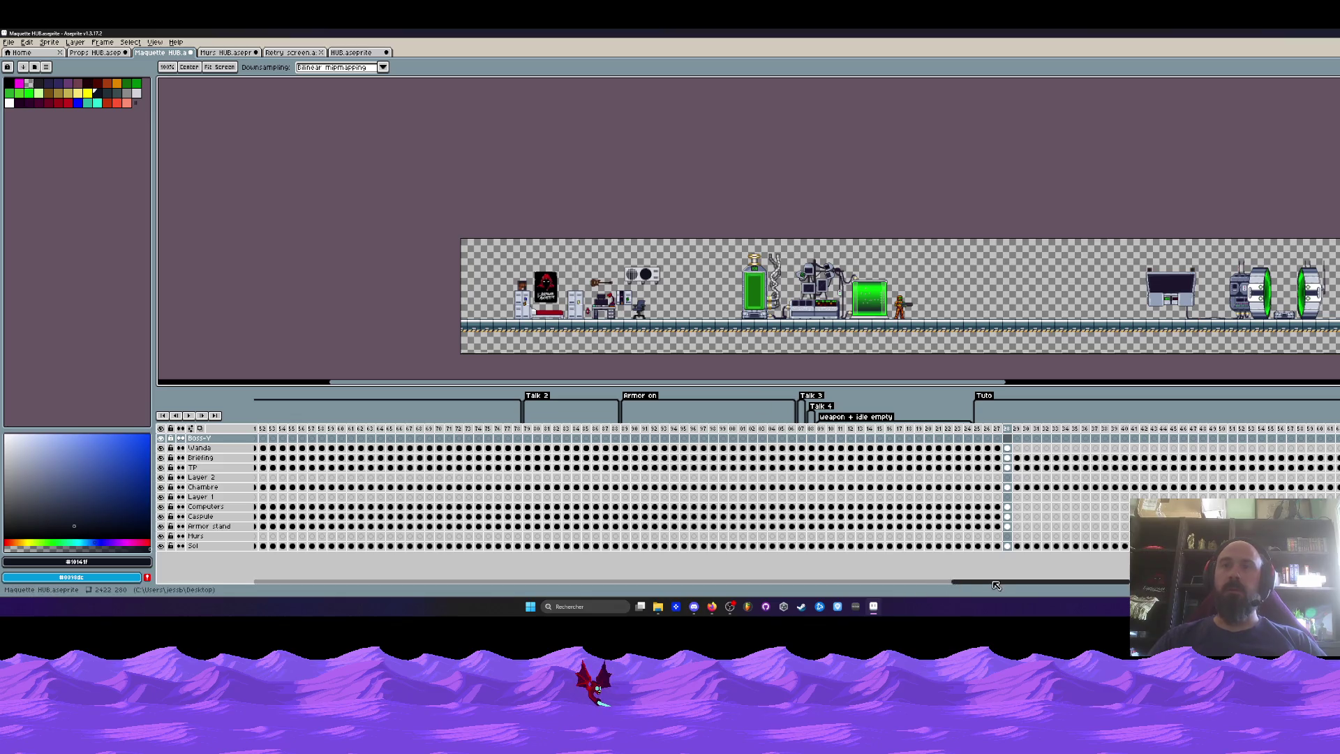
left_click_drag(948, 583, 119, 614)
Compare Waking up frames 1–4, ending on frame 4 where the tank reads 100.
left_click_drag(259, 436, 282, 436)
left_click(263, 428)
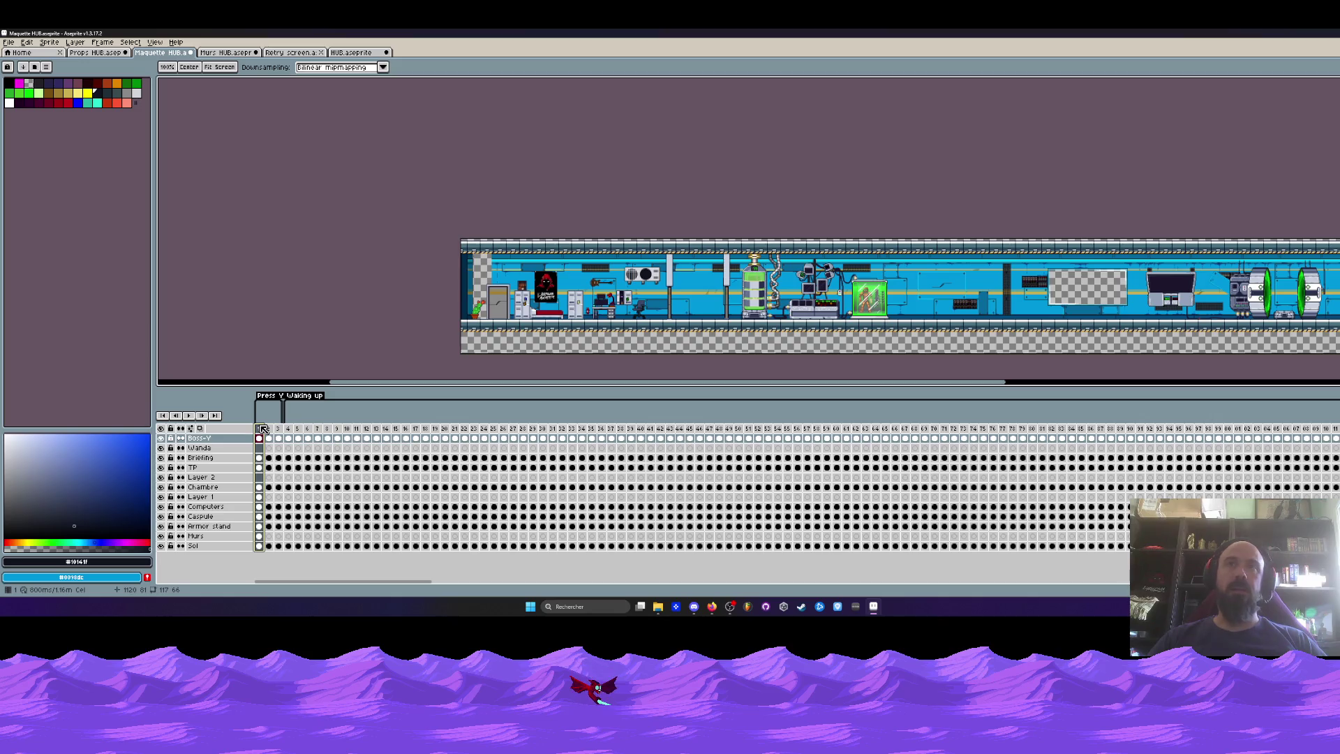
left_click(268, 438)
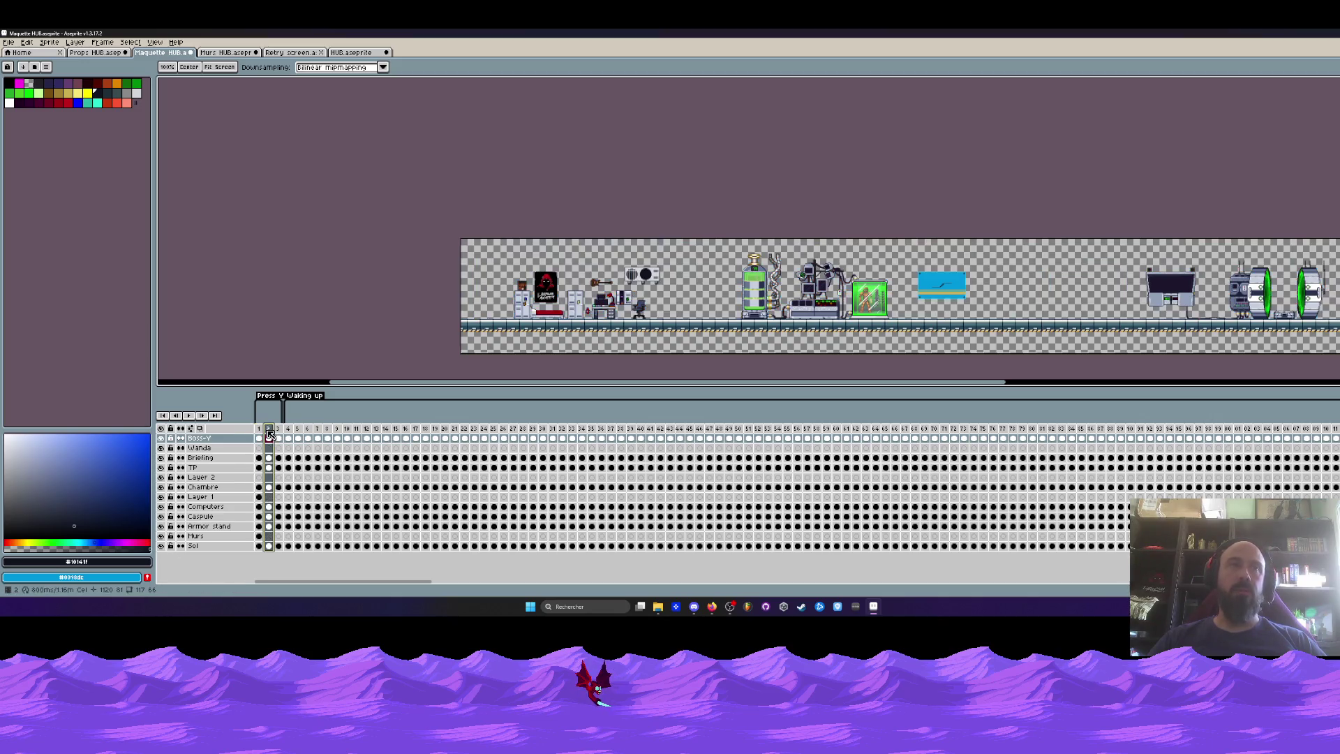
left_click(259, 438)
left_click(269, 437)
scroll(712, 302, "up", 2)
key("h")
left_click_drag(713, 301, 555, 344)
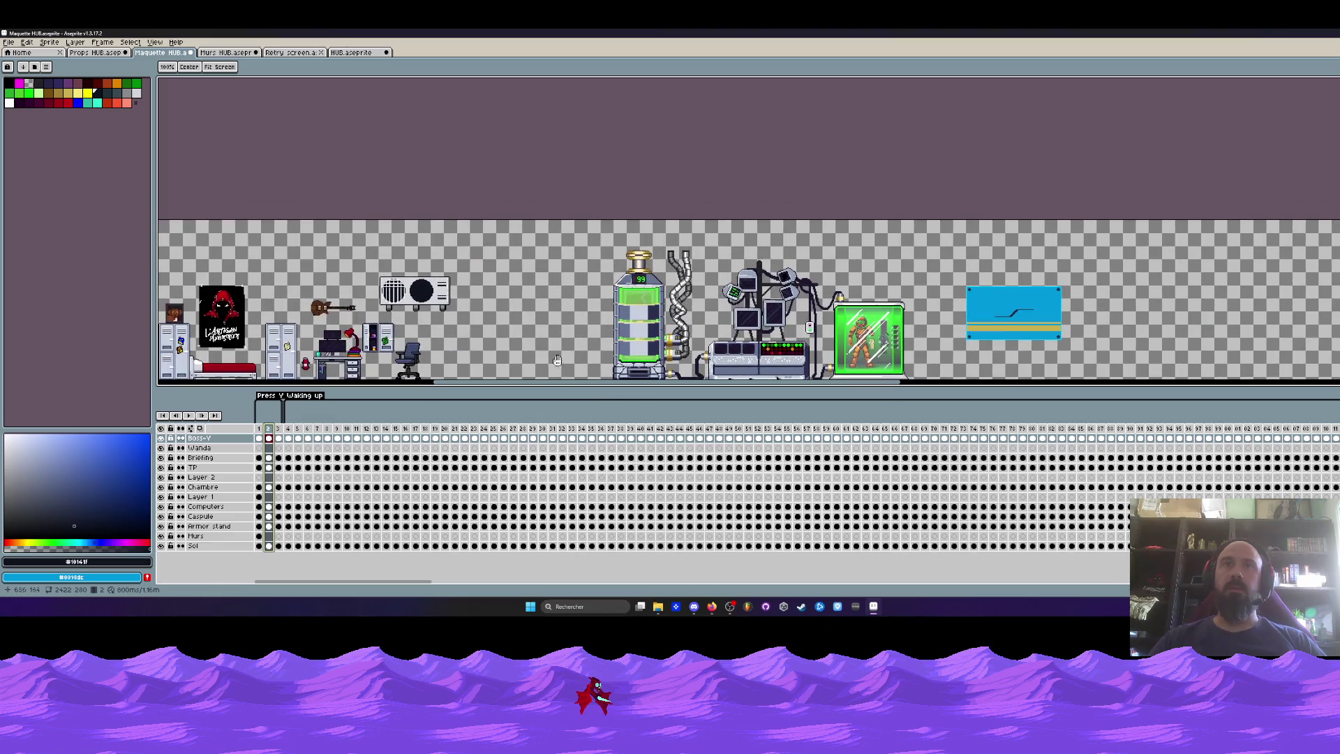
left_click(291, 433)
left_click_drag(291, 432, 914, 433)
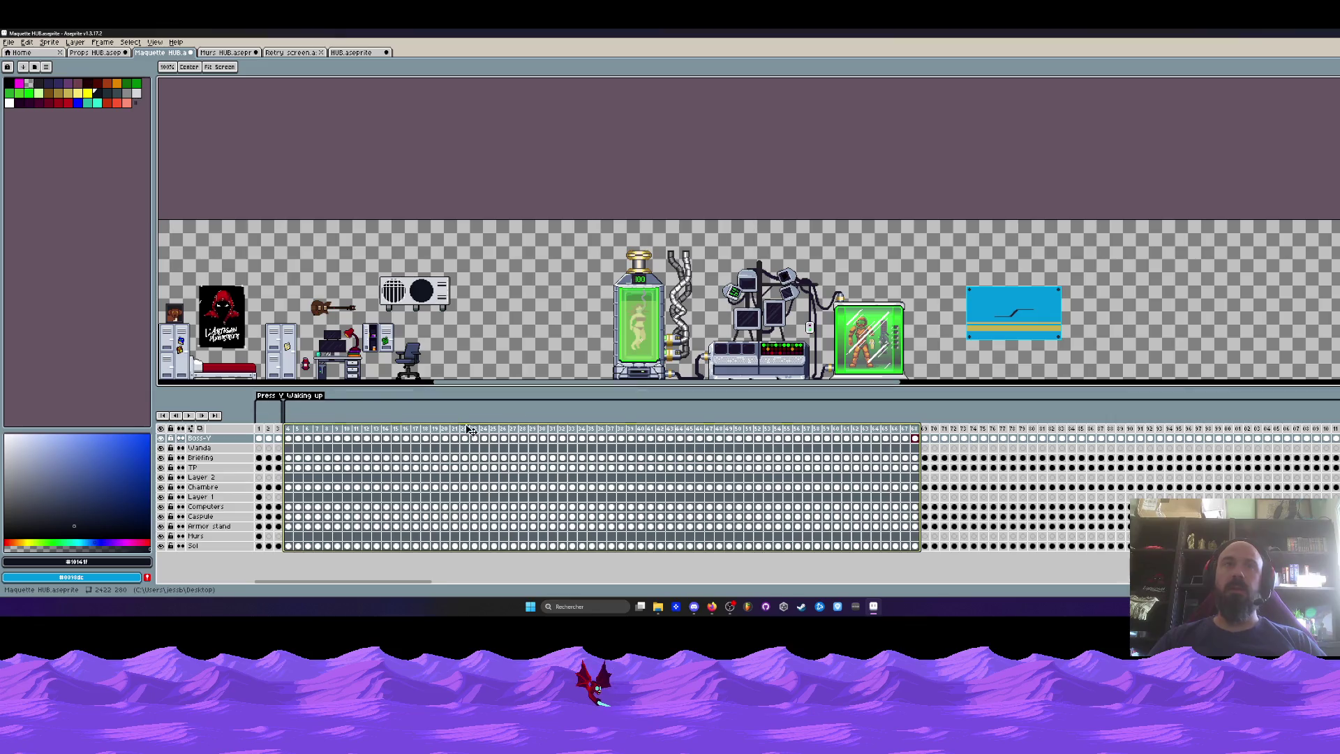
left_click(291, 433)
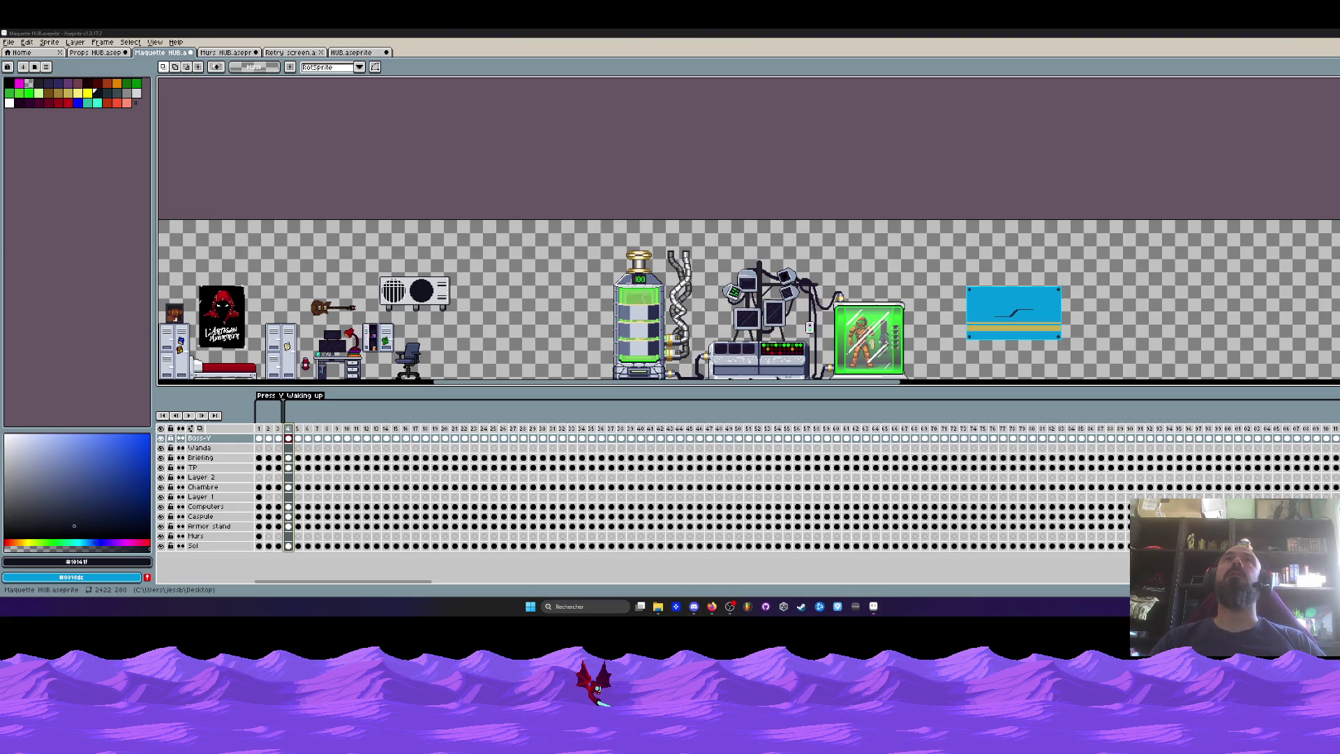
From the desktop, open the V0.26 folder and launch VoidOperators.exe.
key("super+d")
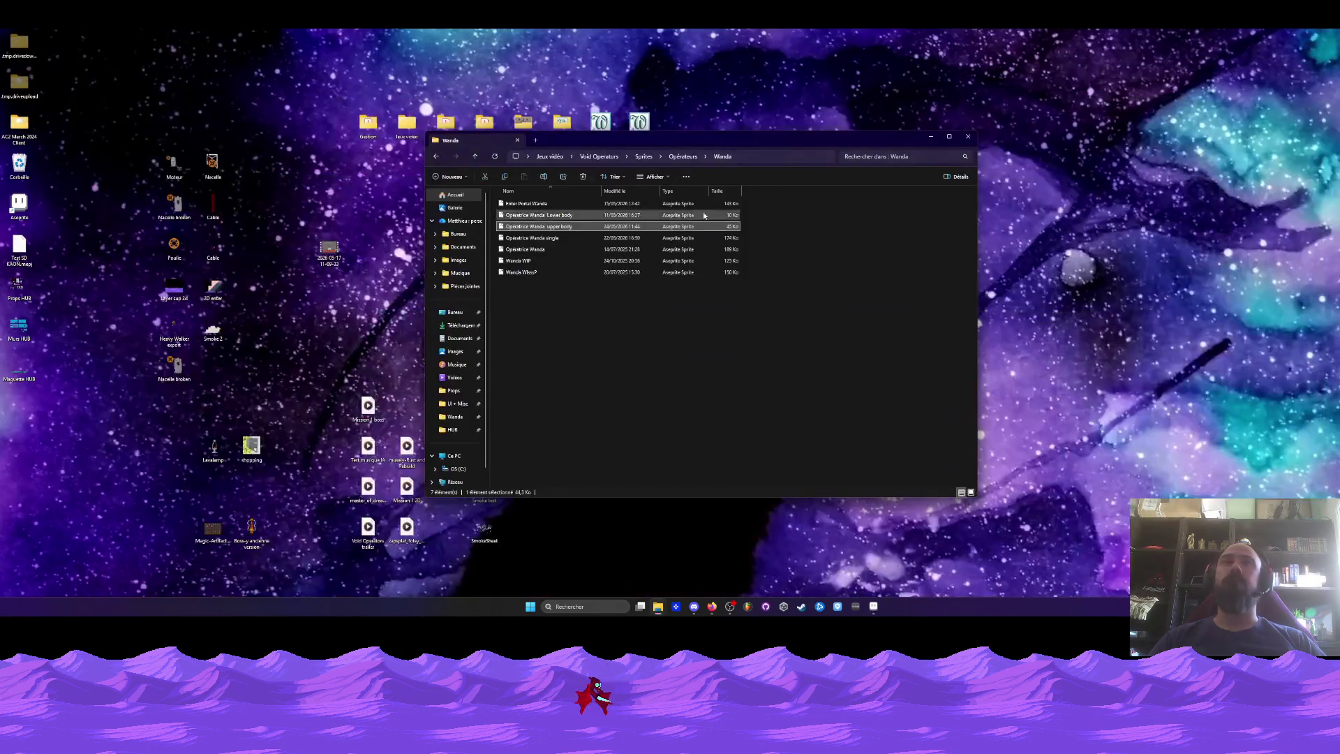
double_click(493, 165)
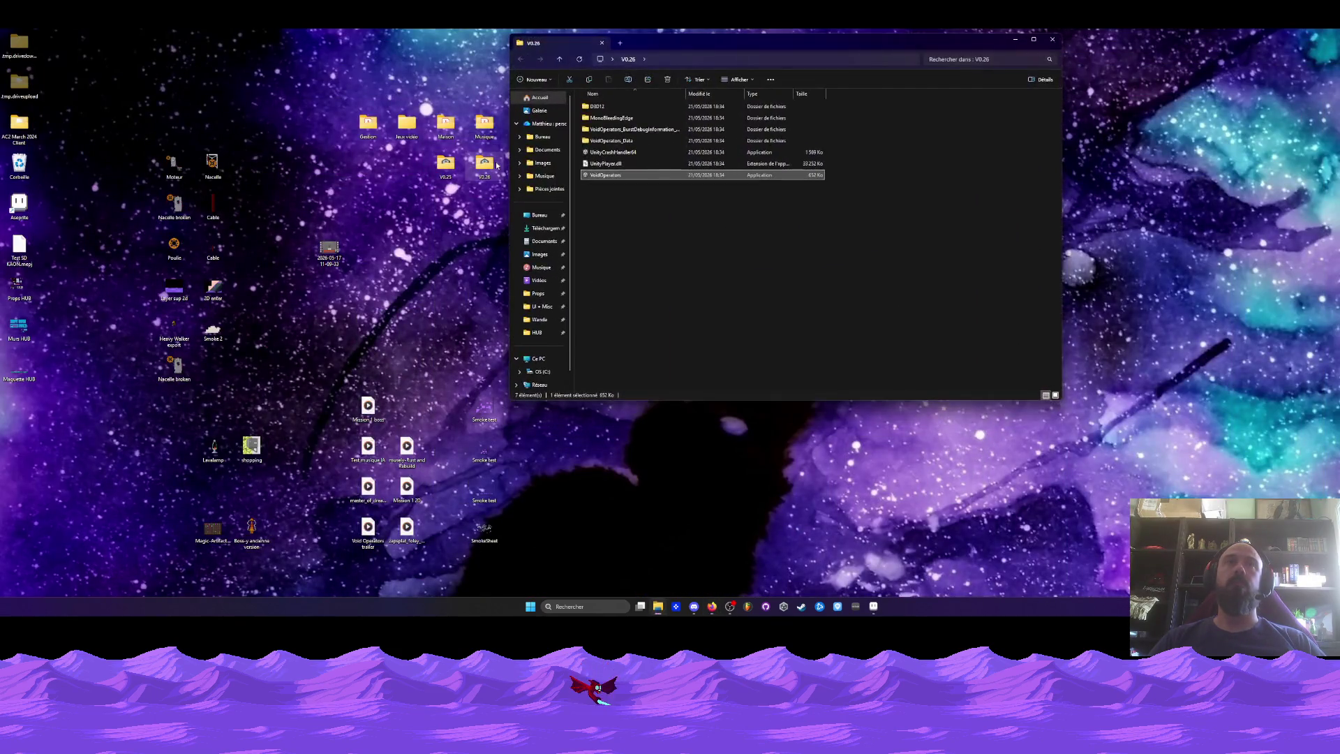
double_click(608, 174)
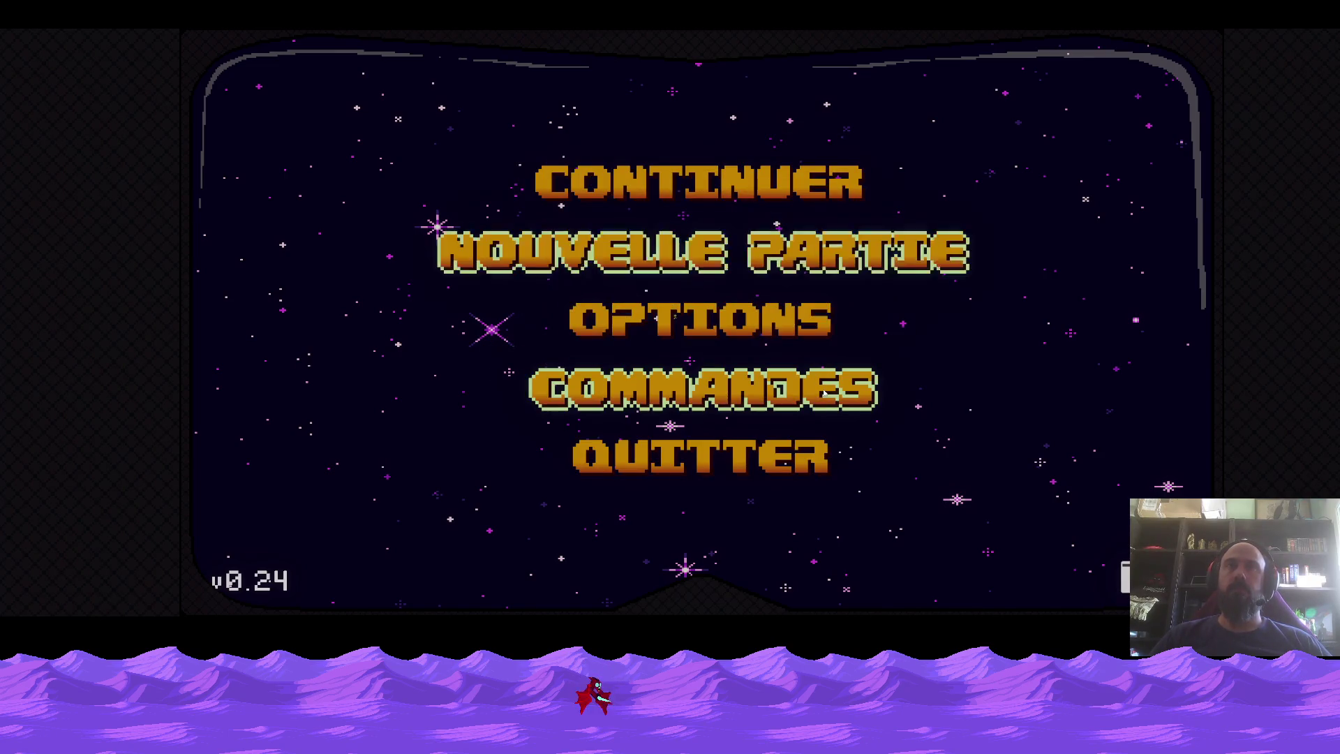
Start a Nouvelle Partie, watch the tank intro, then quit with Alt+F4.
key("Return")
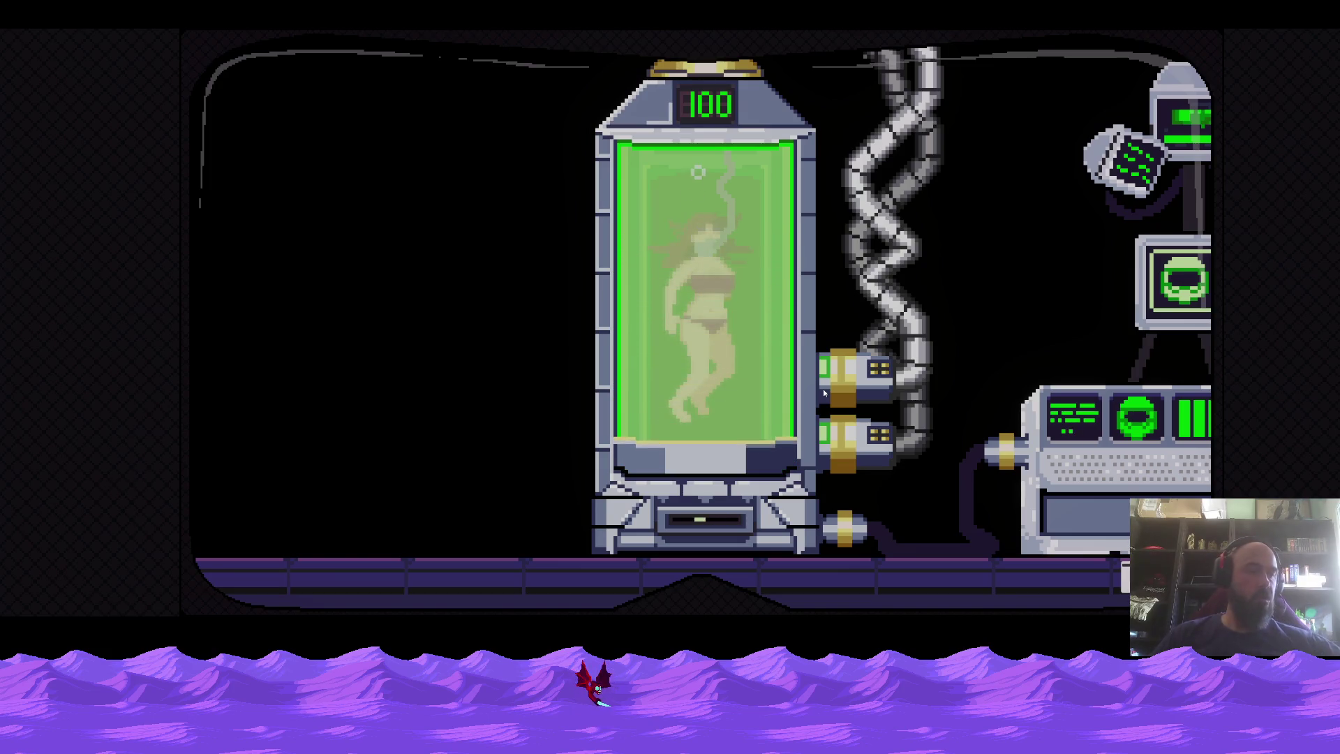
key("alt+F4")
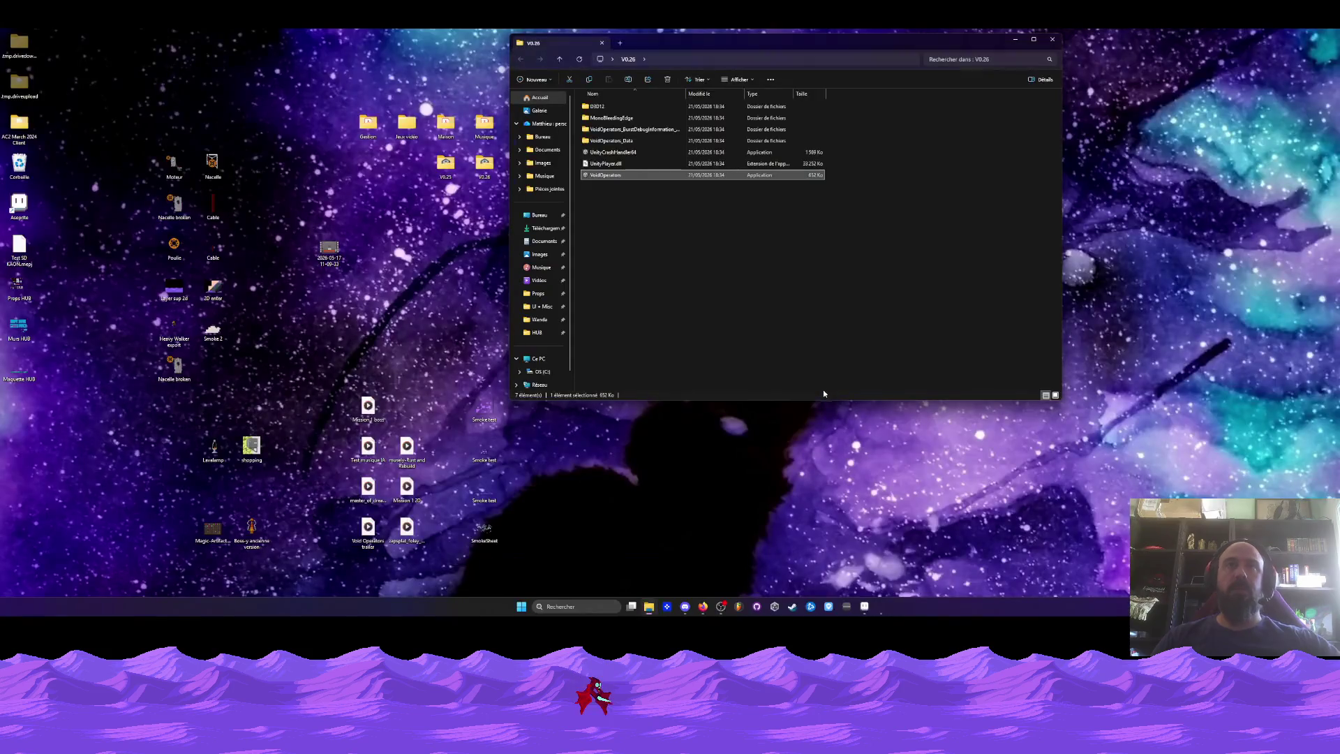
Back in Aseprite, insert three empty frames after frame 3 with Alt+B.
key("alt+Tab")
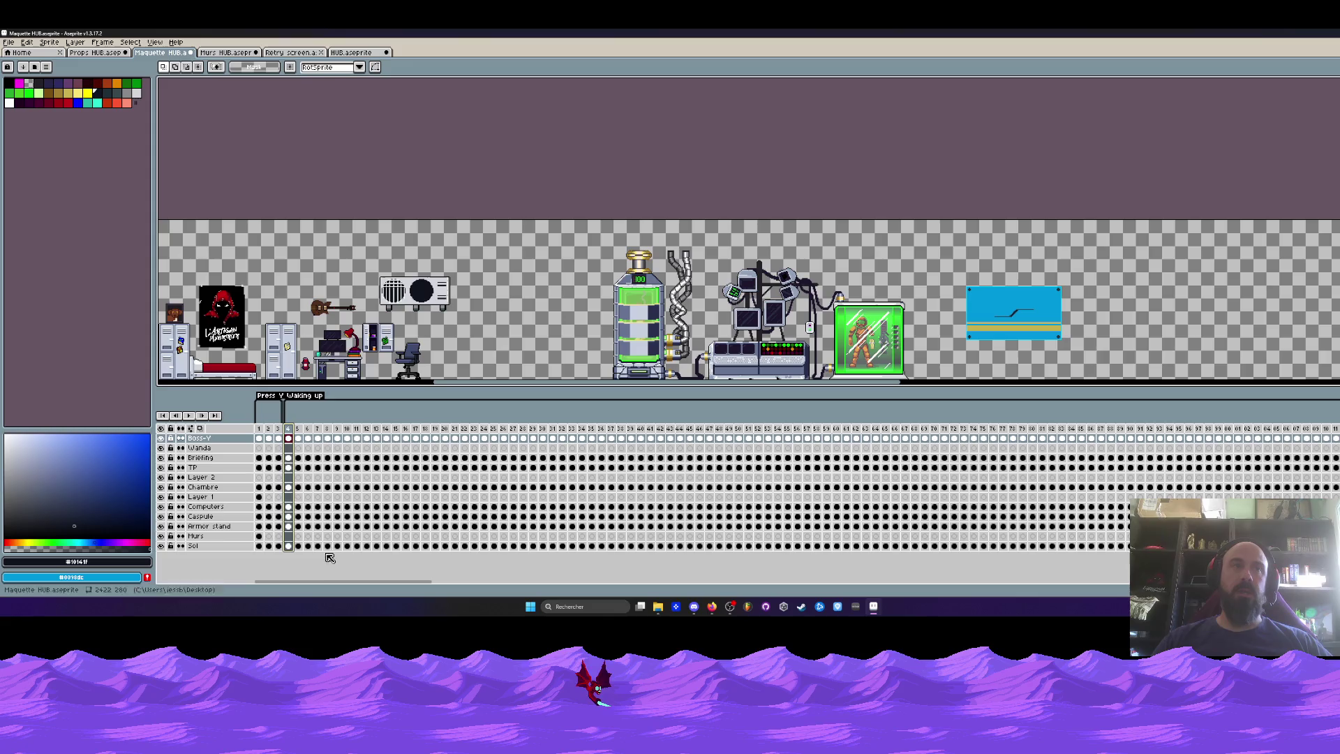
left_click(280, 432)
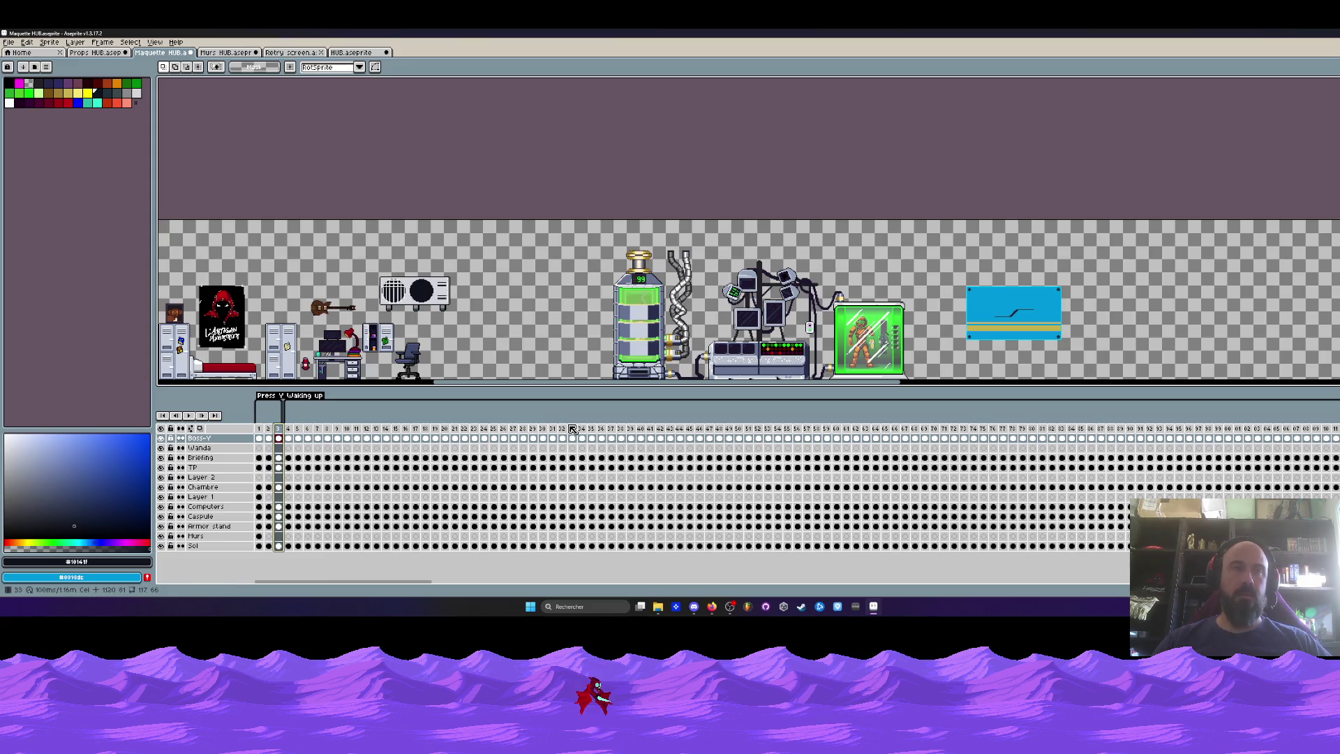
key("alt+b")
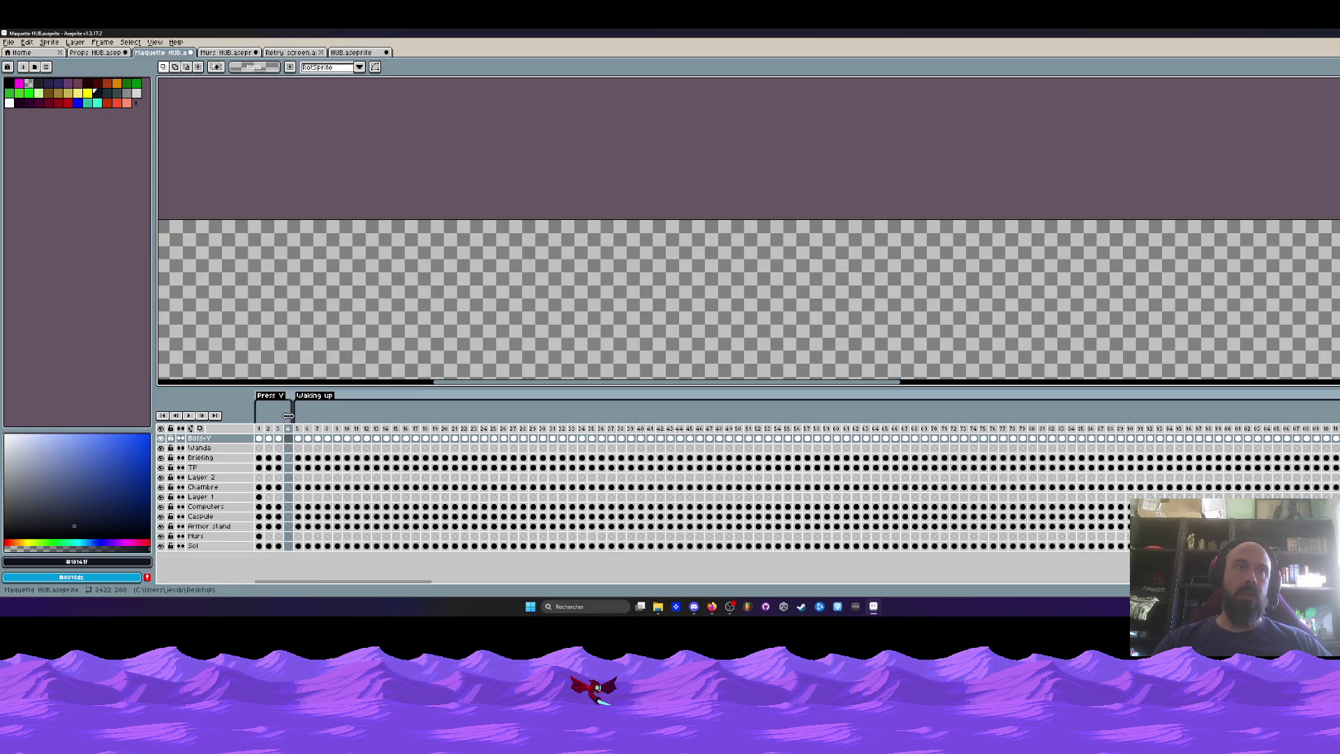
key("alt+b")
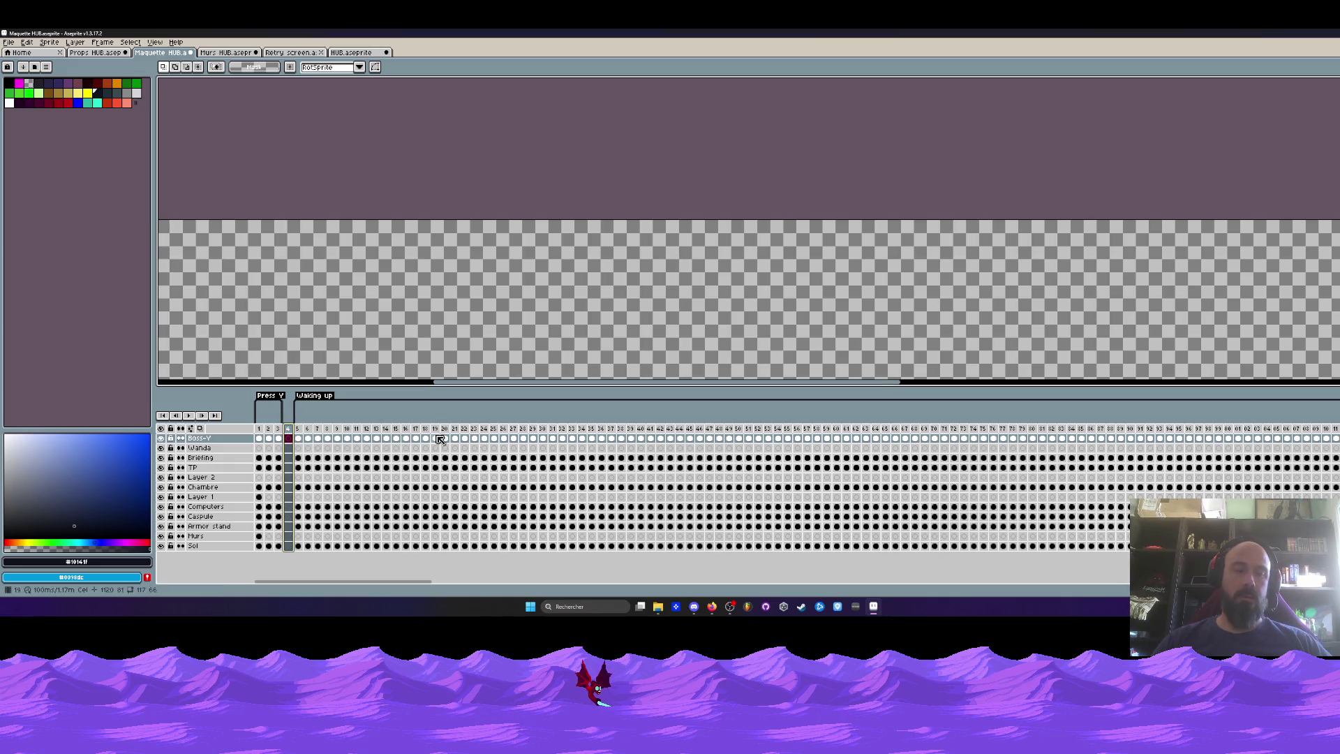
key("alt+b")
key("alt+b")
key("alt+b")
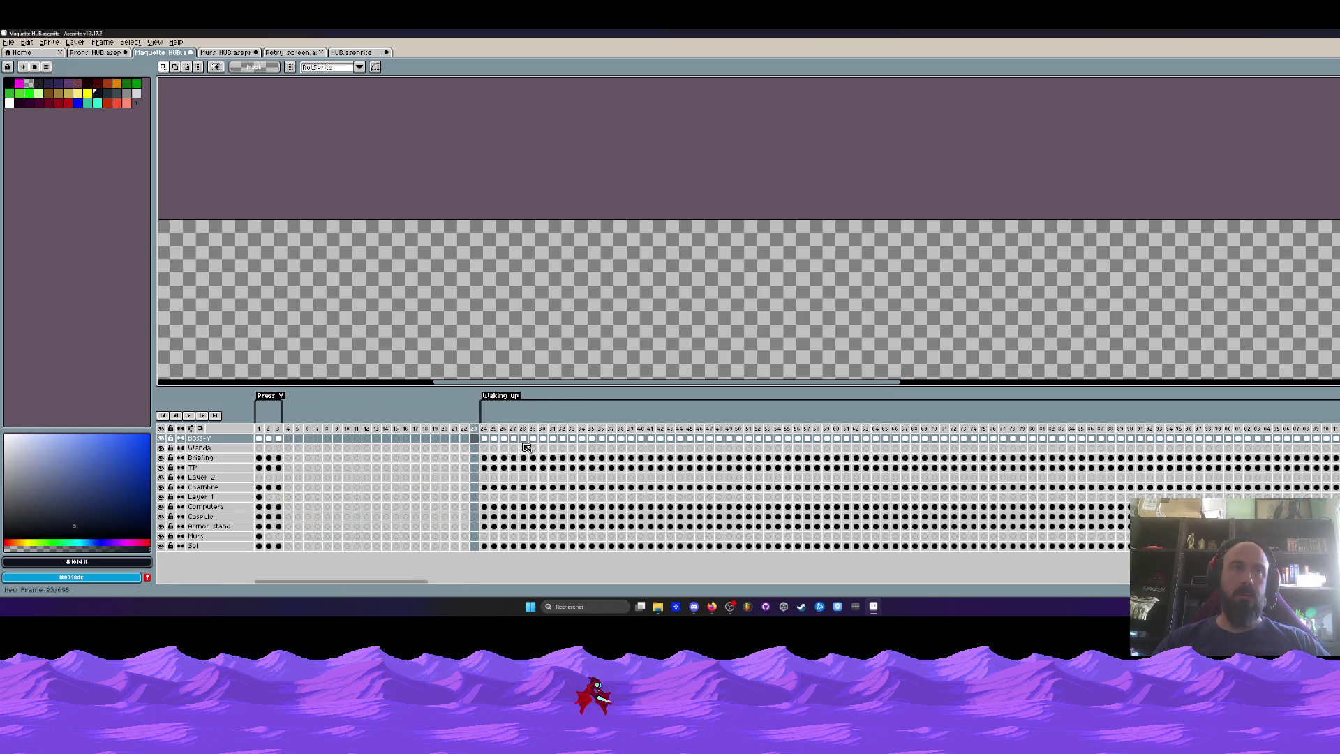
Tag frames 4–14 as Computer ON.
left_click_drag(287, 428, 386, 428)
right_click(386, 428)
left_click(422, 464)
type("Computer Off")
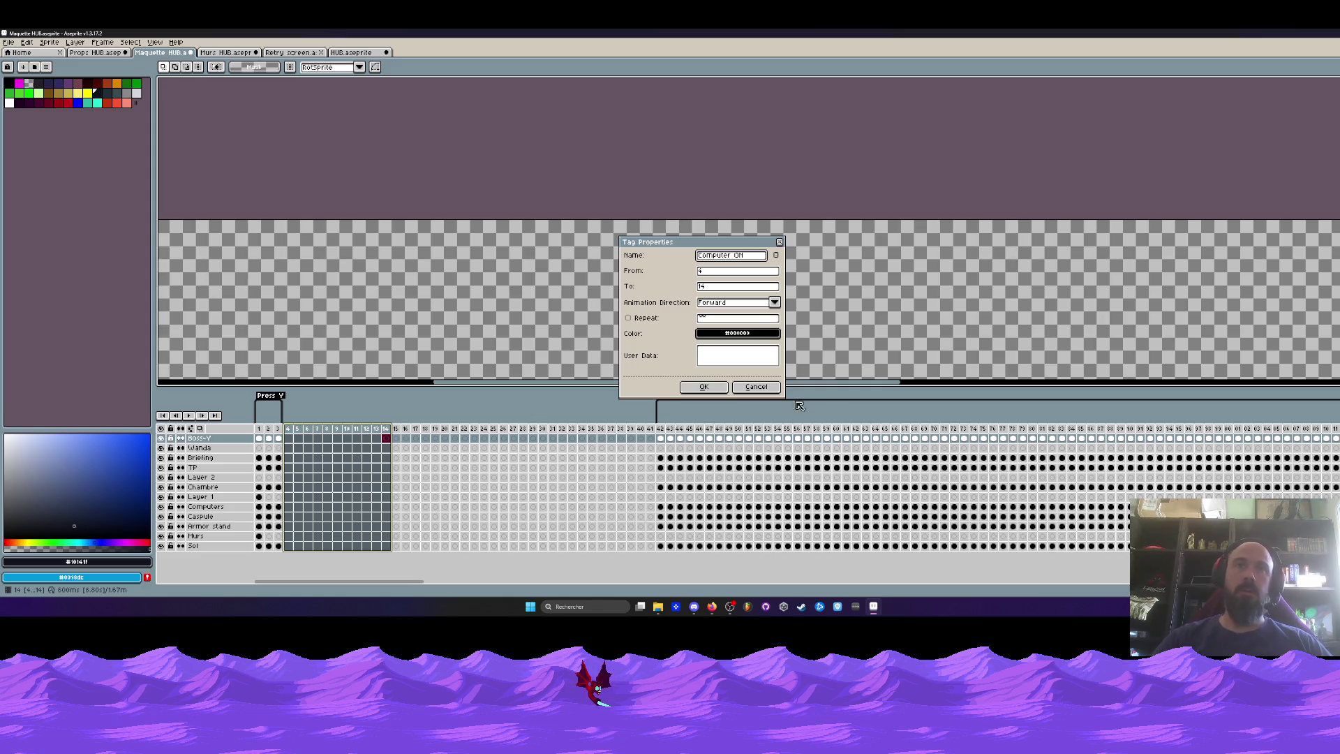
left_click(704, 387)
Select frame 15 and open its frame options, closing them without a choice.
left_click(398, 431)
right_click(398, 432)
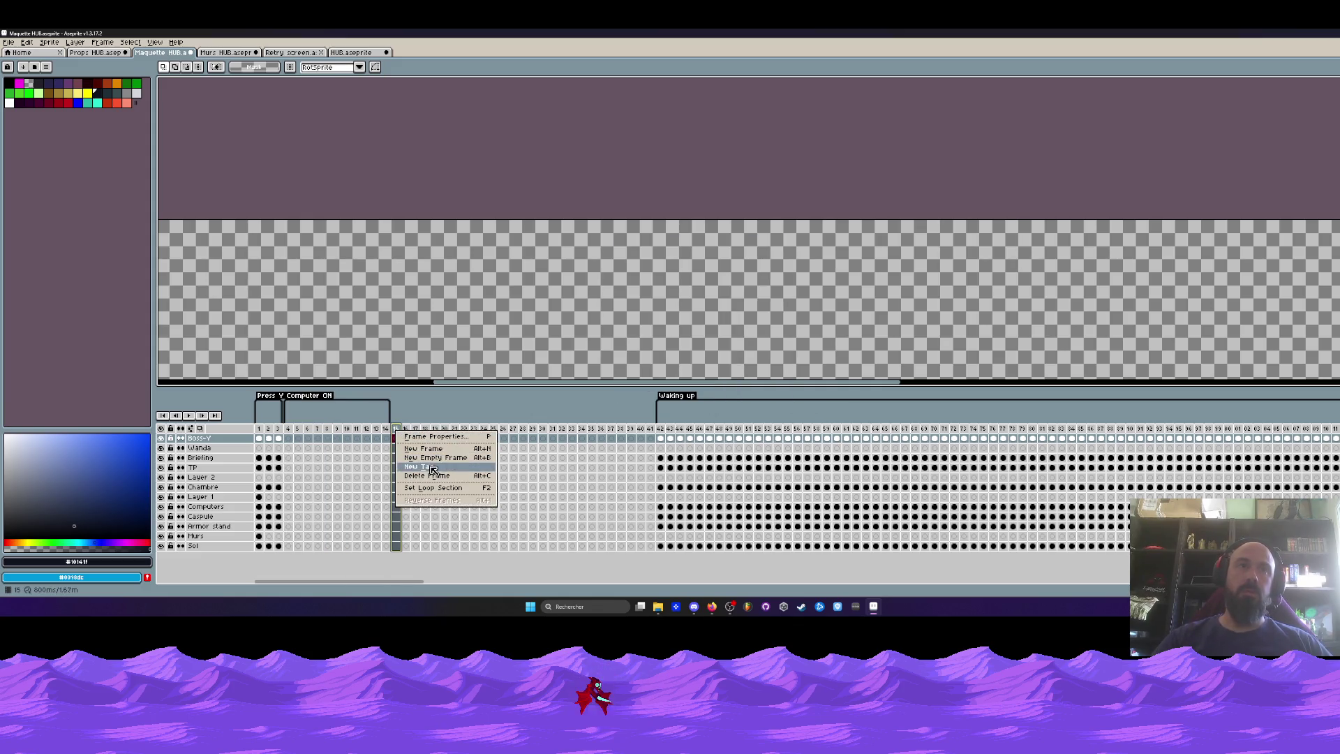
left_click(399, 429)
right_click(402, 431)
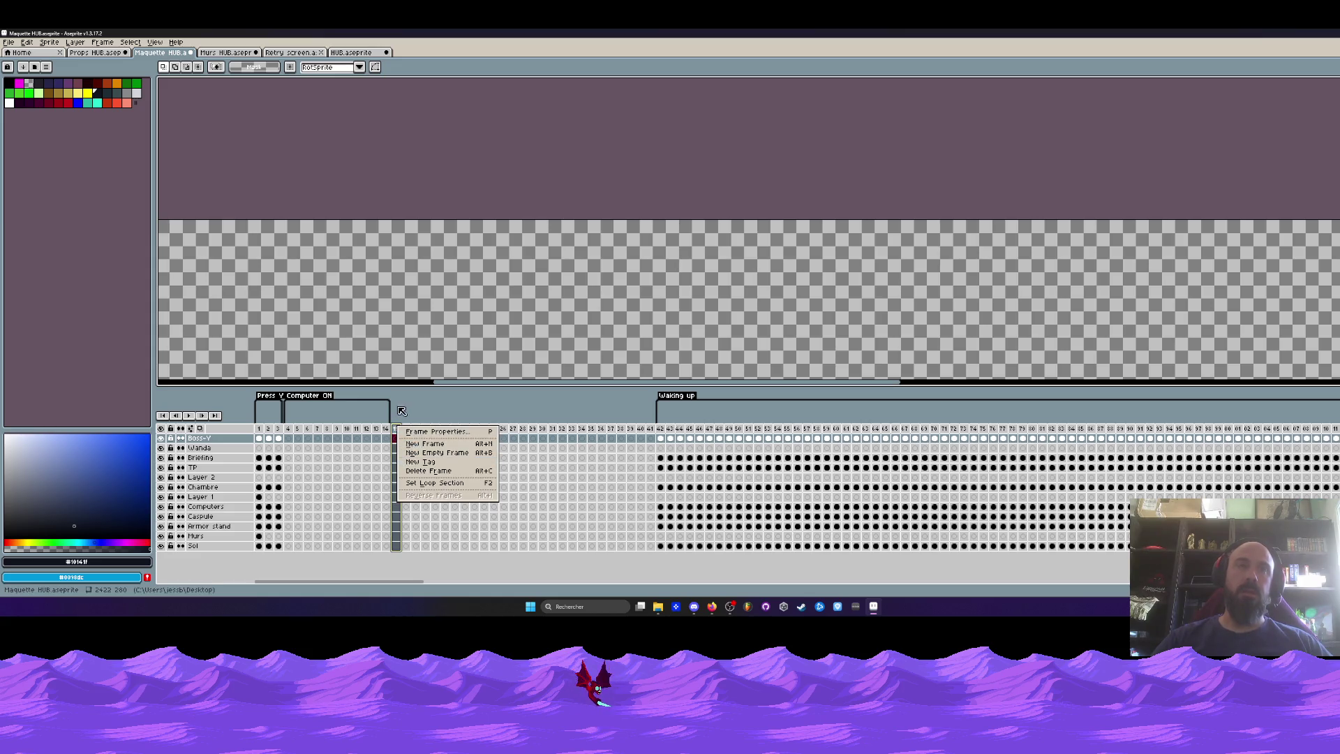
left_click(428, 392)
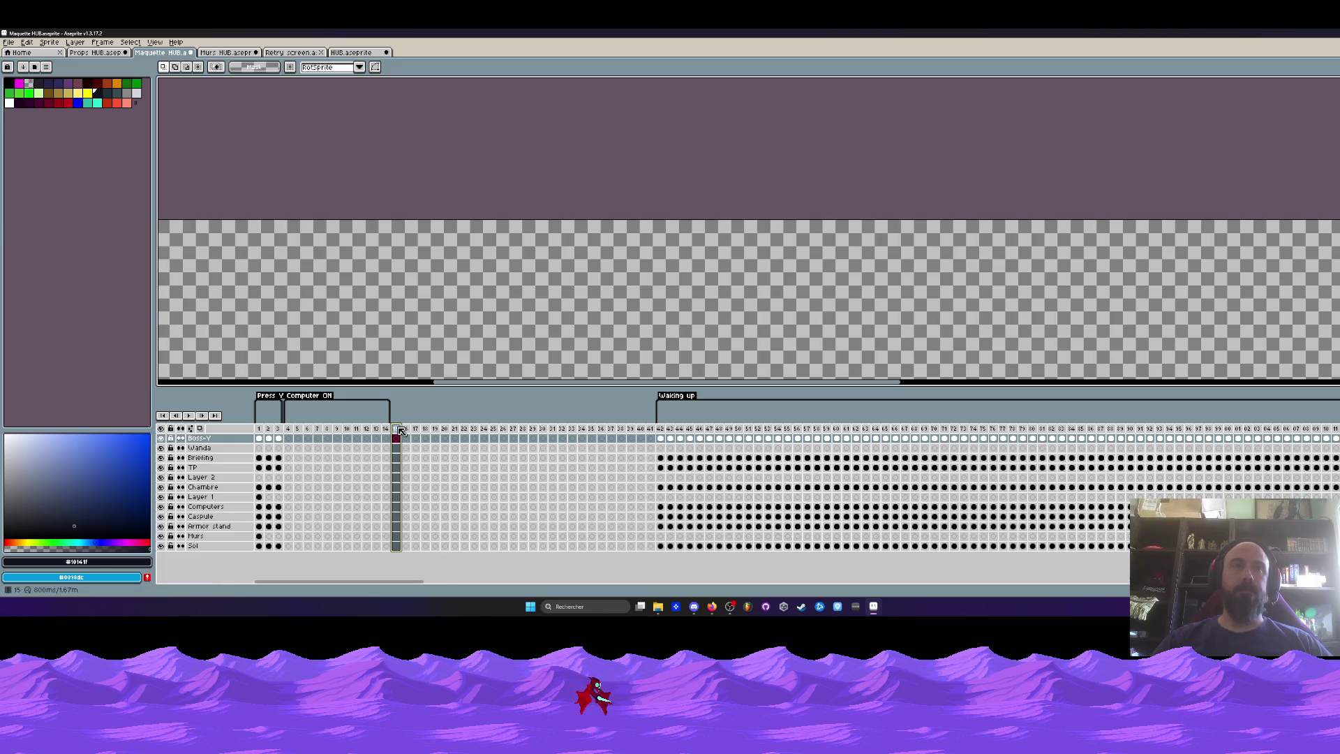
mouse_move(419, 583)
left_mouse_down()
mouse_move(900, 594)
mouse_move(840, 595)
left_mouse_up()
Select the Computers layer cels across the Computers on frame range.
left_click_drag(409, 441, 737, 441)
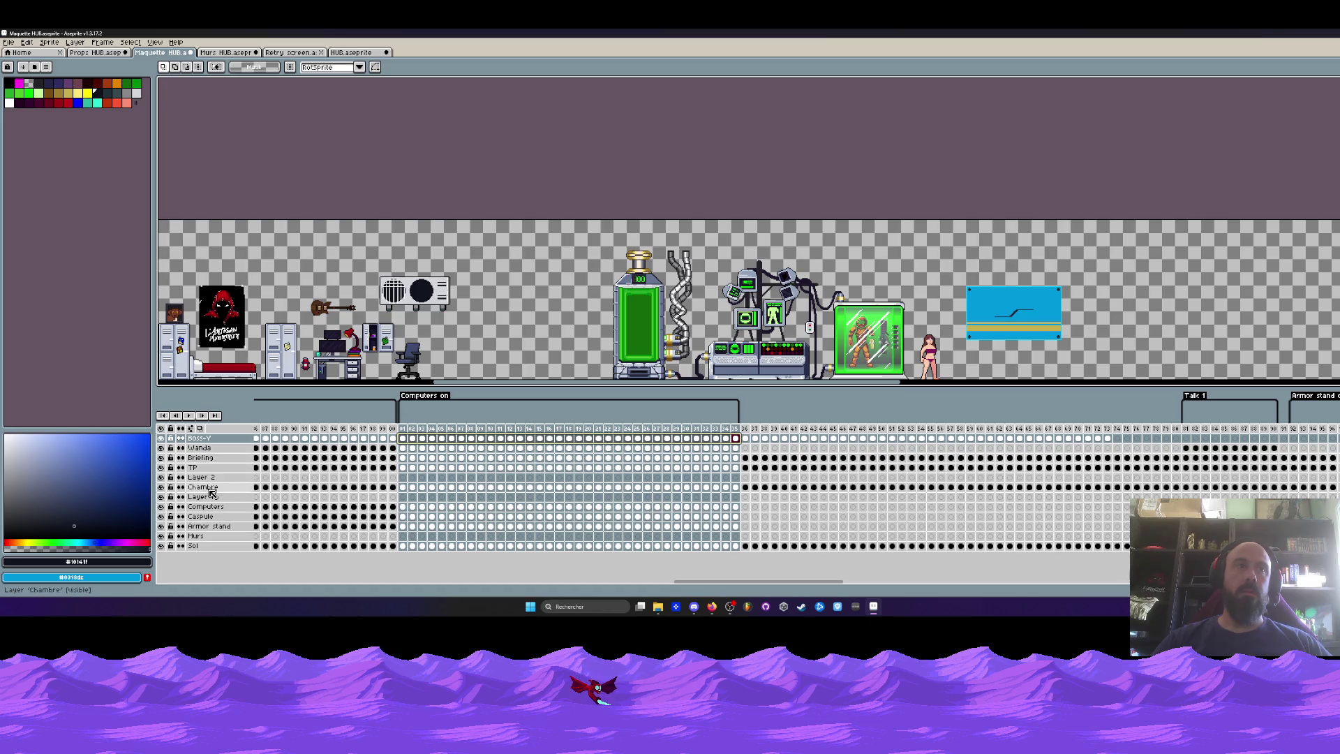
left_click_drag(407, 511, 737, 513)
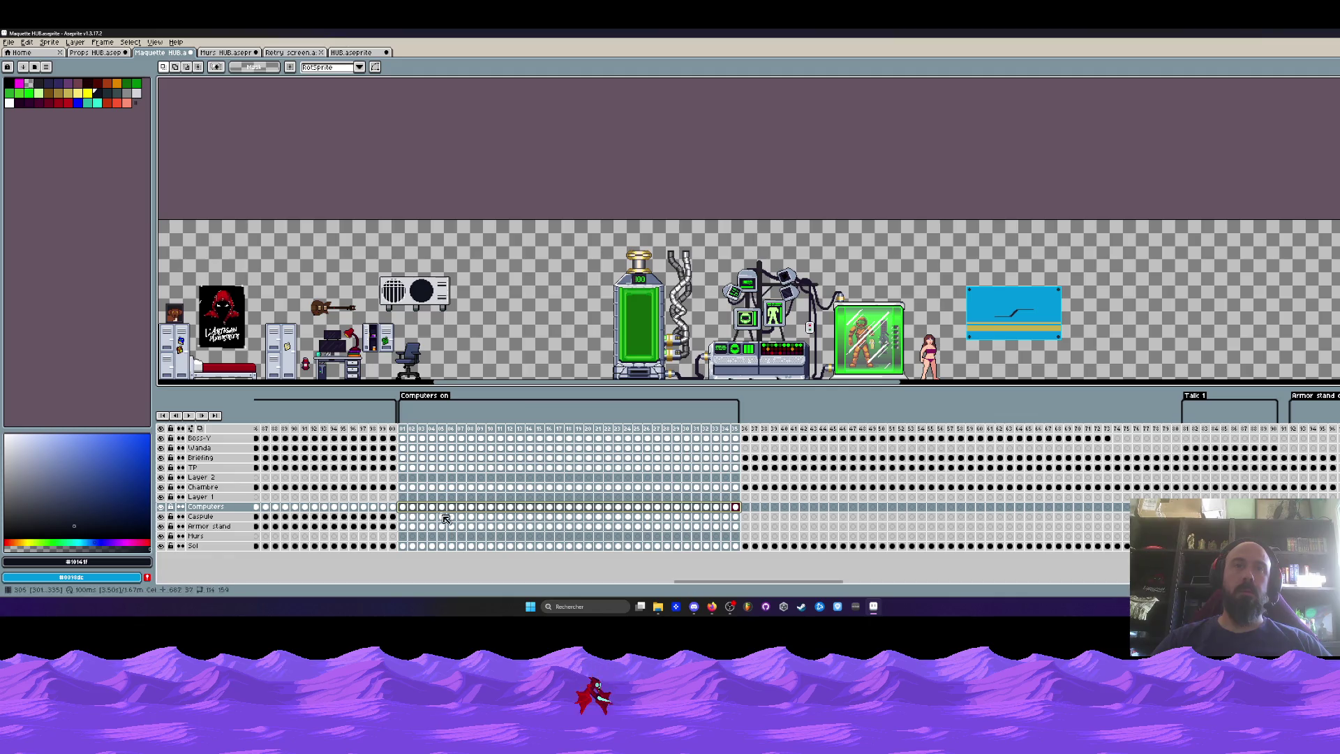
left_click_drag(691, 583, 92, 590)
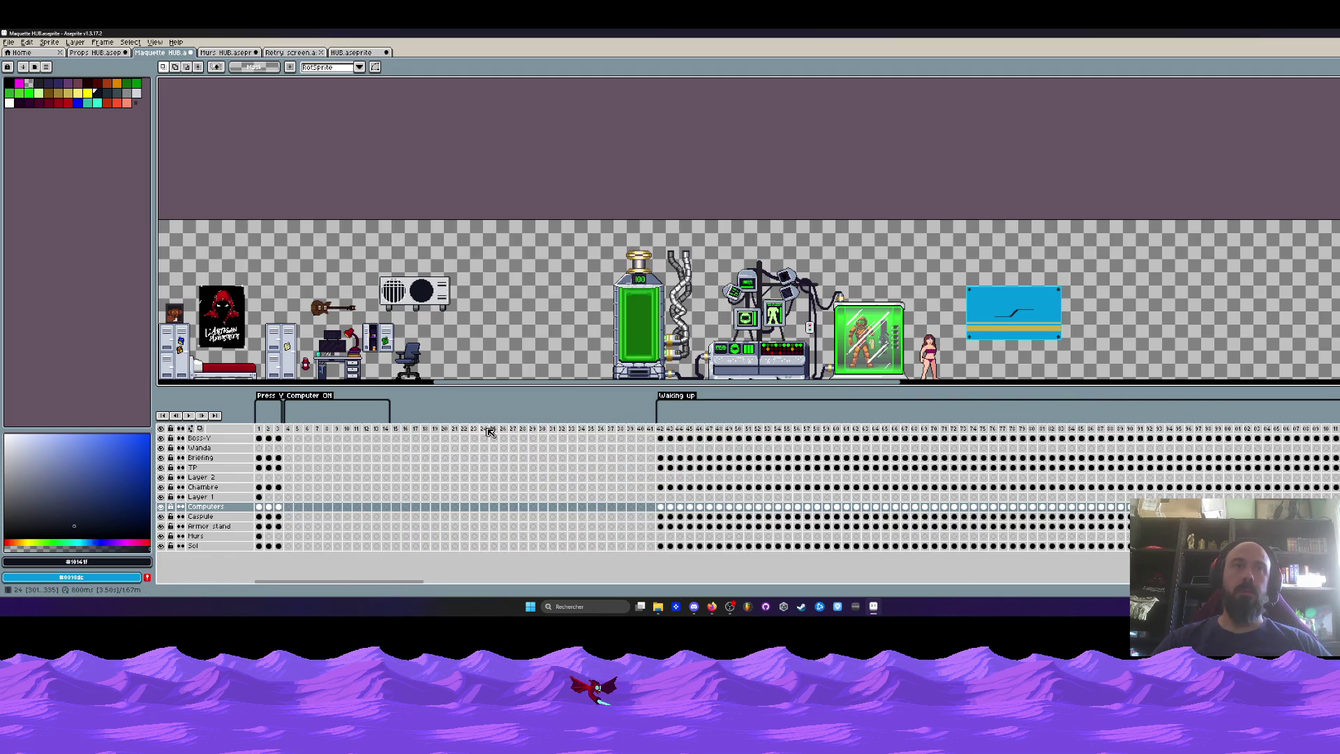
Insert new frames after frame 14 and extend the Press V Computer ON tag to frame 38.
left_click(396, 430)
left_click(386, 430)
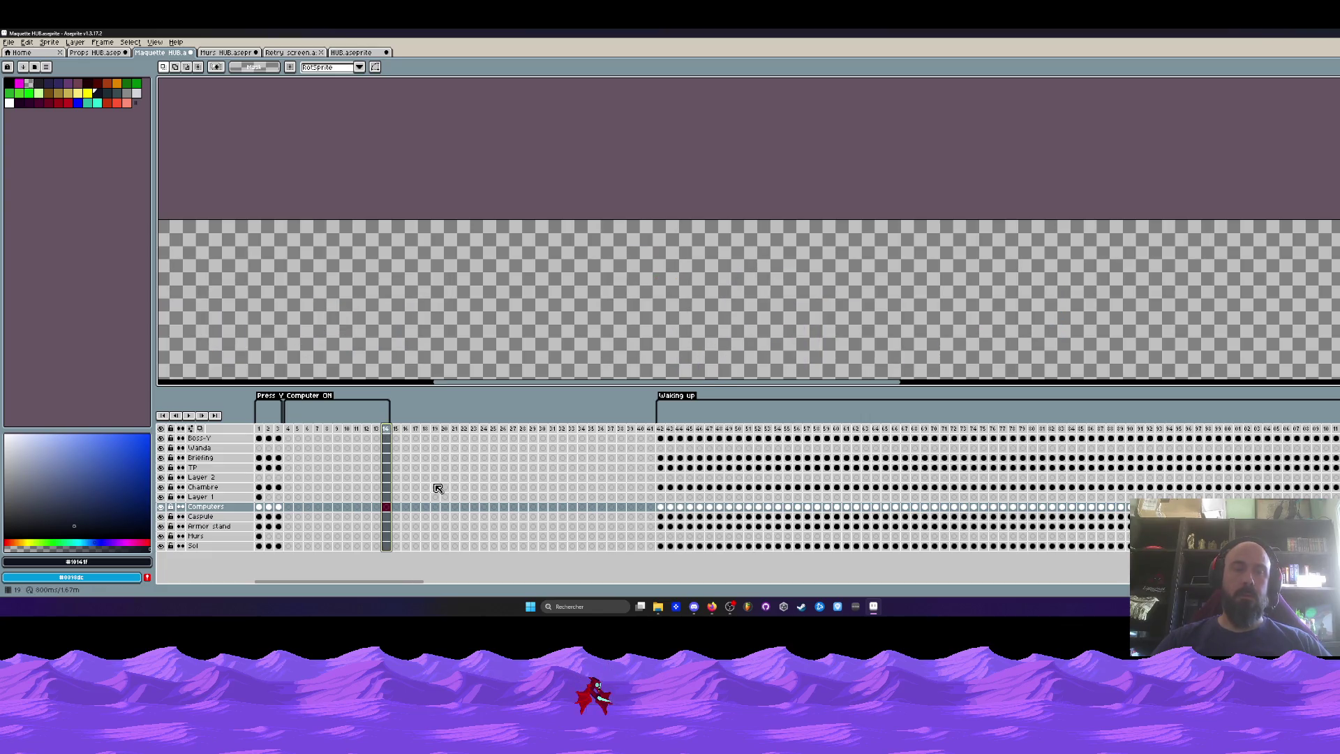
key("alt+n")
key("alt+n")
key("alt+n")
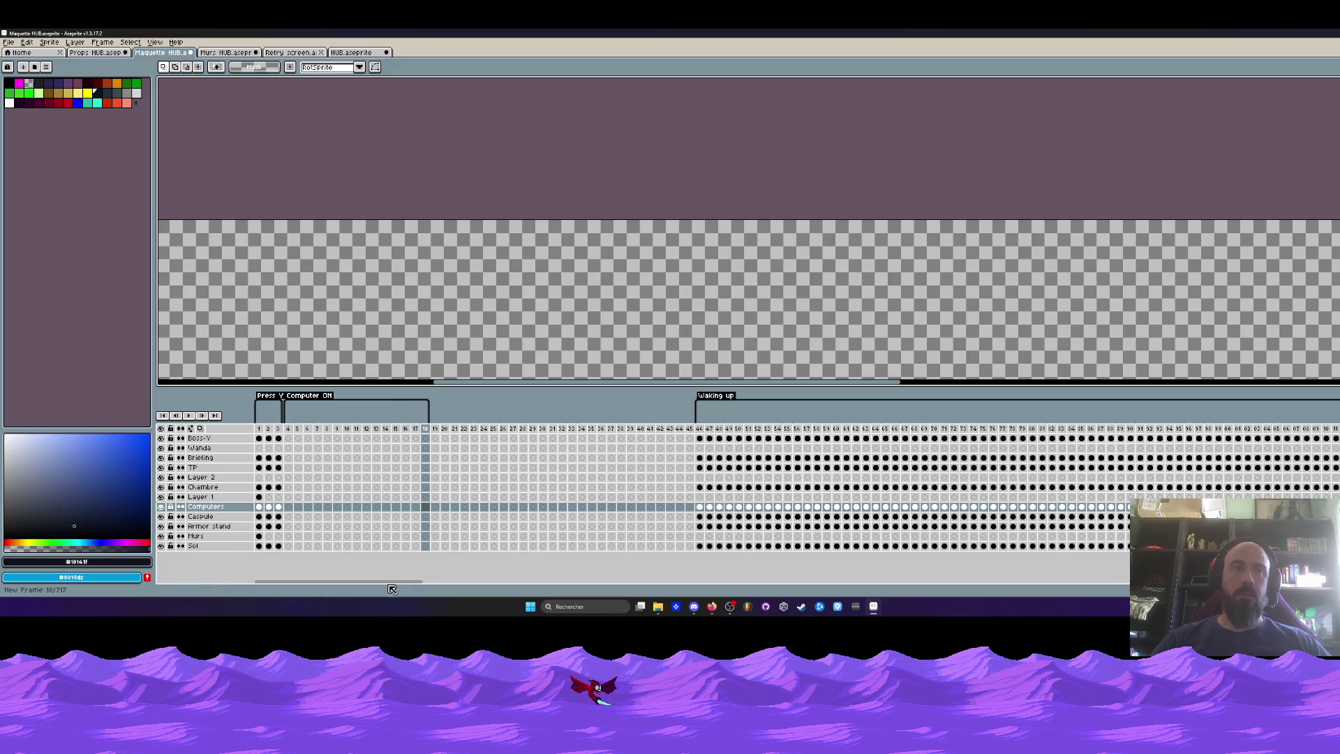
mouse_move(388, 583)
left_mouse_down()
mouse_move(925, 583)
mouse_move(875, 522)
mouse_move(165, 513)
mouse_move(216, 501)
mouse_move(111, 519)
mouse_move(305, 509)
left_mouse_up()
left_click_drag(467, 400, 578, 427)
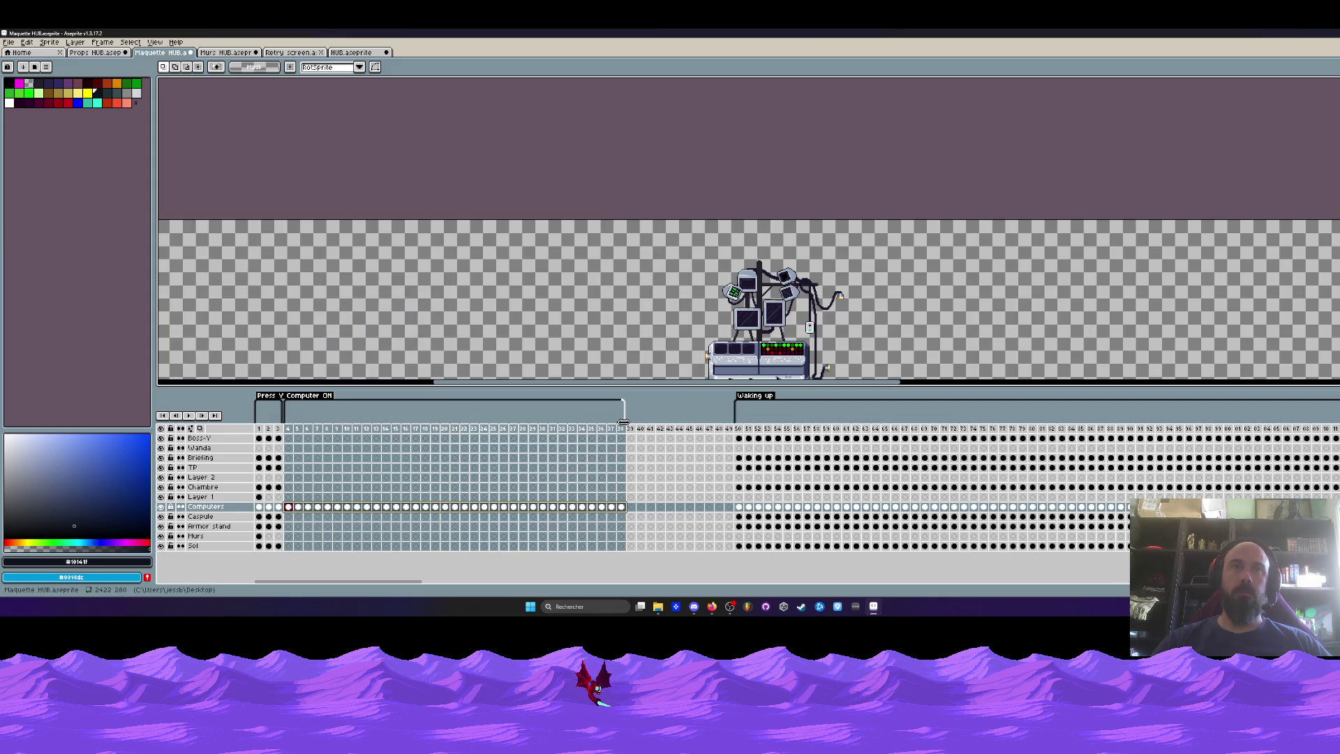
left_click(622, 507)
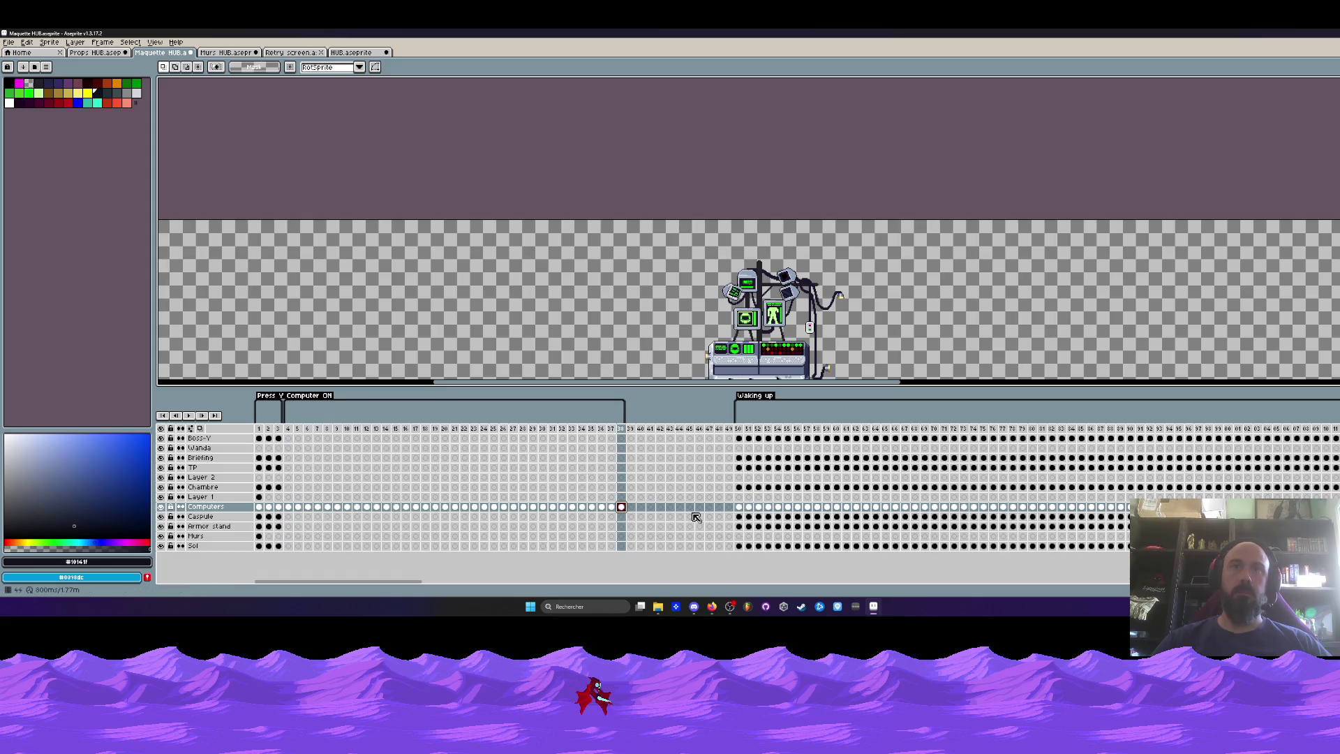
mouse_move(746, 510)
left_mouse_down()
mouse_move(747, 489)
mouse_move(1274, 487)
mouse_move(1274, 517)
mouse_move(1052, 508)
left_mouse_up()
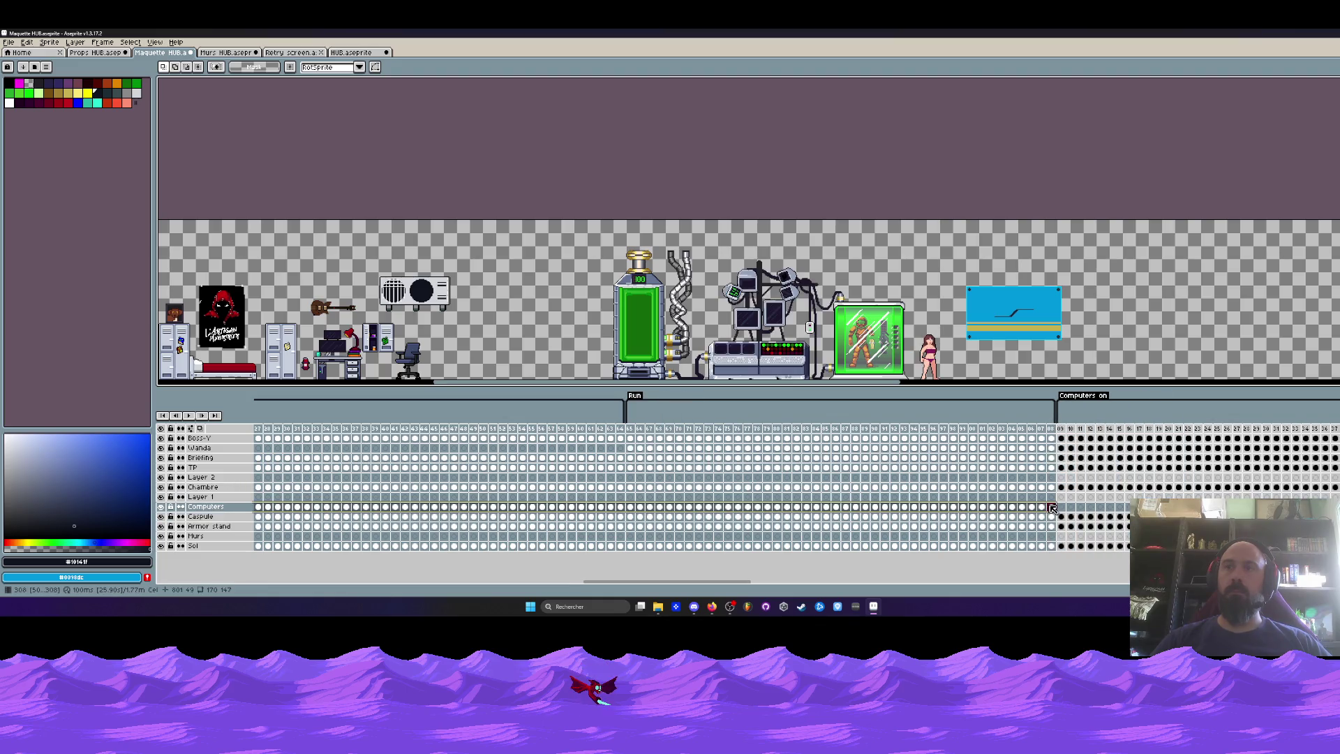
Clear the selected later Computers cels.
key("Delete")
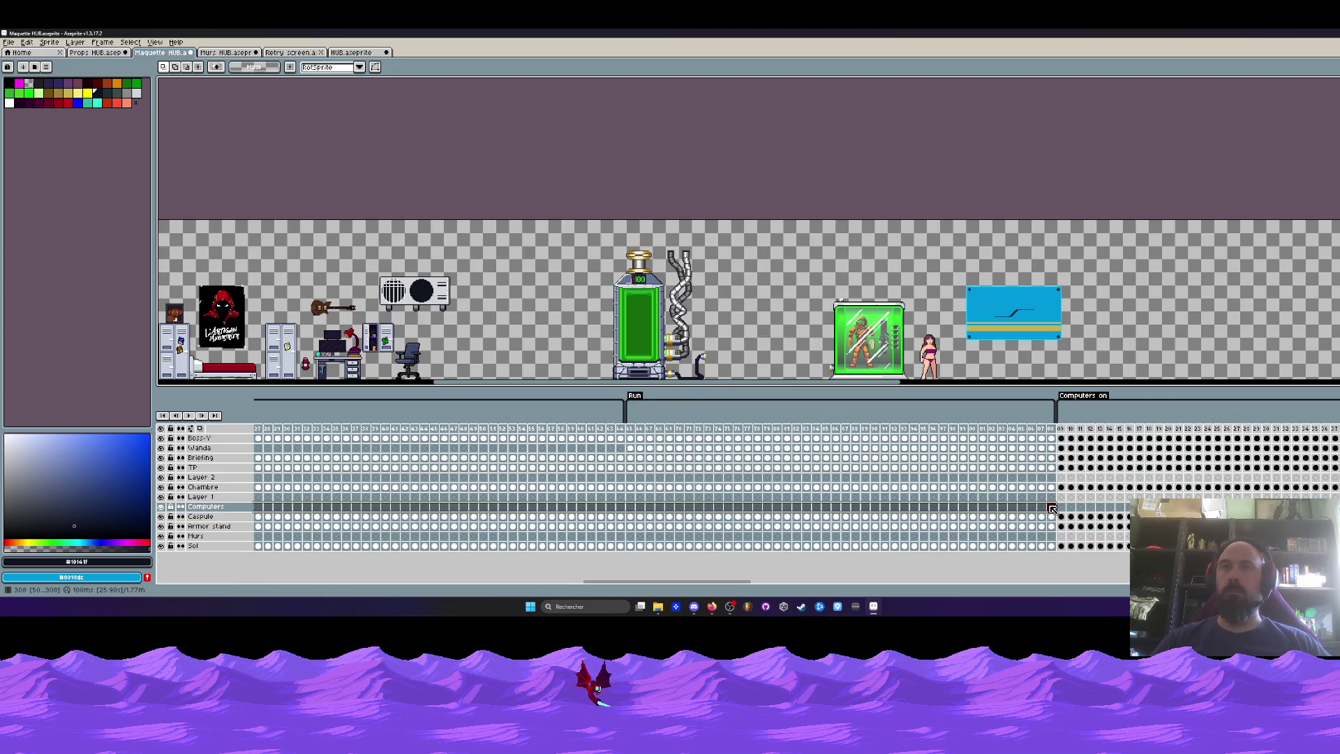
left_click_drag(731, 579, 403, 580)
left_click(623, 507)
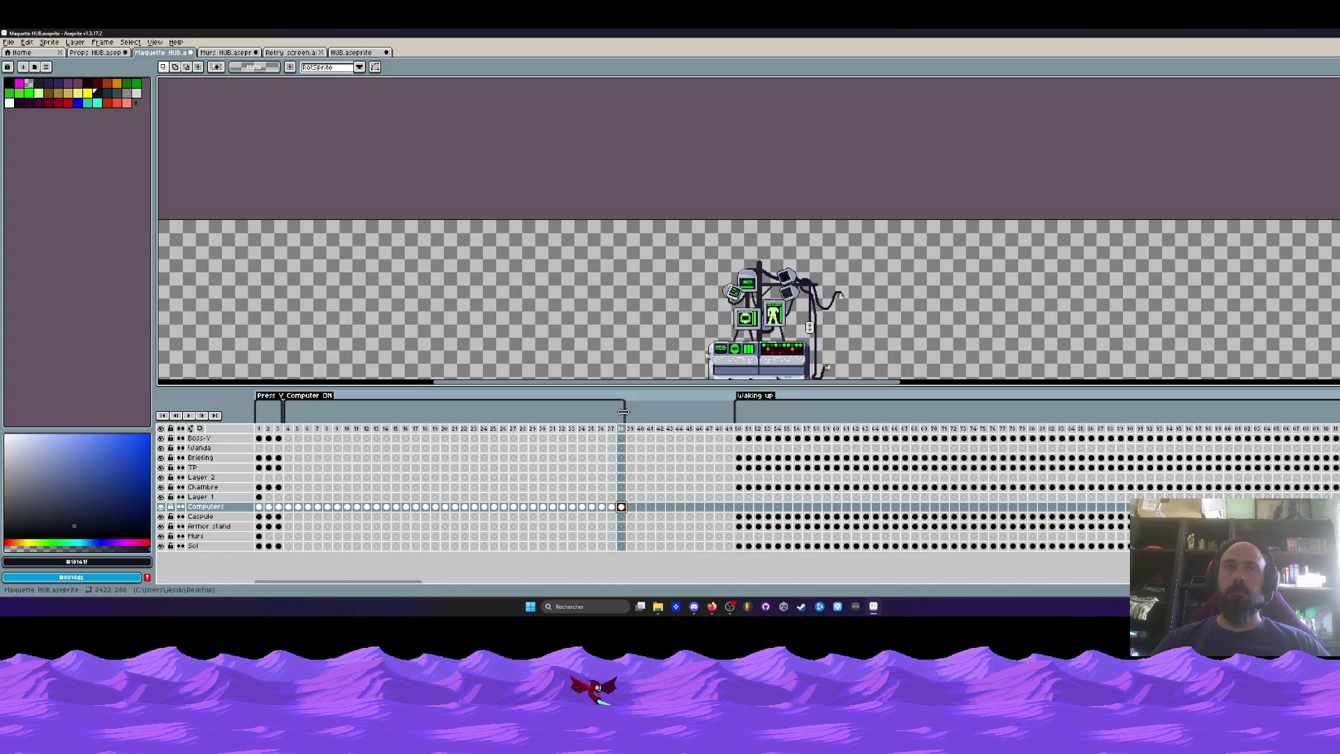
Add a new tag named Bossy-talk1 on frame 39.
left_click_drag(636, 430, 729, 430)
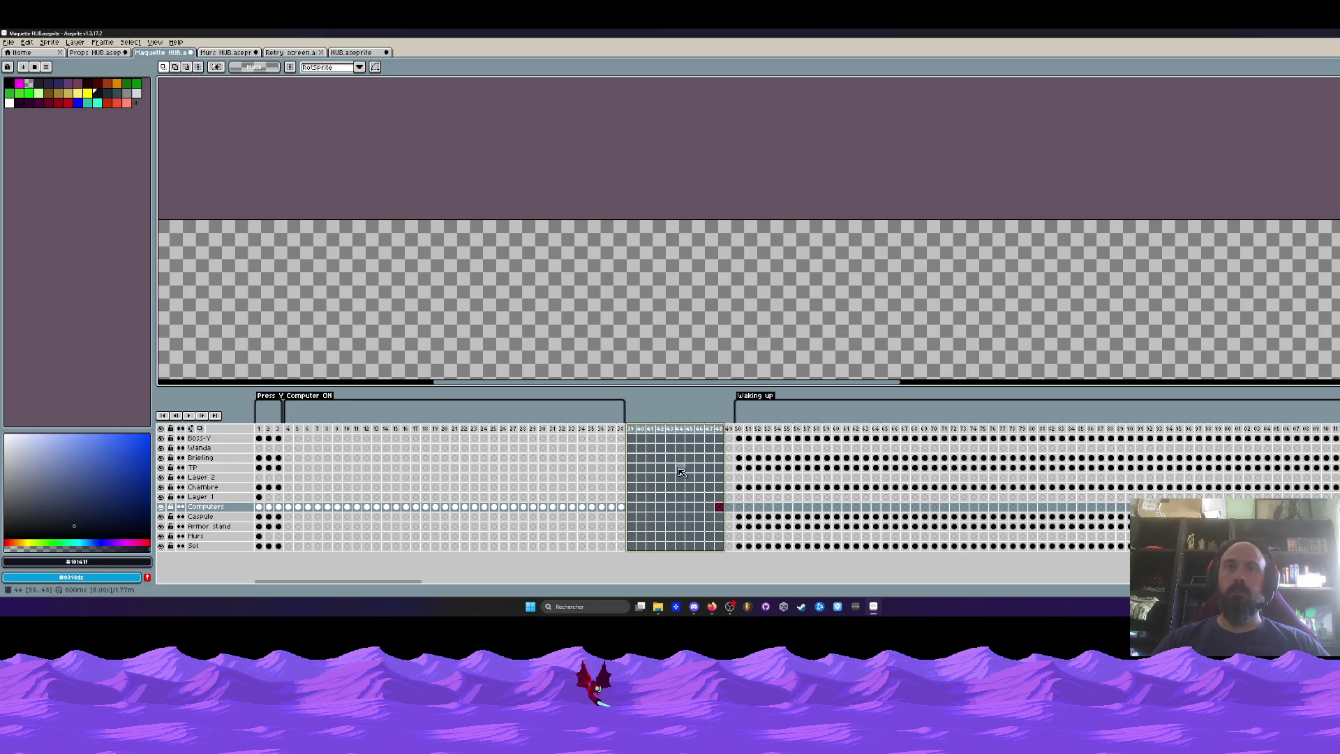
left_click(630, 430)
right_click(632, 429)
left_click(667, 464)
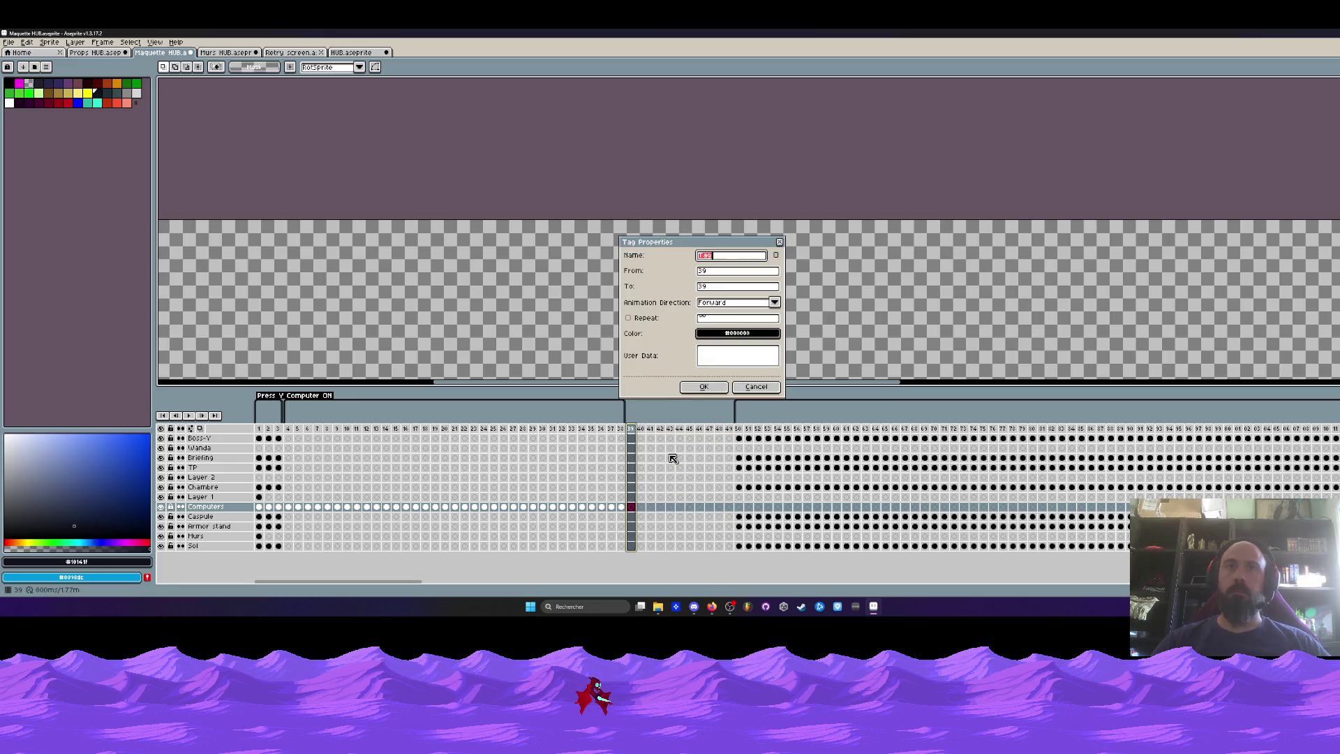
type("Bossy")
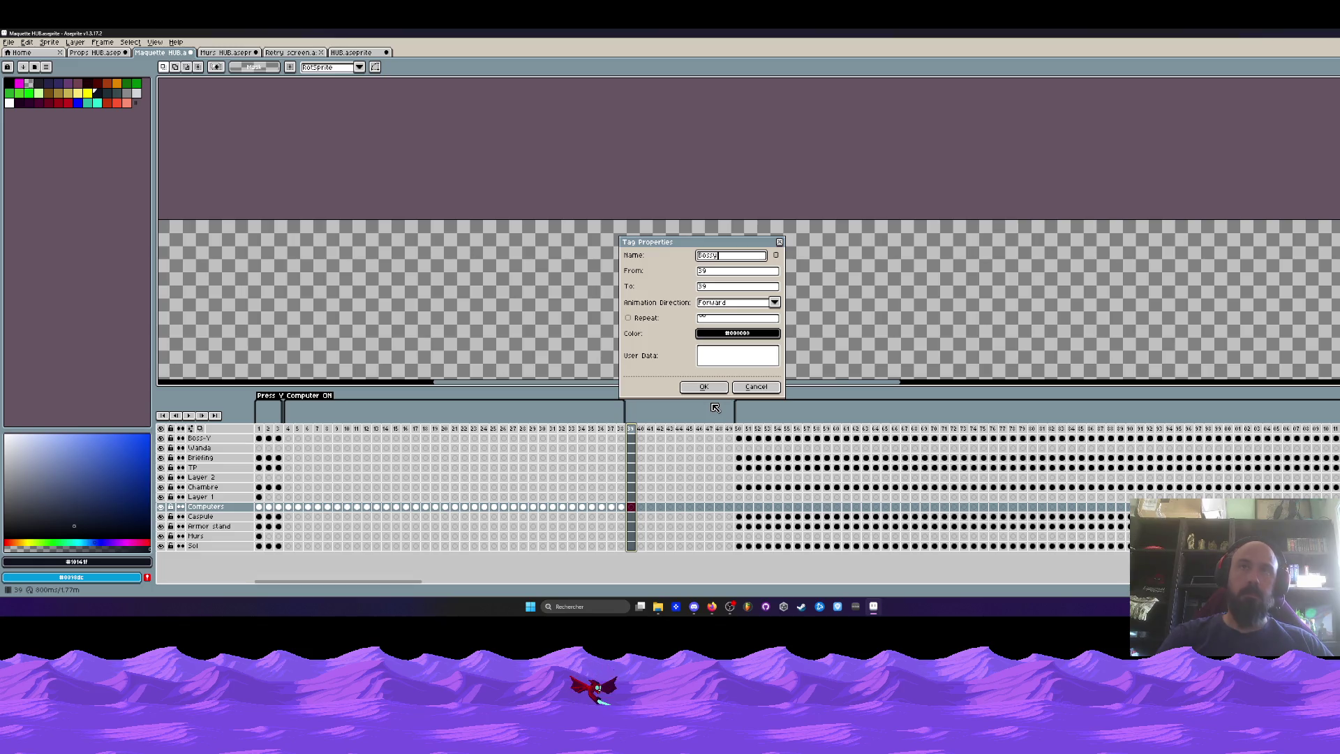
type("-ta")
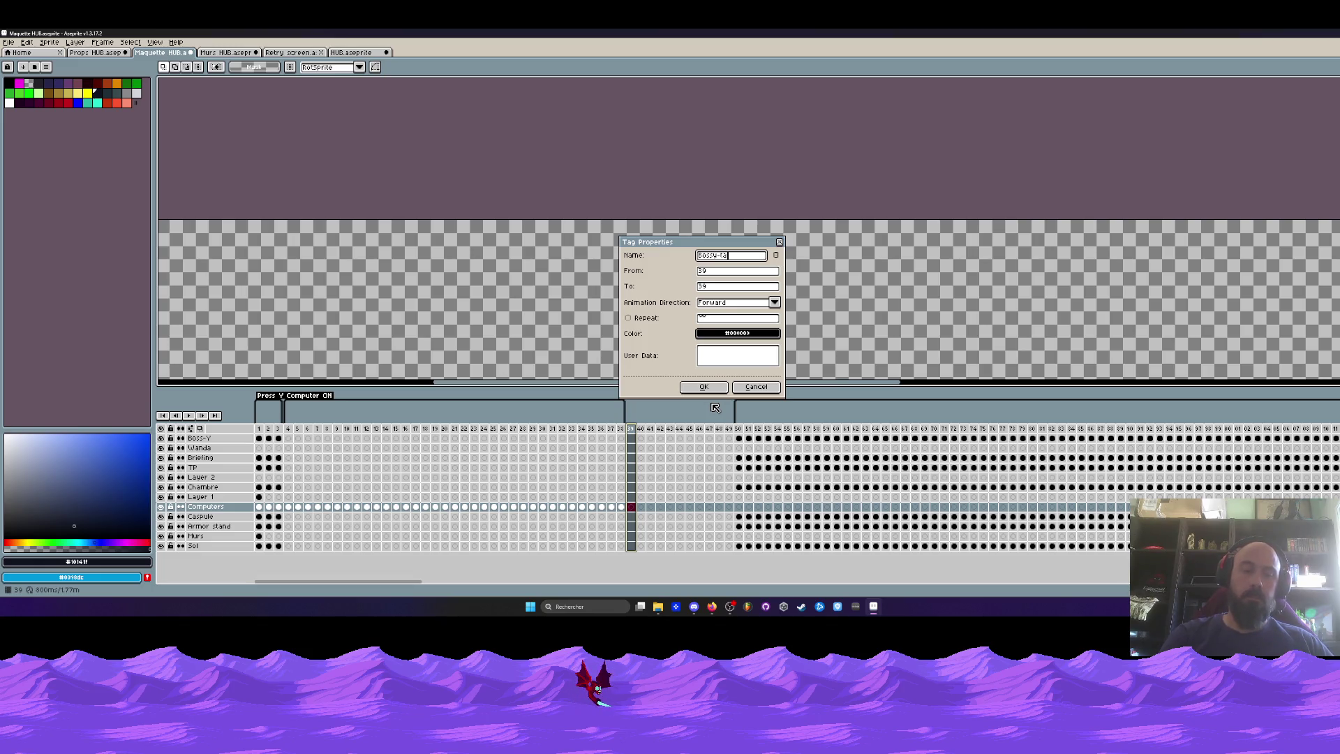
type("lk1")
left_click(704, 388)
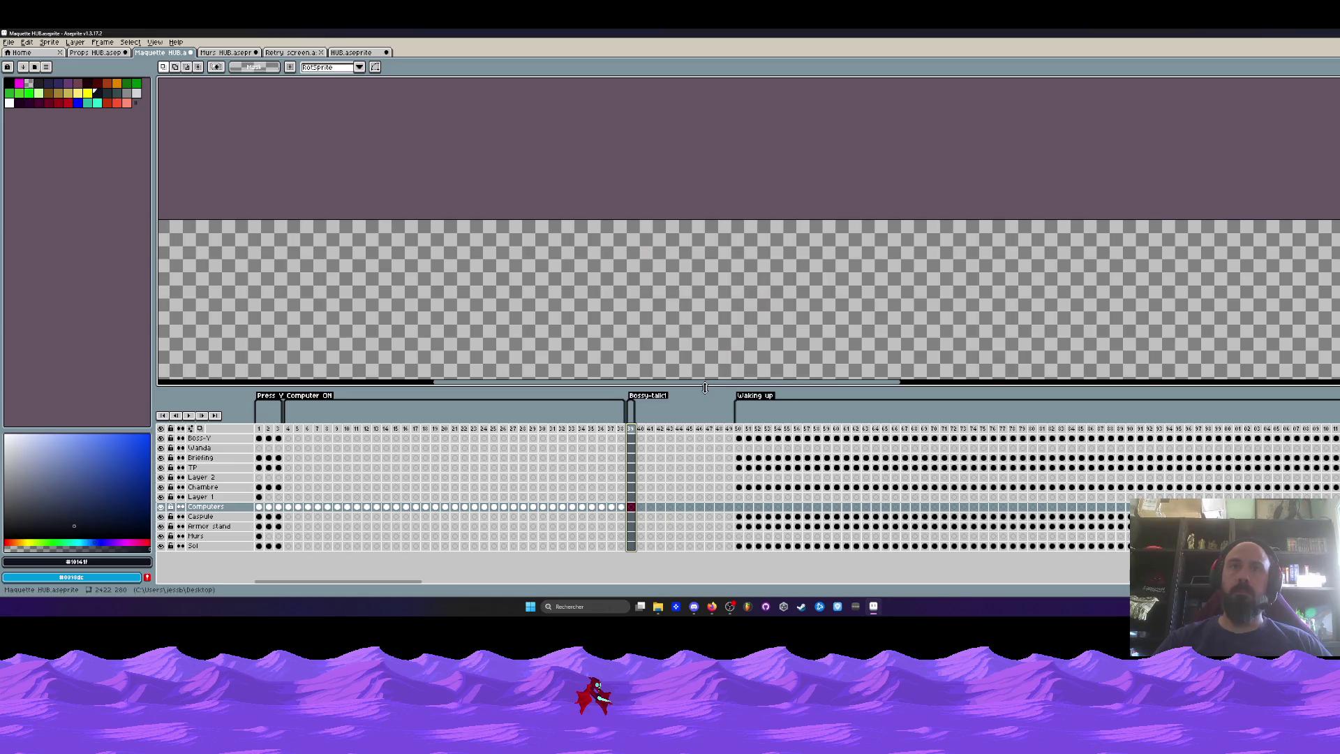
Delete frames 40–49 and return to frame 39.
left_click_drag(640, 429, 730, 486)
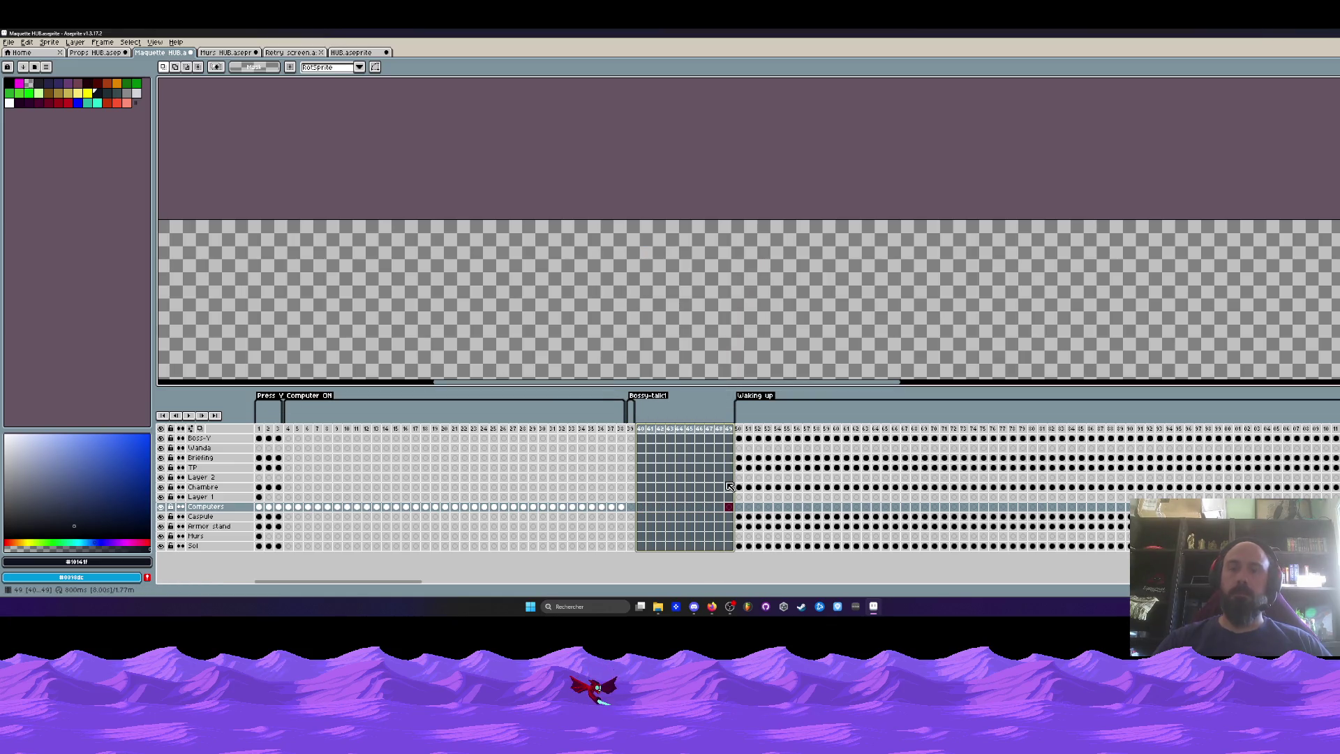
key("Delete")
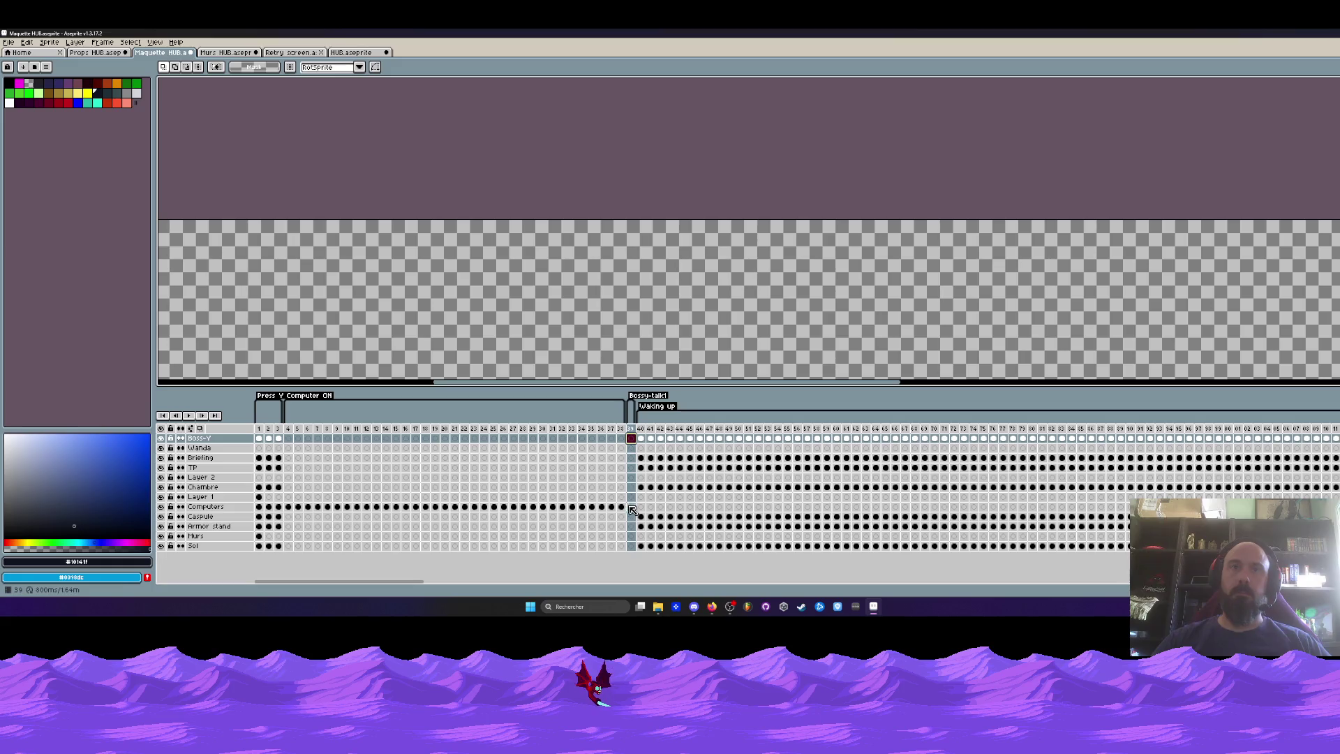
left_click(623, 508)
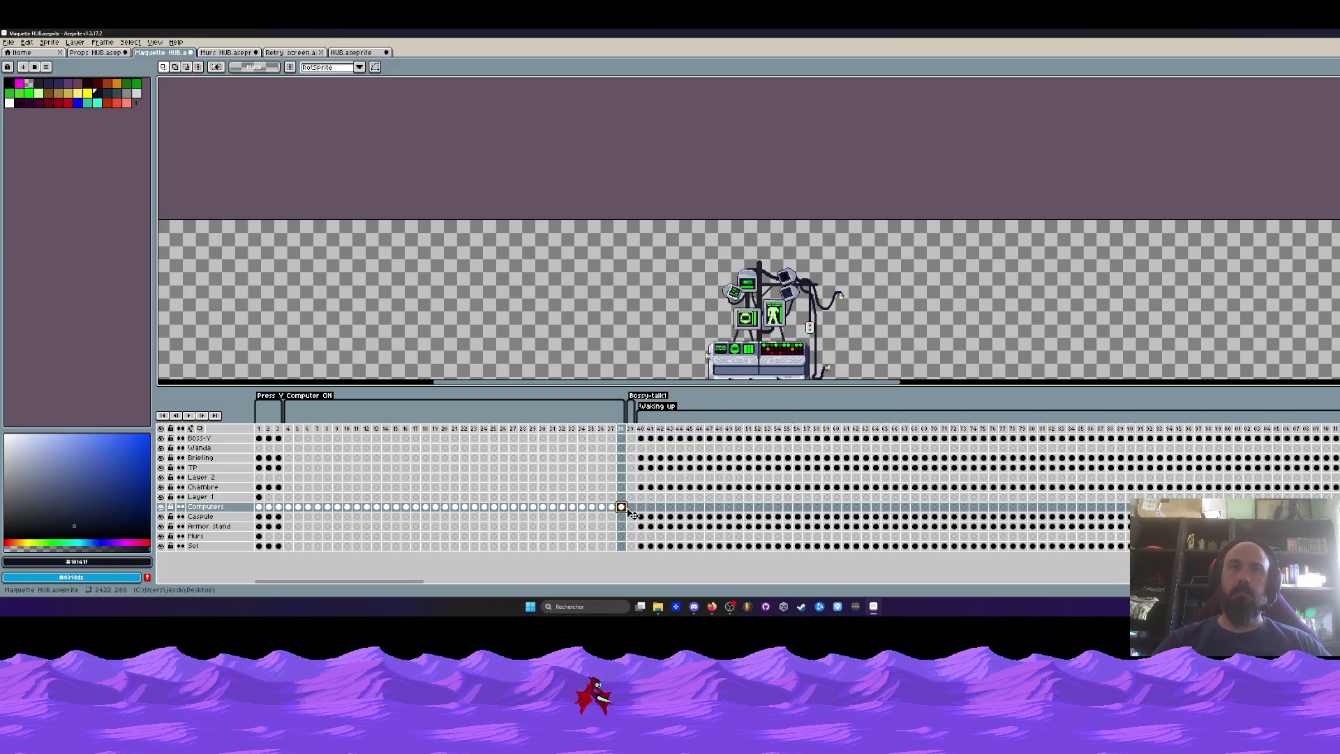
Review the frames around the new tag and select the Computers cels for frames 40–42.
left_click(630, 506)
left_click(621, 507)
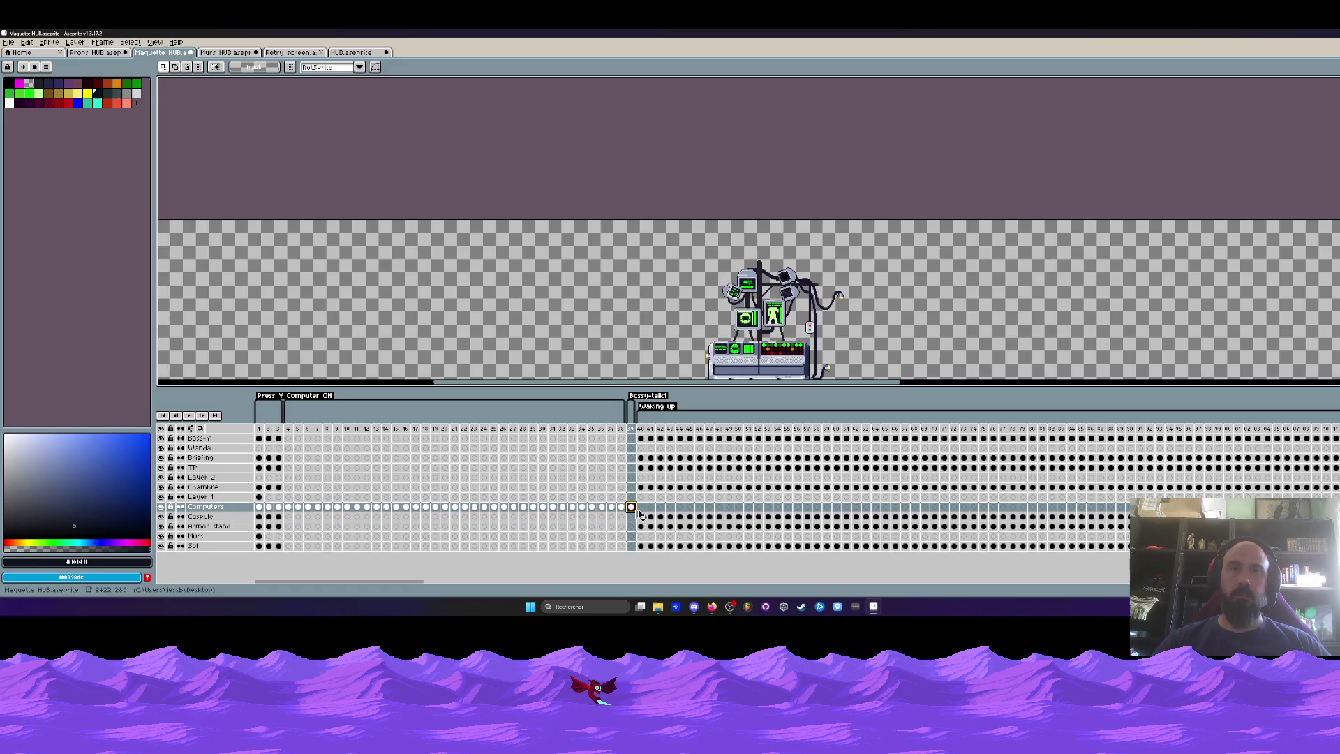
left_click(641, 507)
left_click(659, 512)
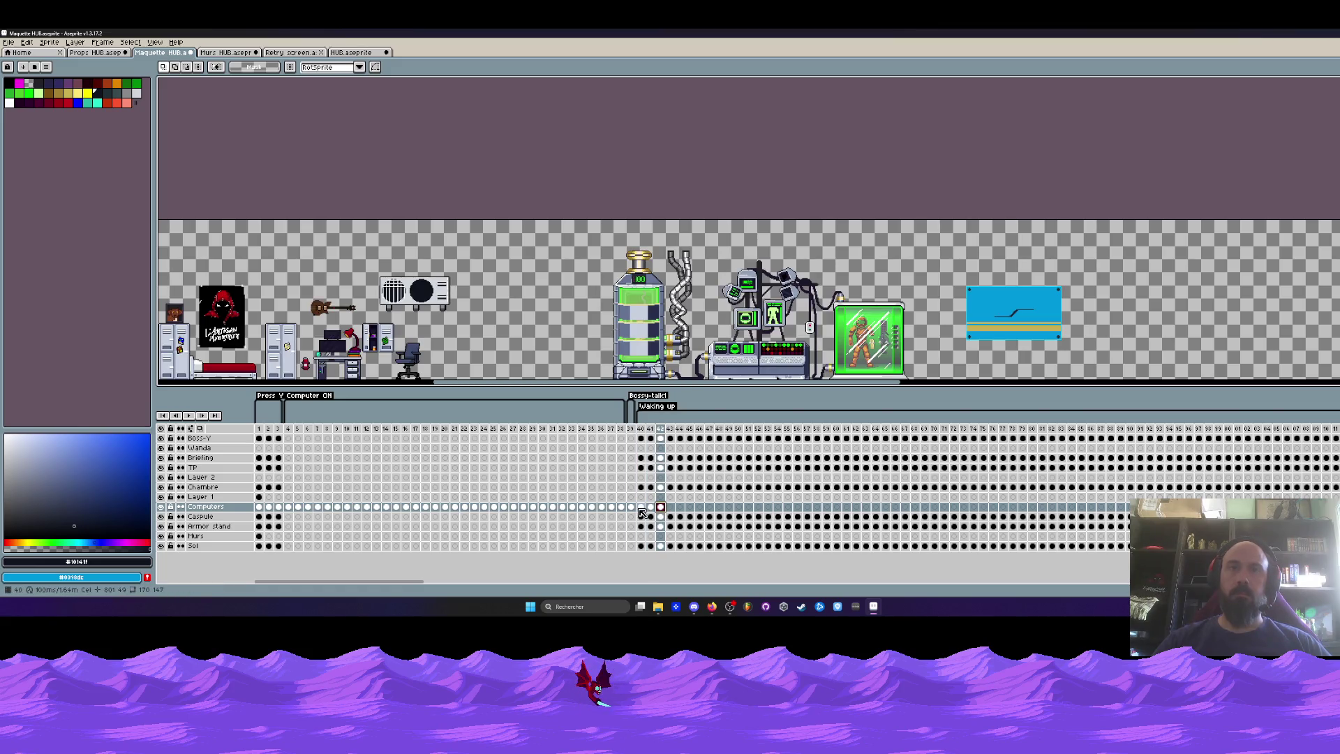
left_click_drag(644, 512, 663, 514)
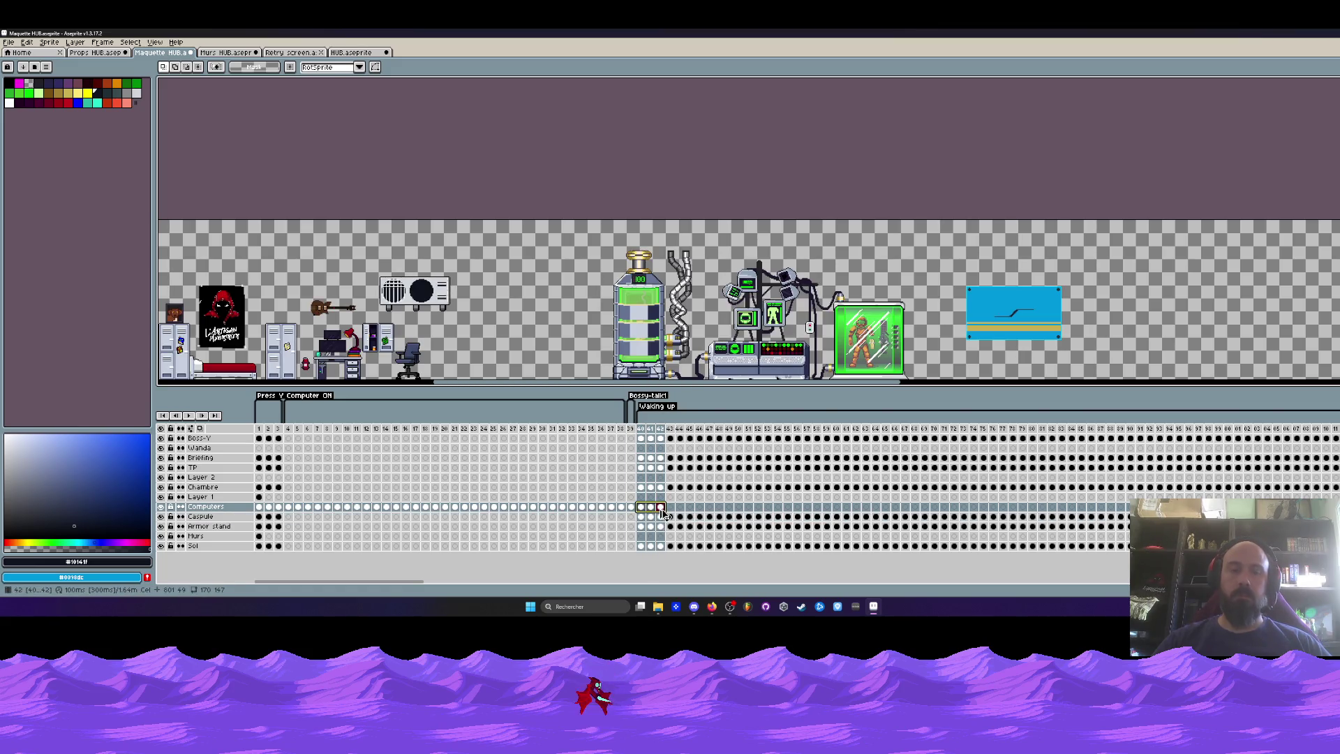
Paste the computer cels at frame 43 and the next three empty Computers frames.
left_click(670, 511)
key("ctrl+v")
left_click(699, 509)
key("ctrl+v")
left_click(728, 508)
key("ctrl+v")
left_click(757, 509)
key("ctrl+v")
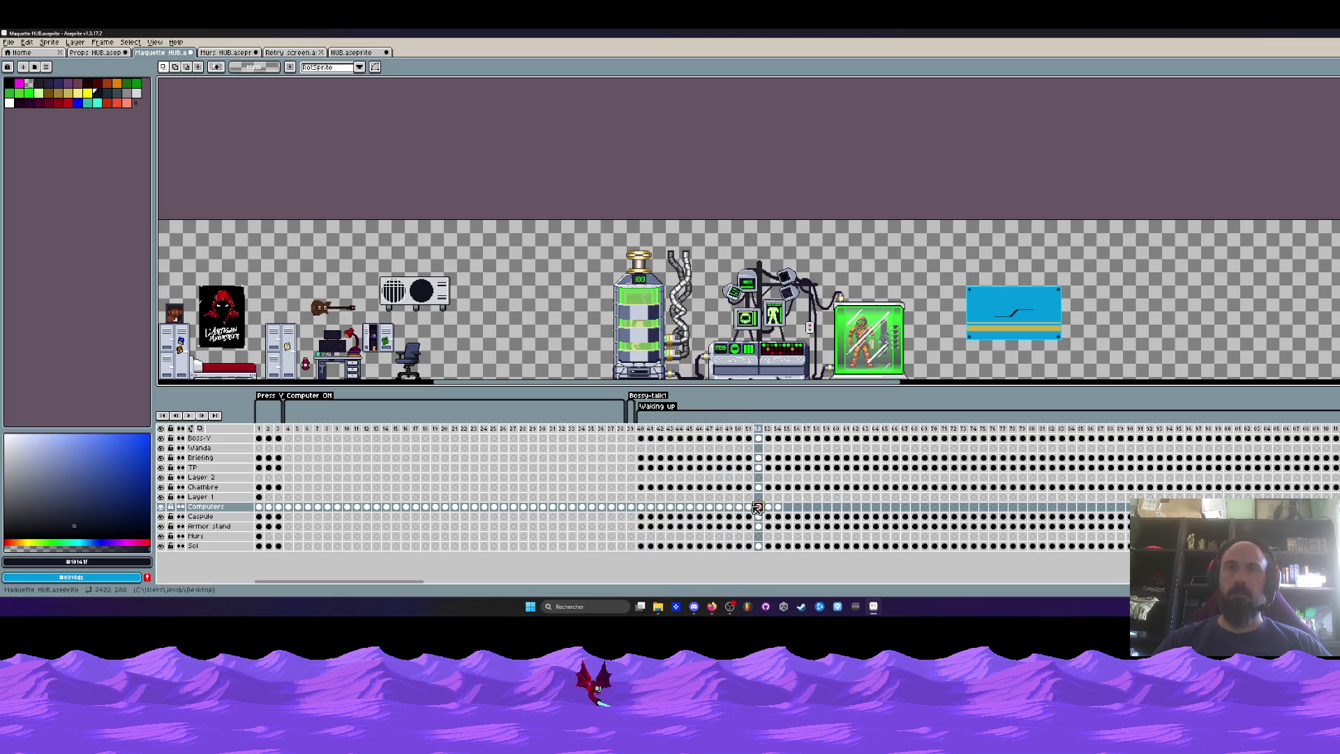
Copy the Computers loop of frames 40–54 and paste it at frames 70 and 85.
left_click_drag(767, 325, 701, 259)
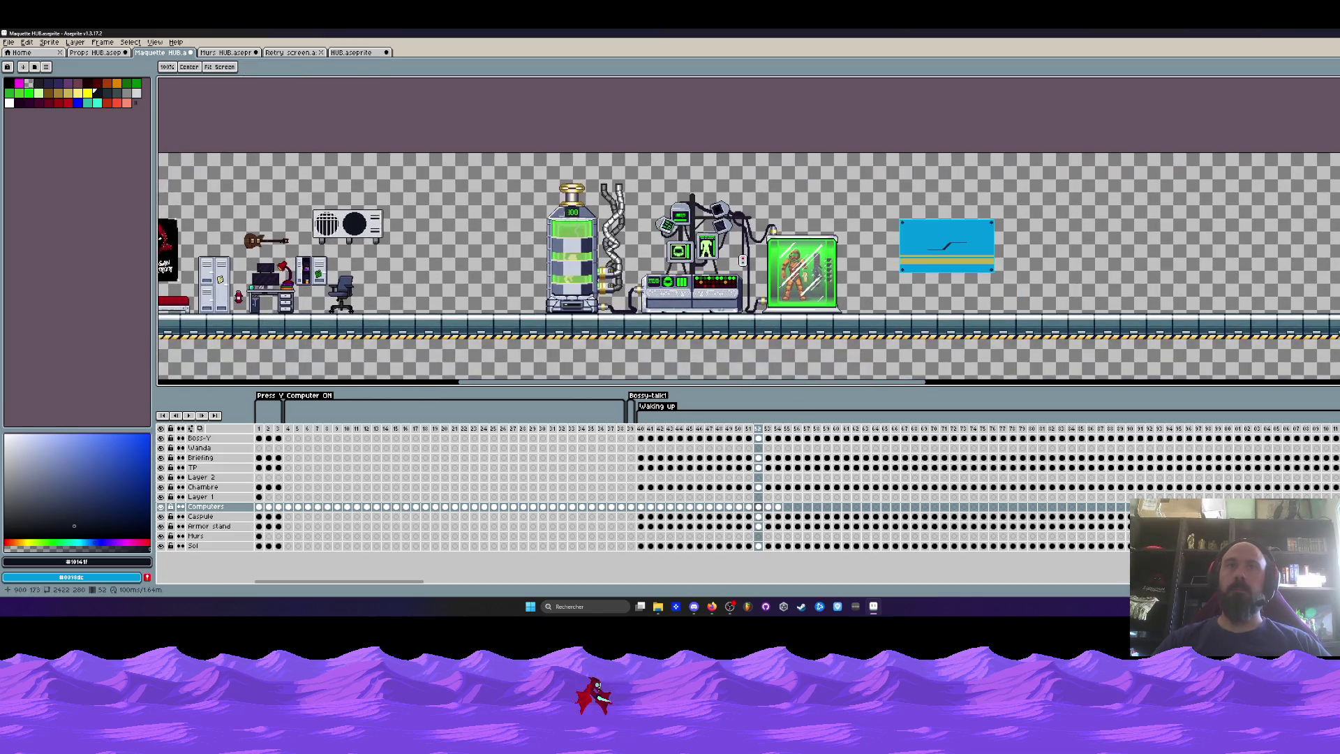
left_click_drag(642, 506, 926, 509)
left_click(787, 507)
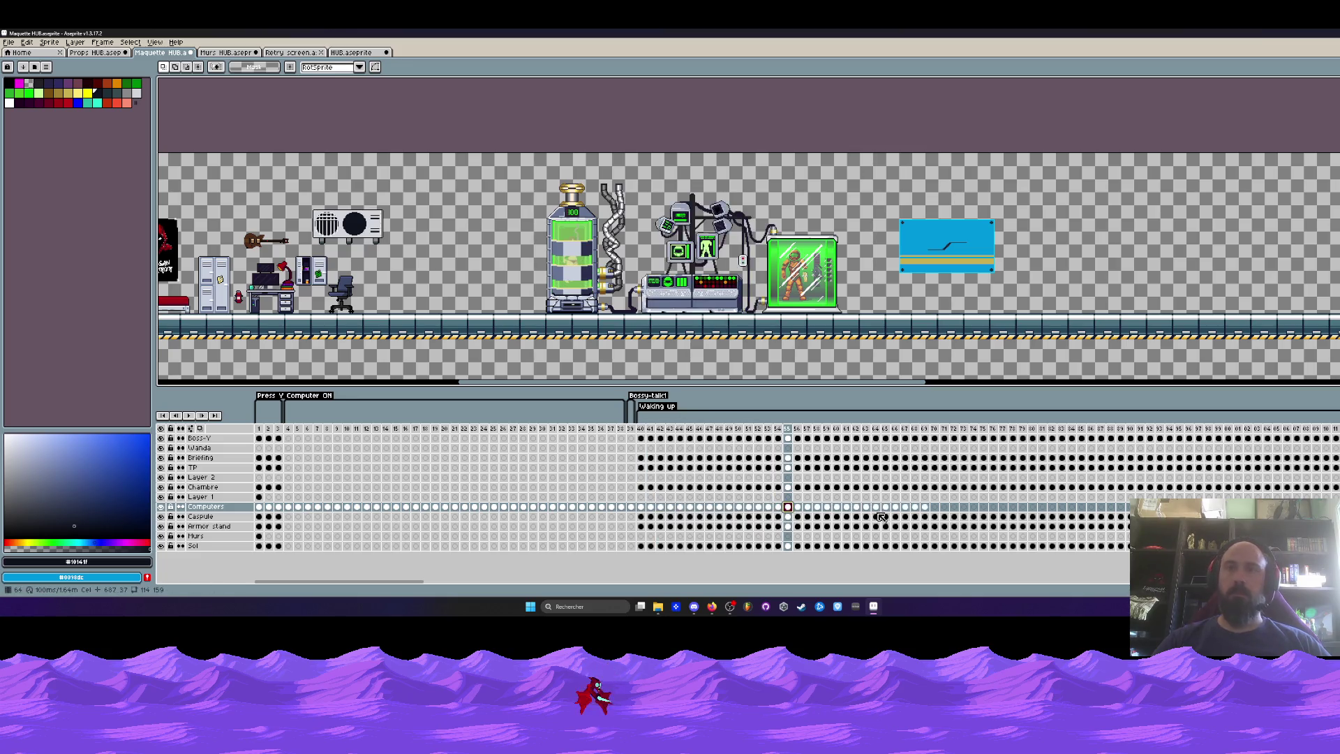
left_click(935, 506)
key("ctrl+v")
left_click(1080, 506)
key("ctrl+v")
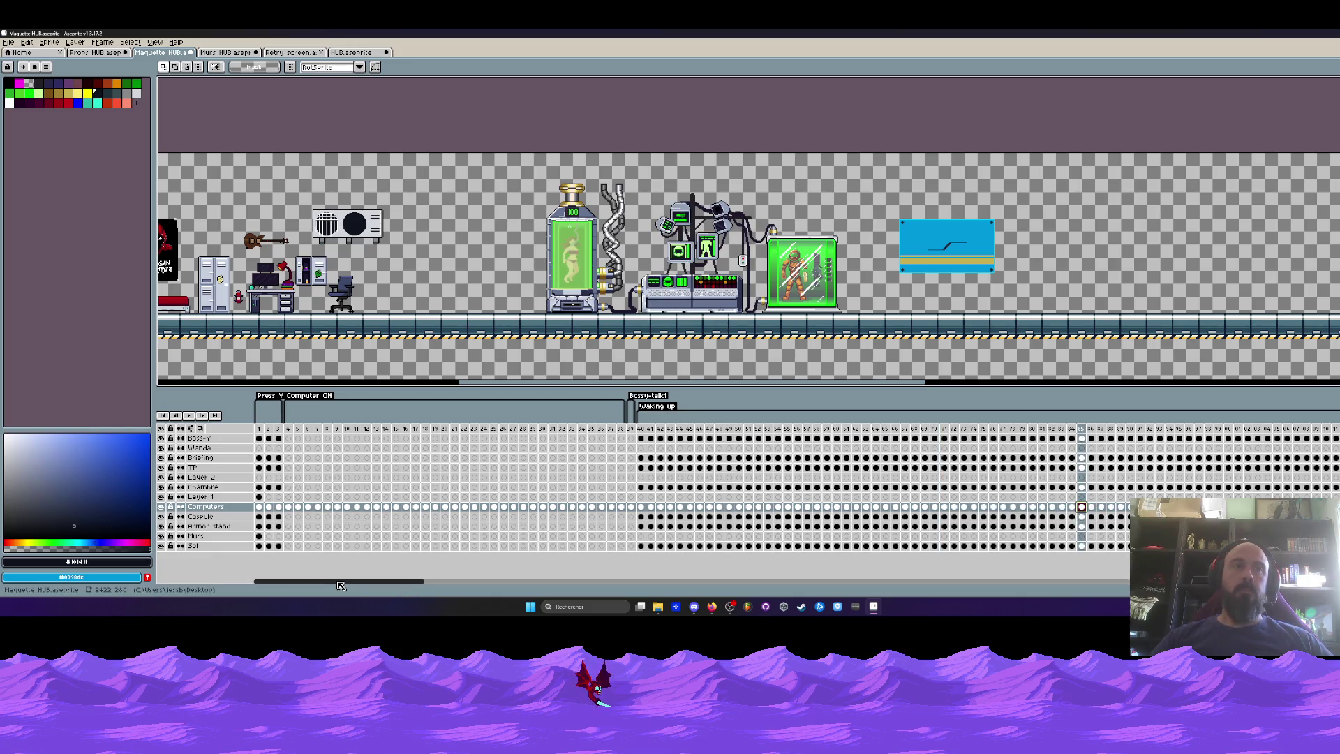
Scrub through later frames to review the computers animation.
left_click_drag(326, 586, 460, 564)
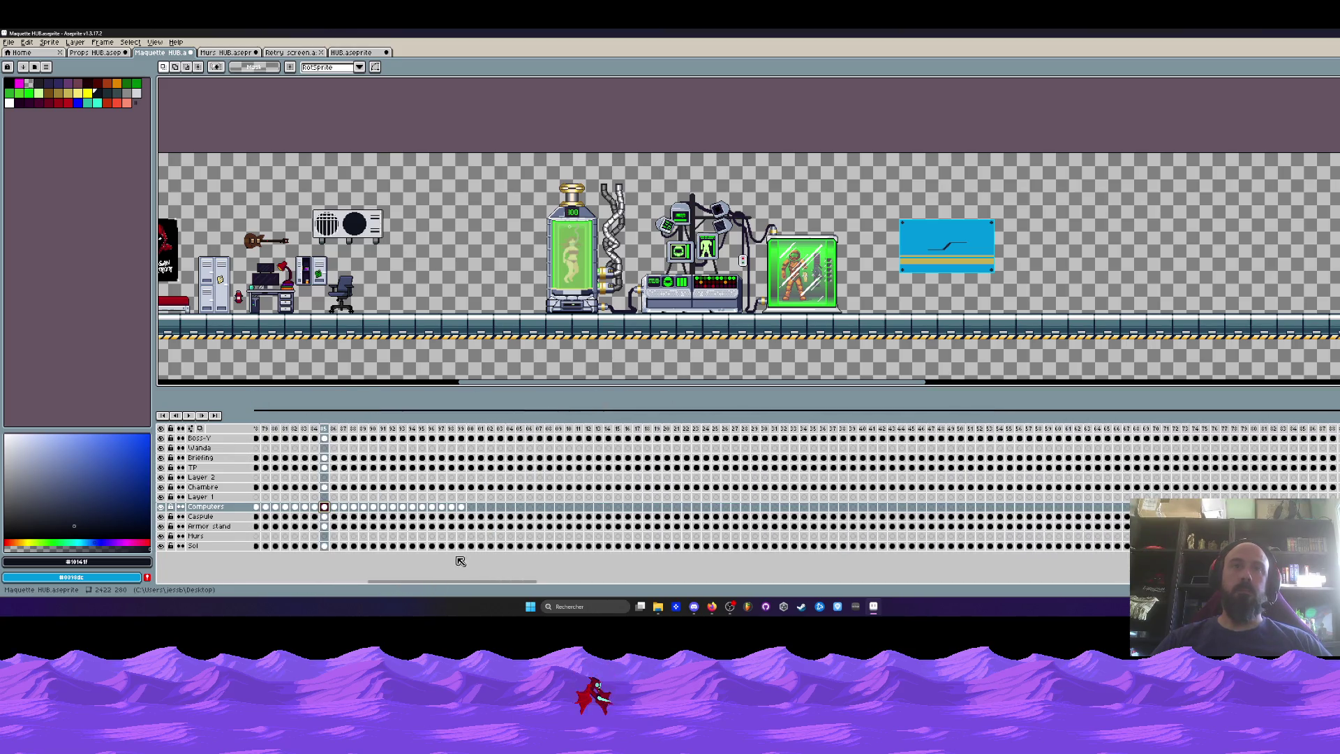
left_click(472, 508)
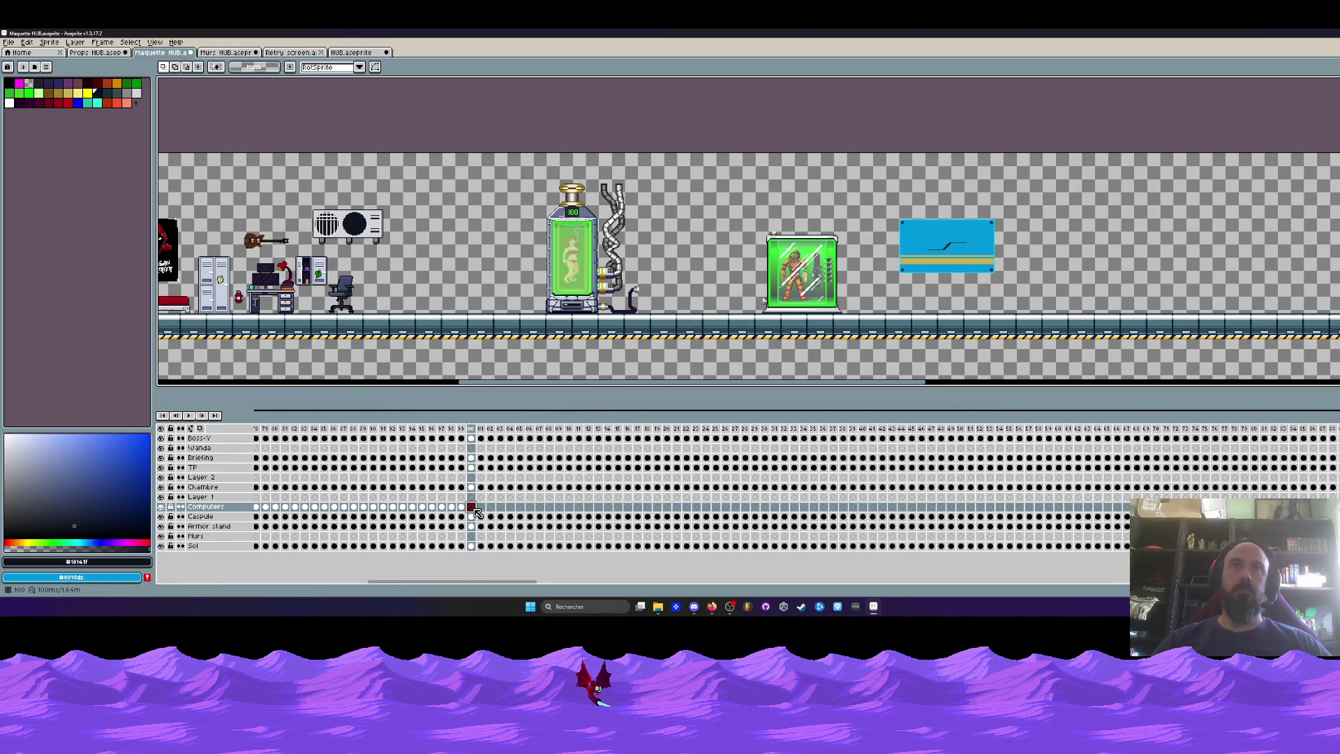
left_click(618, 507)
left_click(766, 508)
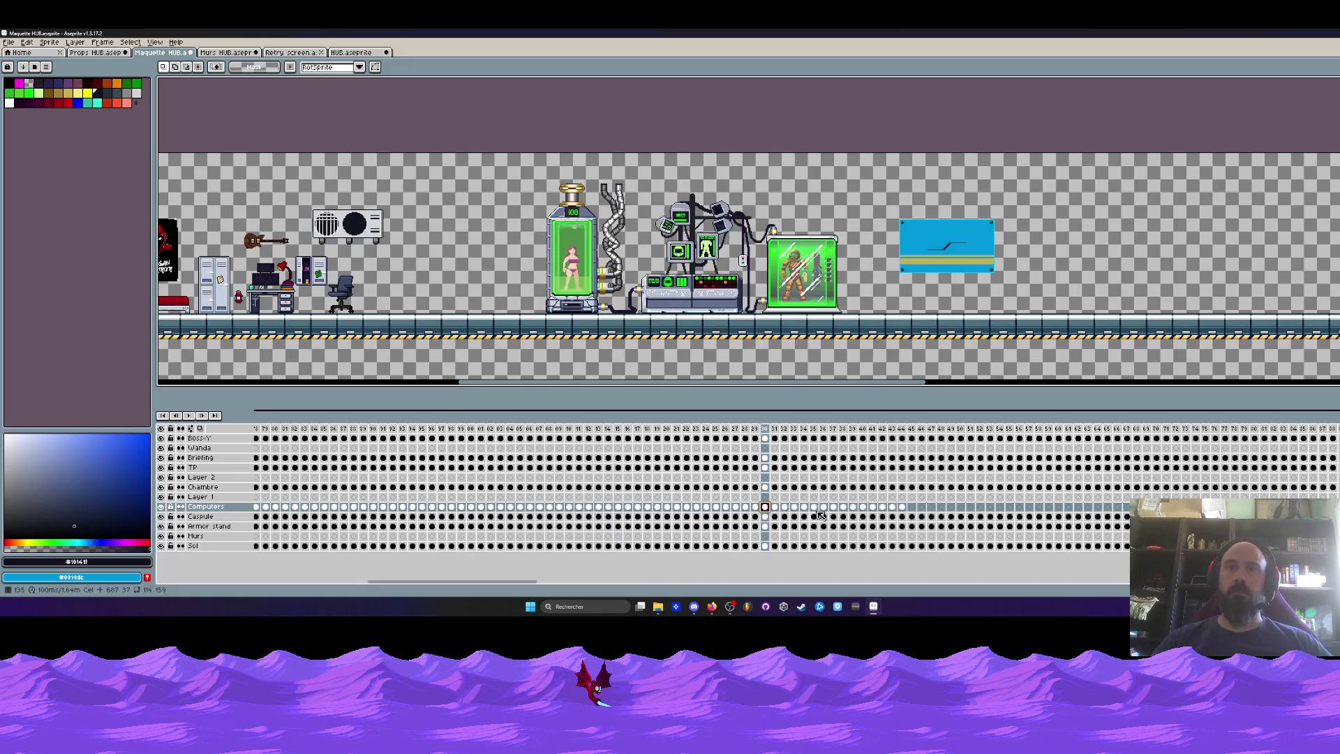
left_click(912, 508)
left_click_drag(501, 580, 593, 577)
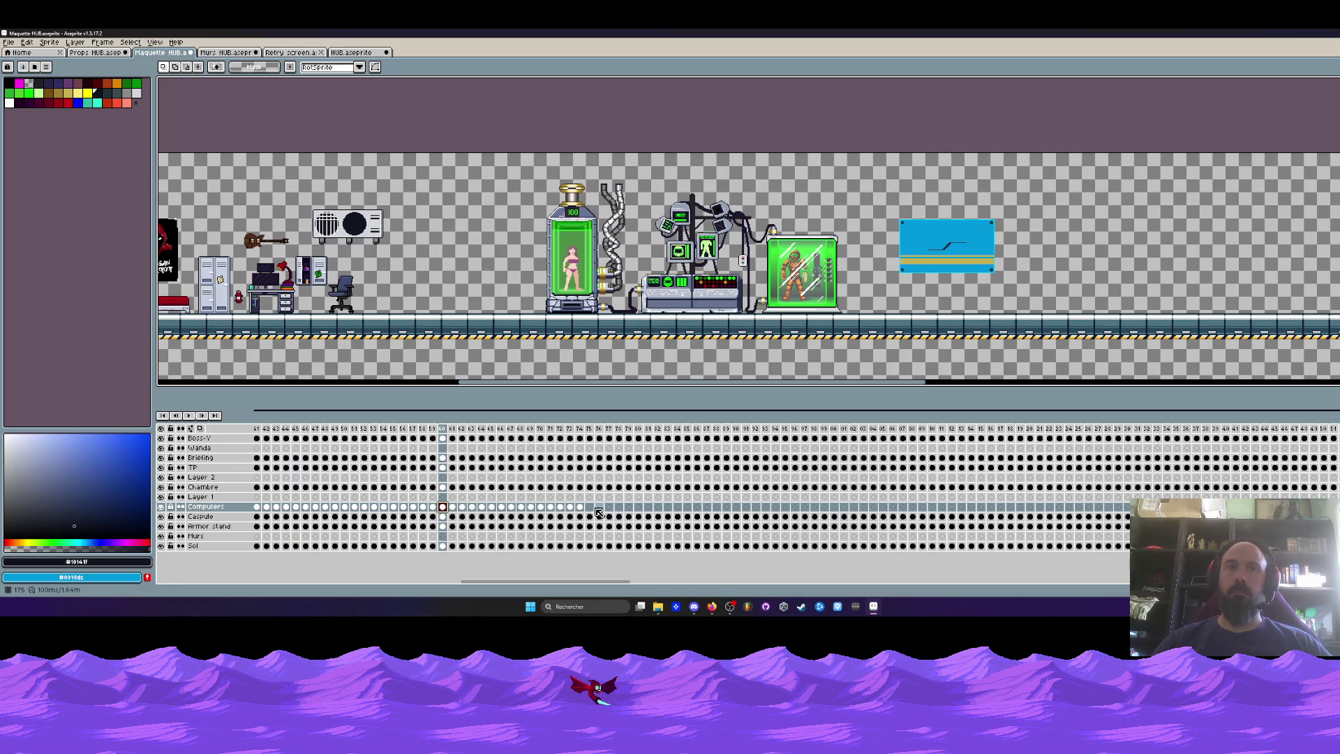
left_click(590, 508)
left_click(736, 508)
left_click(883, 508)
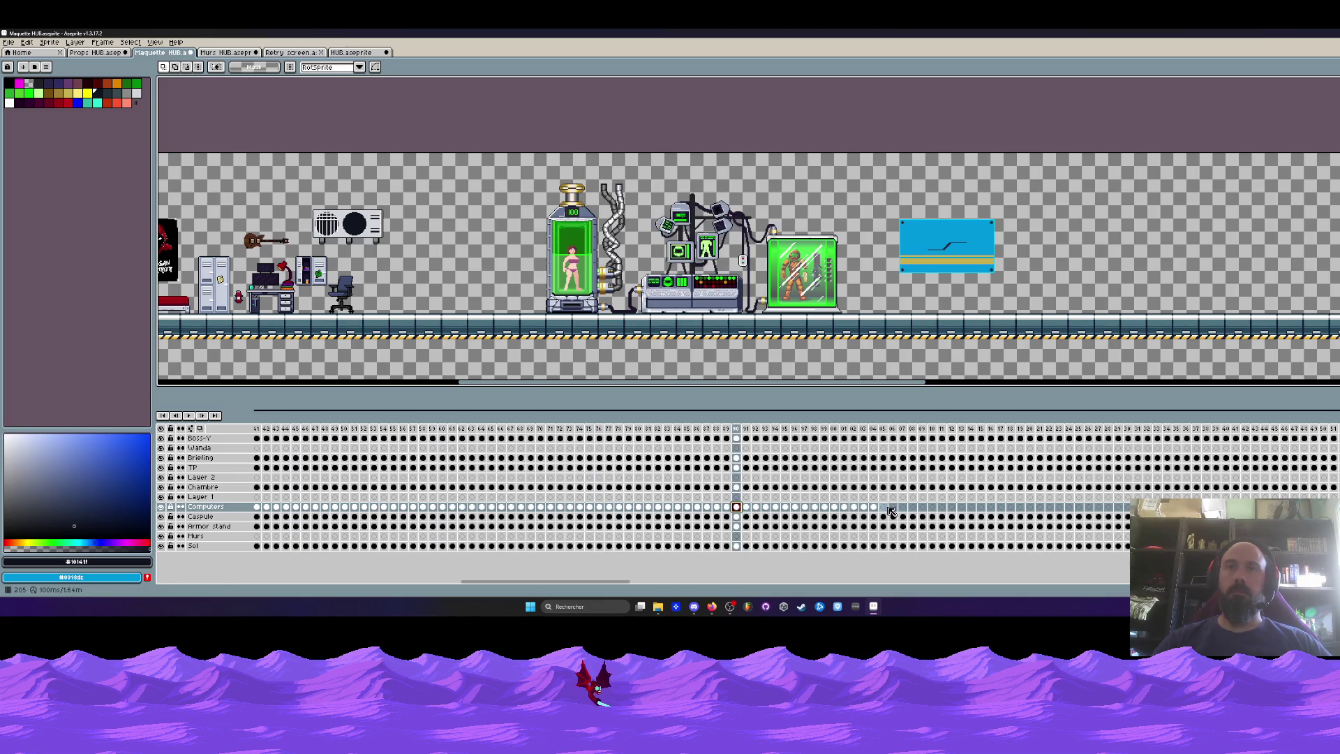
left_click(1025, 507)
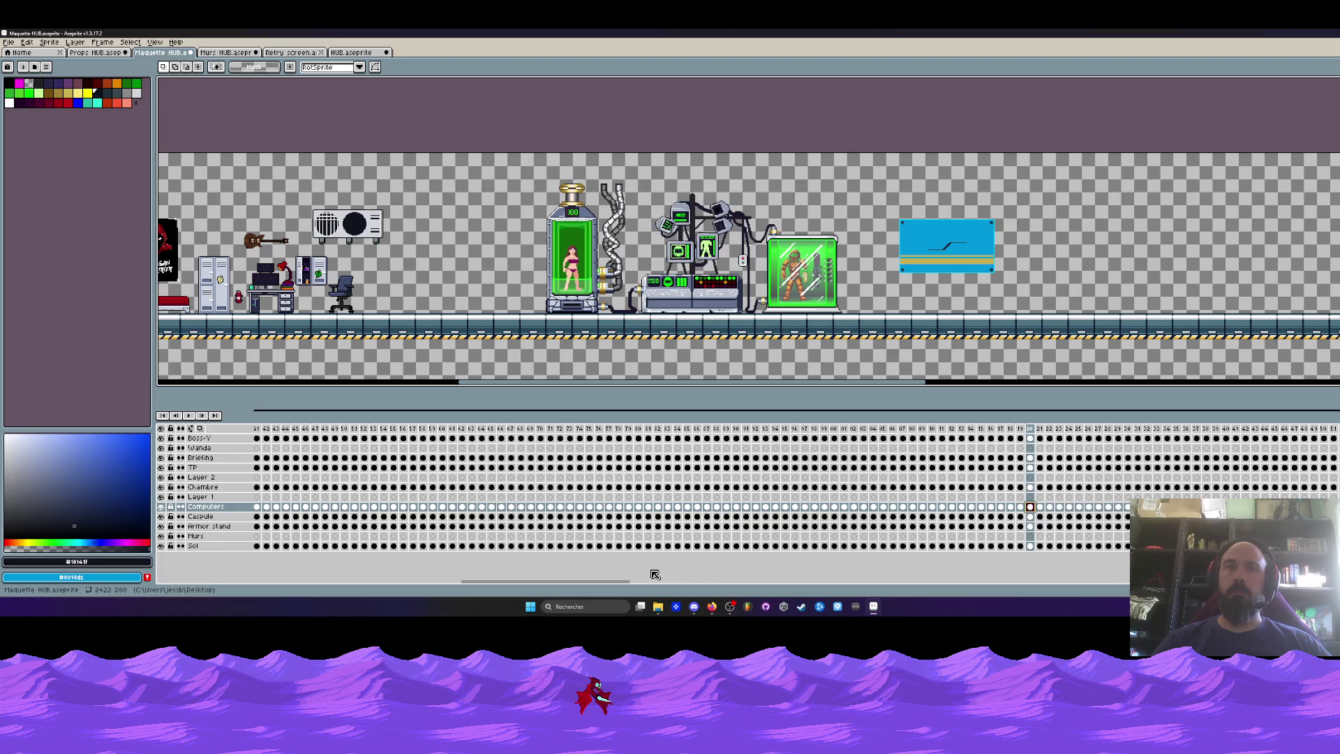
Follow the woman walking from the tank toward the armour capsule across later frames.
left_click_drag(614, 583, 719, 583)
left_click(490, 507)
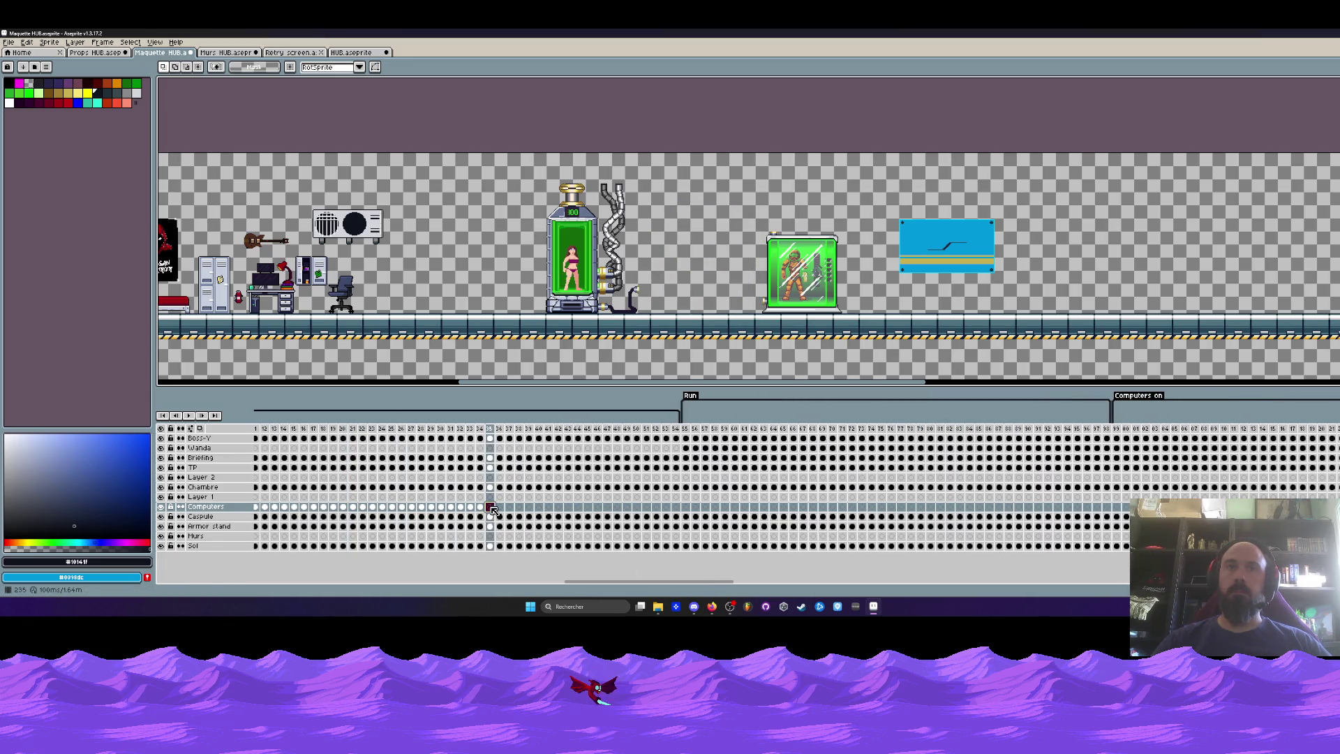
left_click(635, 508)
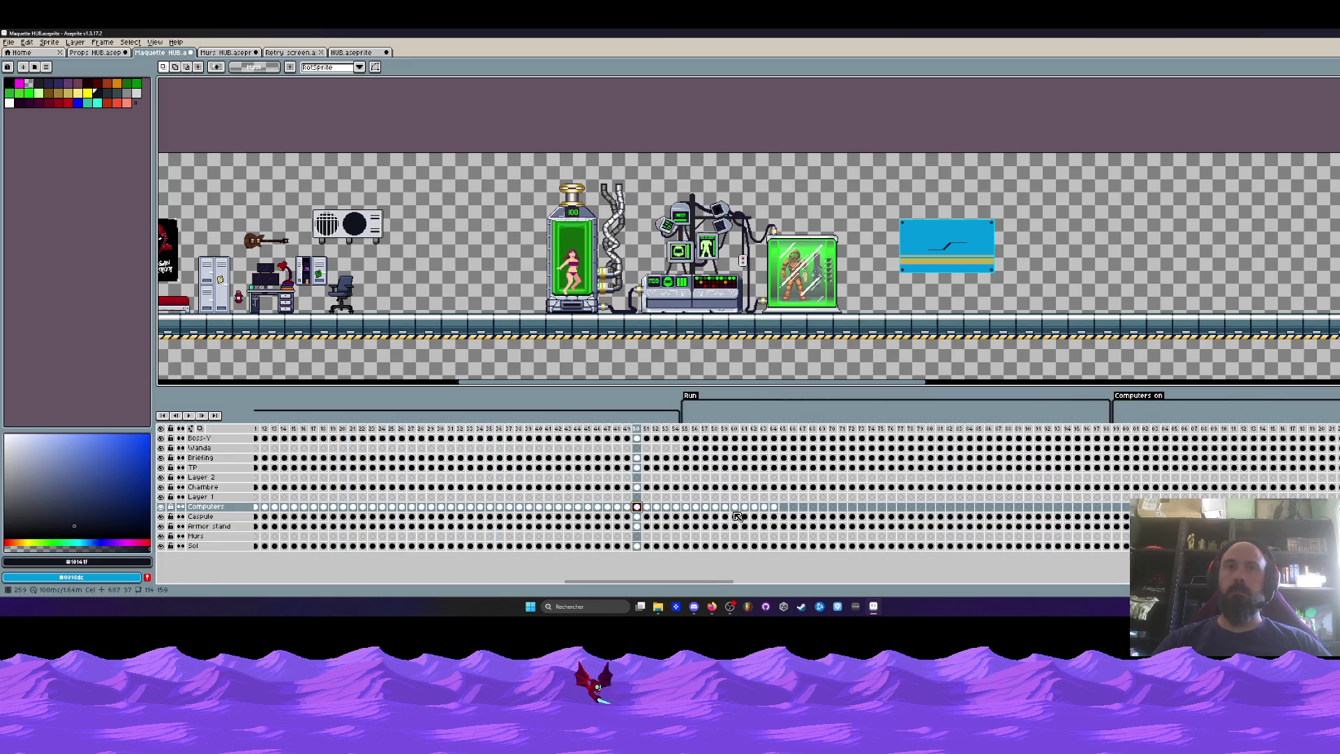
left_click(785, 508)
left_click(931, 508)
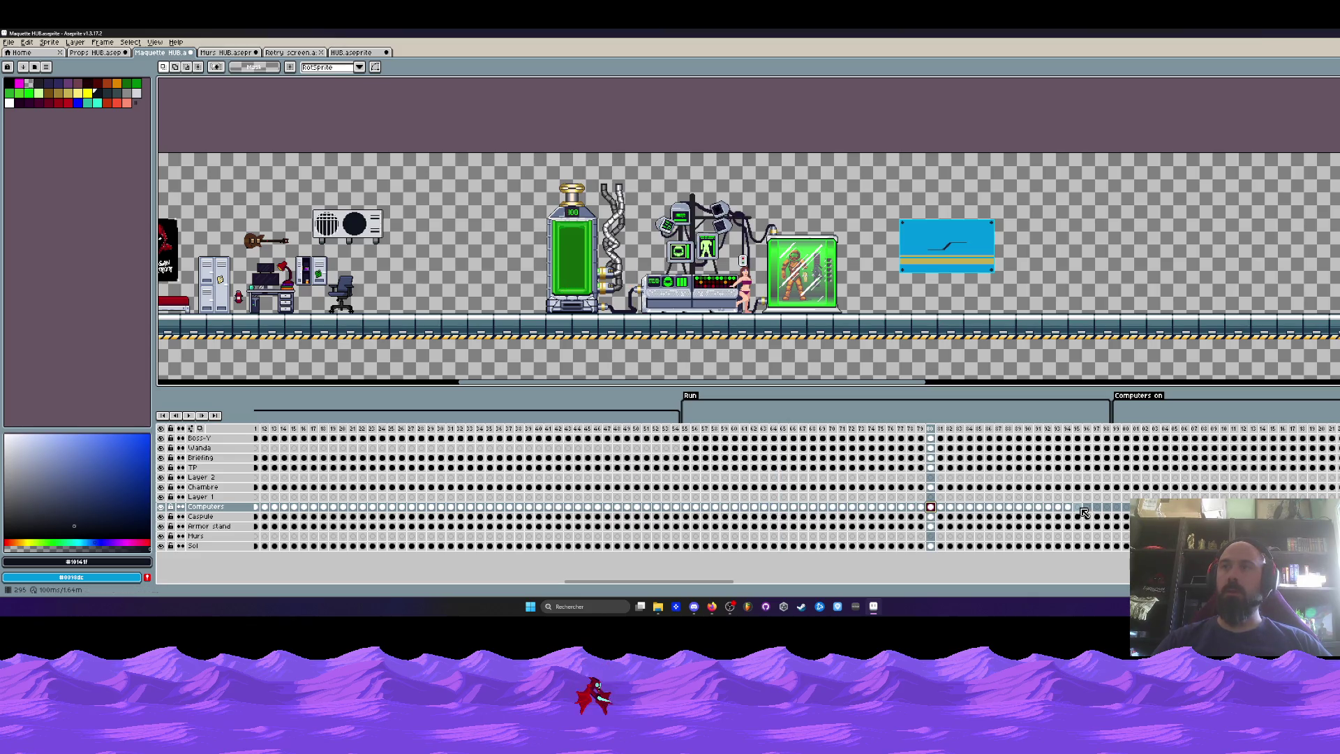
left_click(1081, 510)
left_click_drag(703, 583, 774, 587)
Select the full Computers on frame range in the timeline header.
left_click(674, 430)
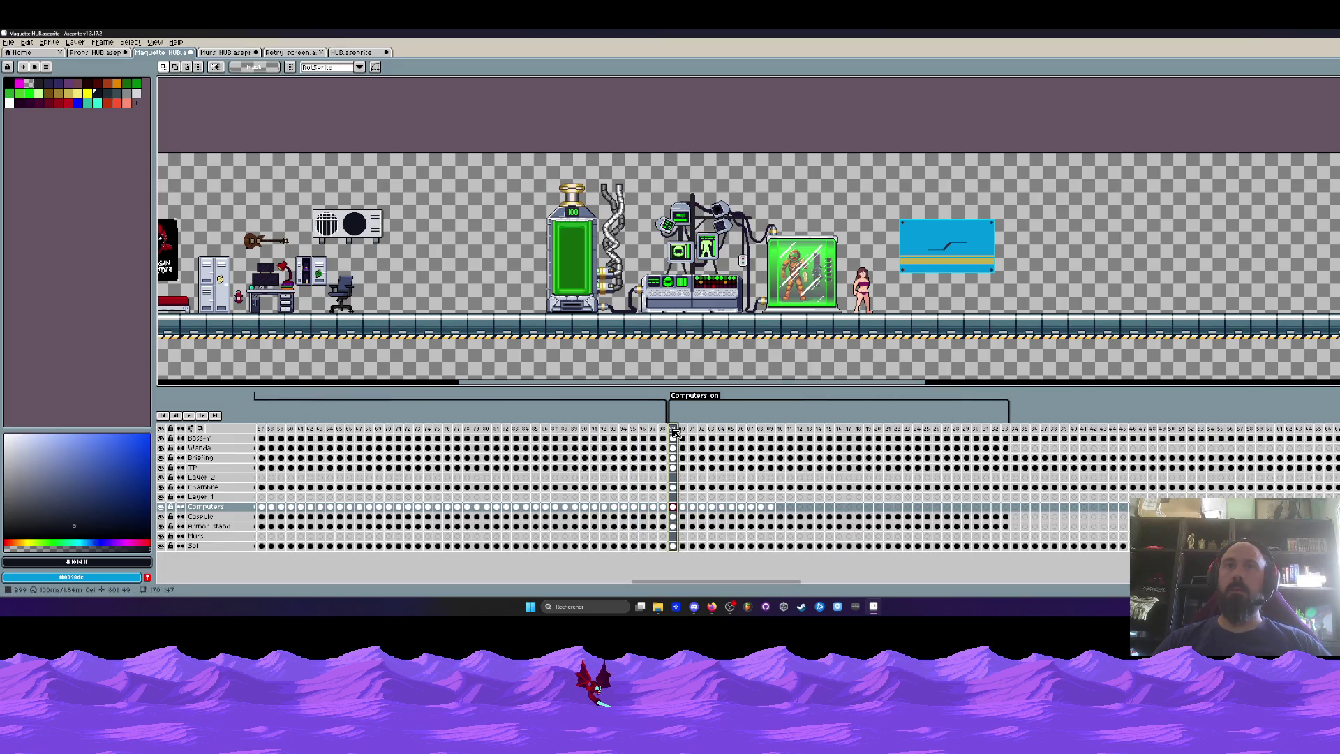
left_click_drag(674, 432, 1006, 445)
left_click(663, 431)
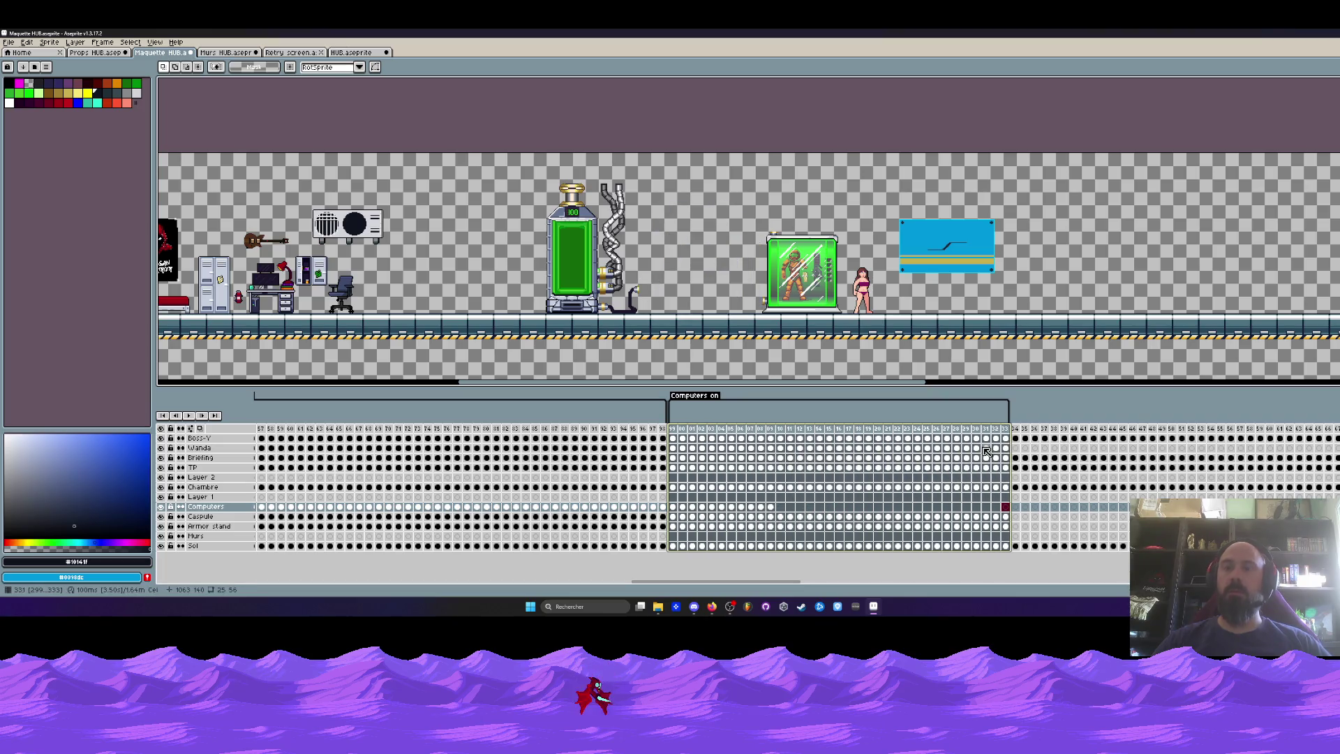
Delete the Computers on frames and the leftover empty frames, then adjust the Talk 1 tag start.
key("Delete")
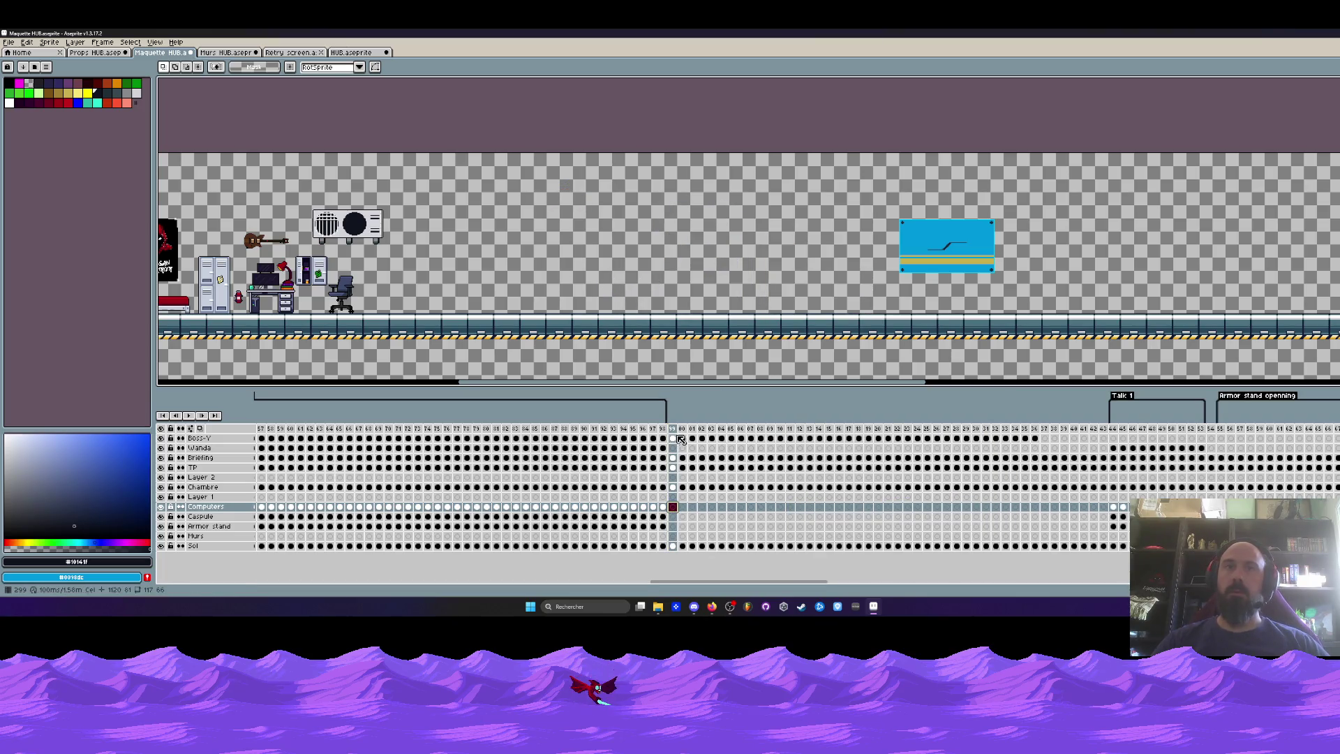
mouse_move(1108, 428)
left_mouse_down()
mouse_move(666, 433)
mouse_move(1075, 440)
mouse_move(665, 463)
left_mouse_up()
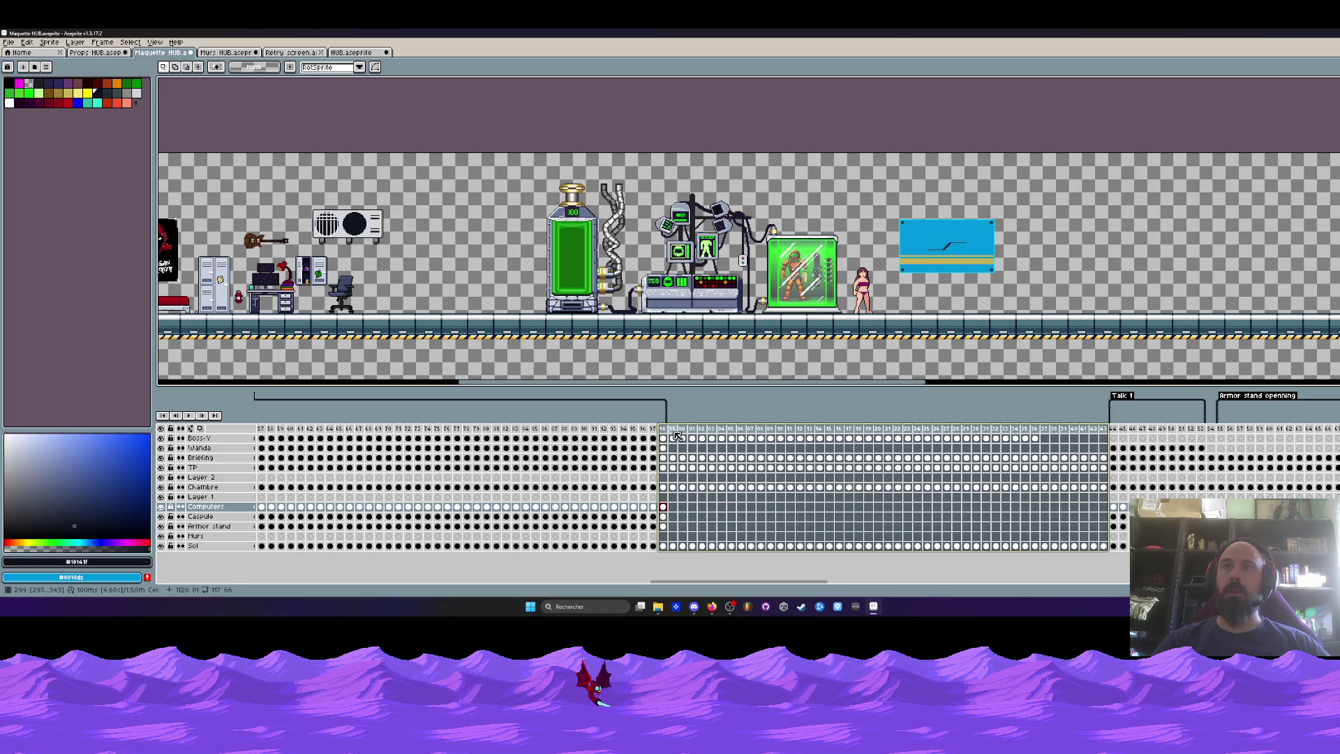
key("Delete")
left_click_drag(674, 429, 1115, 434)
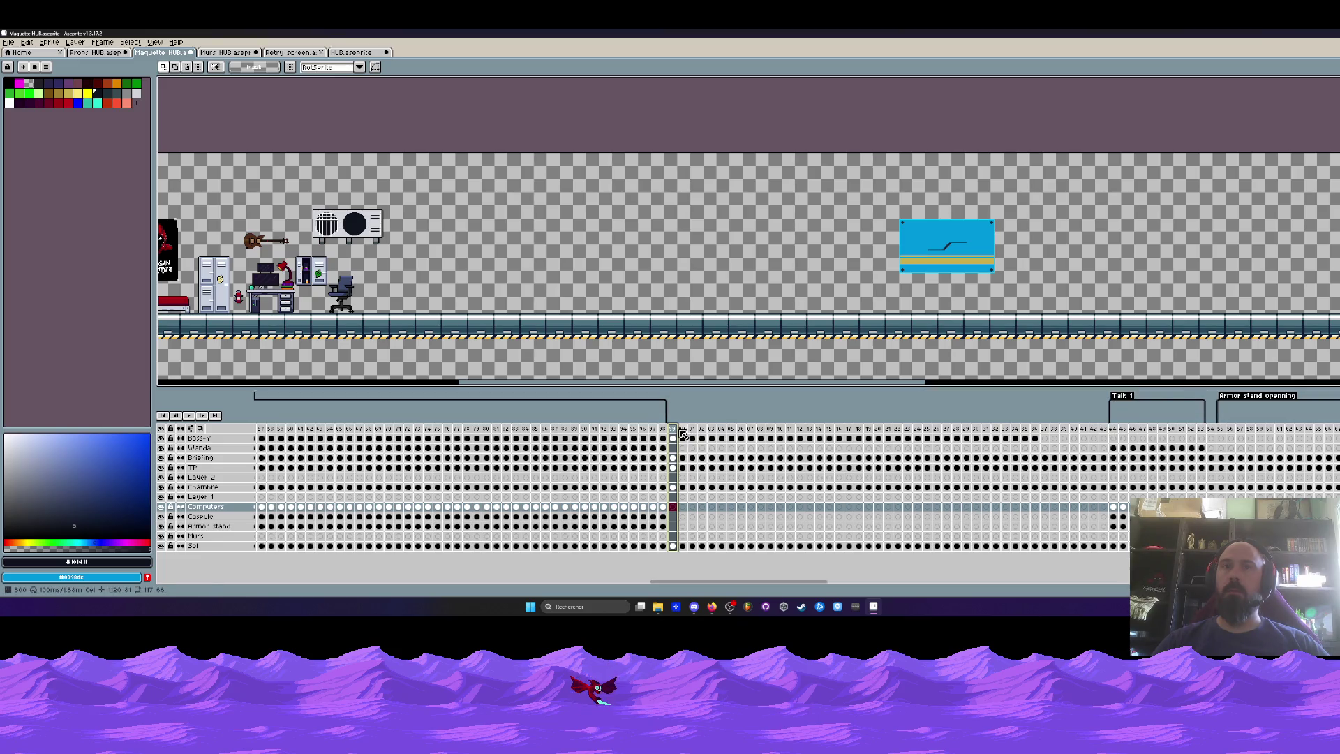
Paste the earlier run of Computers cels from frame 99 onward.
left_click(663, 507)
left_click(673, 507)
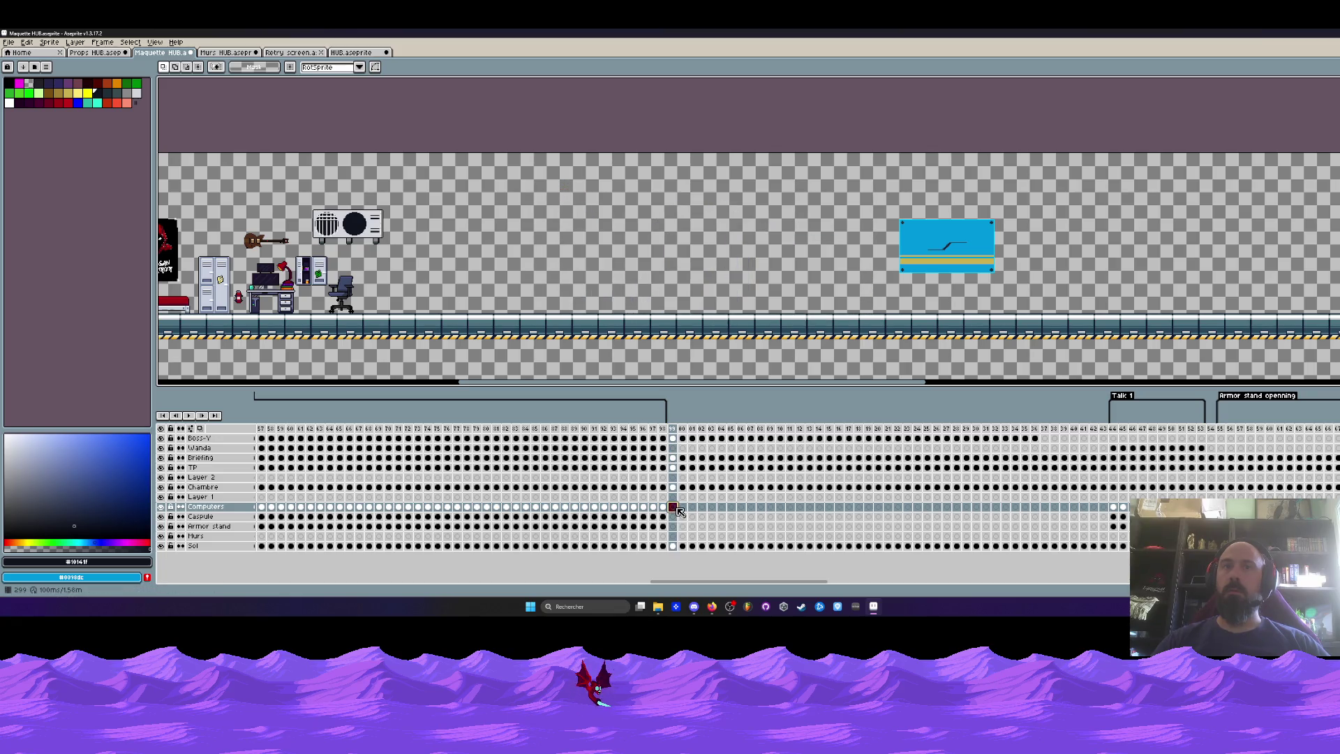
left_click_drag(663, 516, 357, 512)
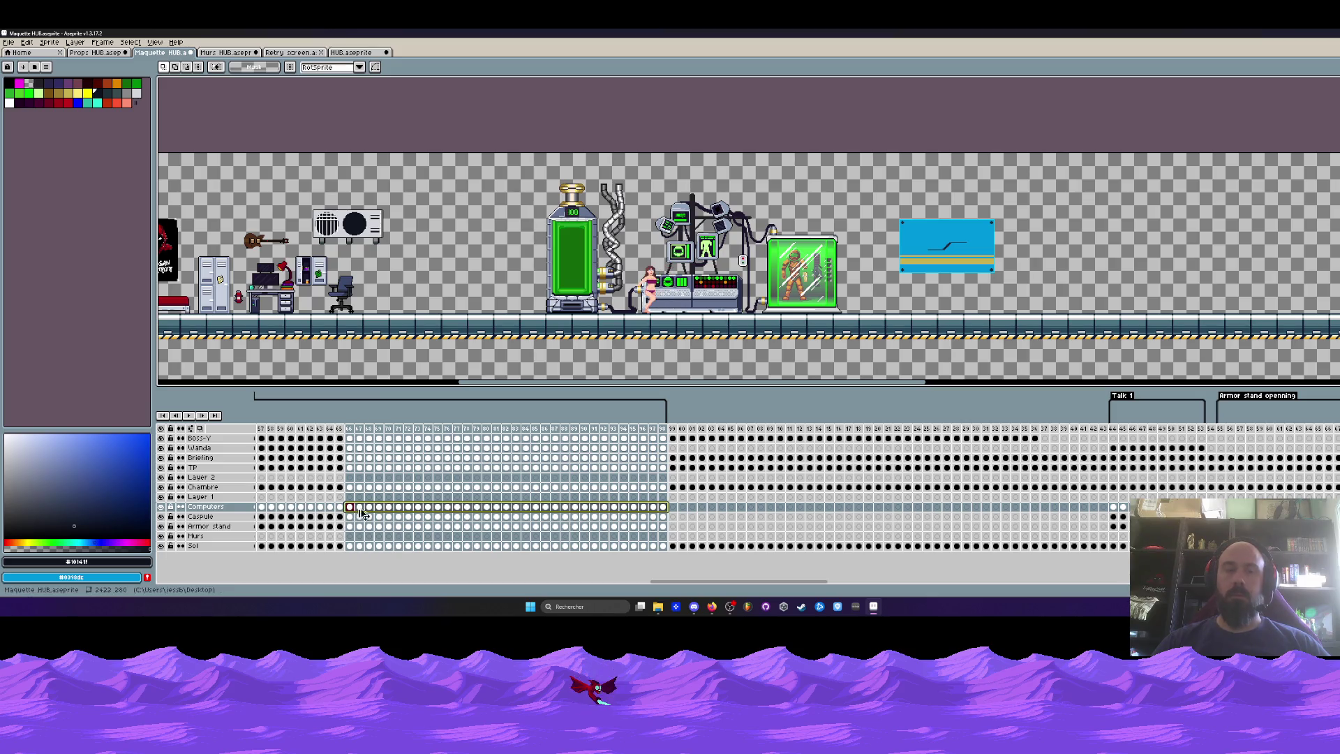
left_click(673, 508)
key("ctrl+v")
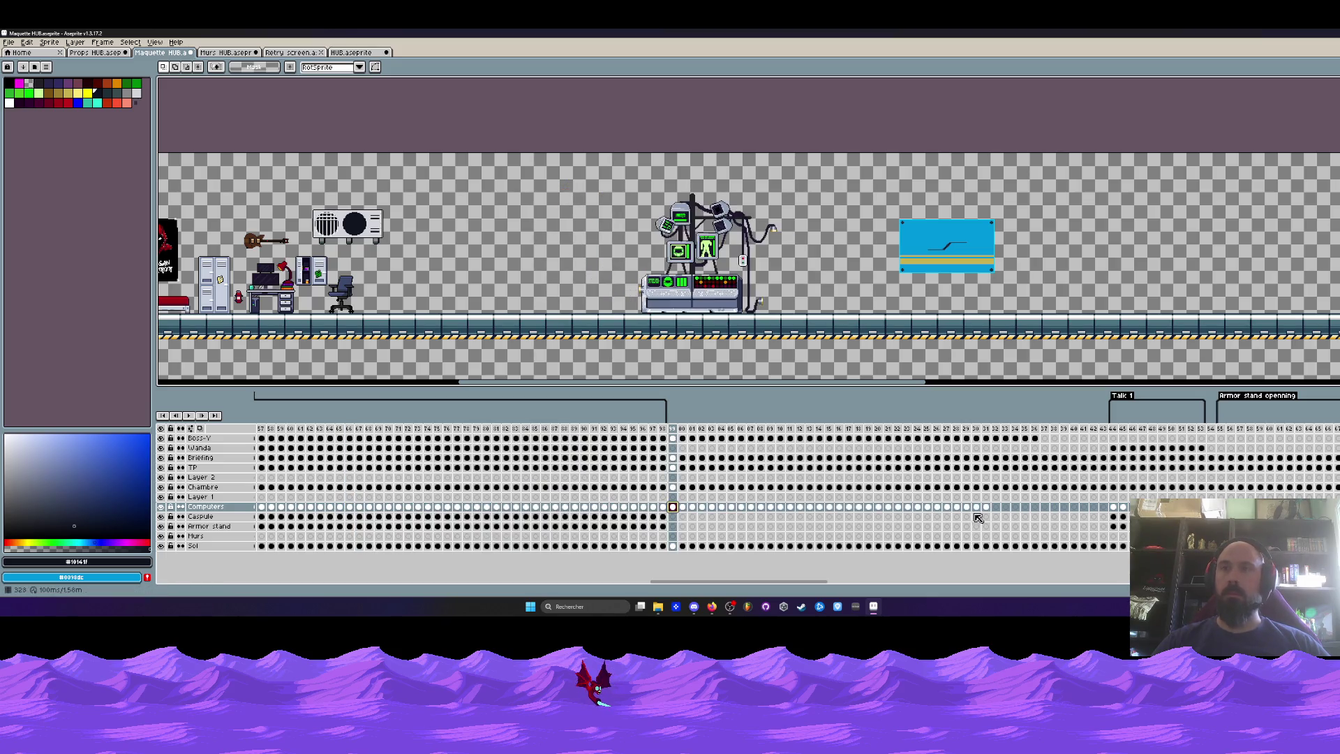
Play back the animation to check it, then select the extra frames 337–343.
left_click(1114, 507)
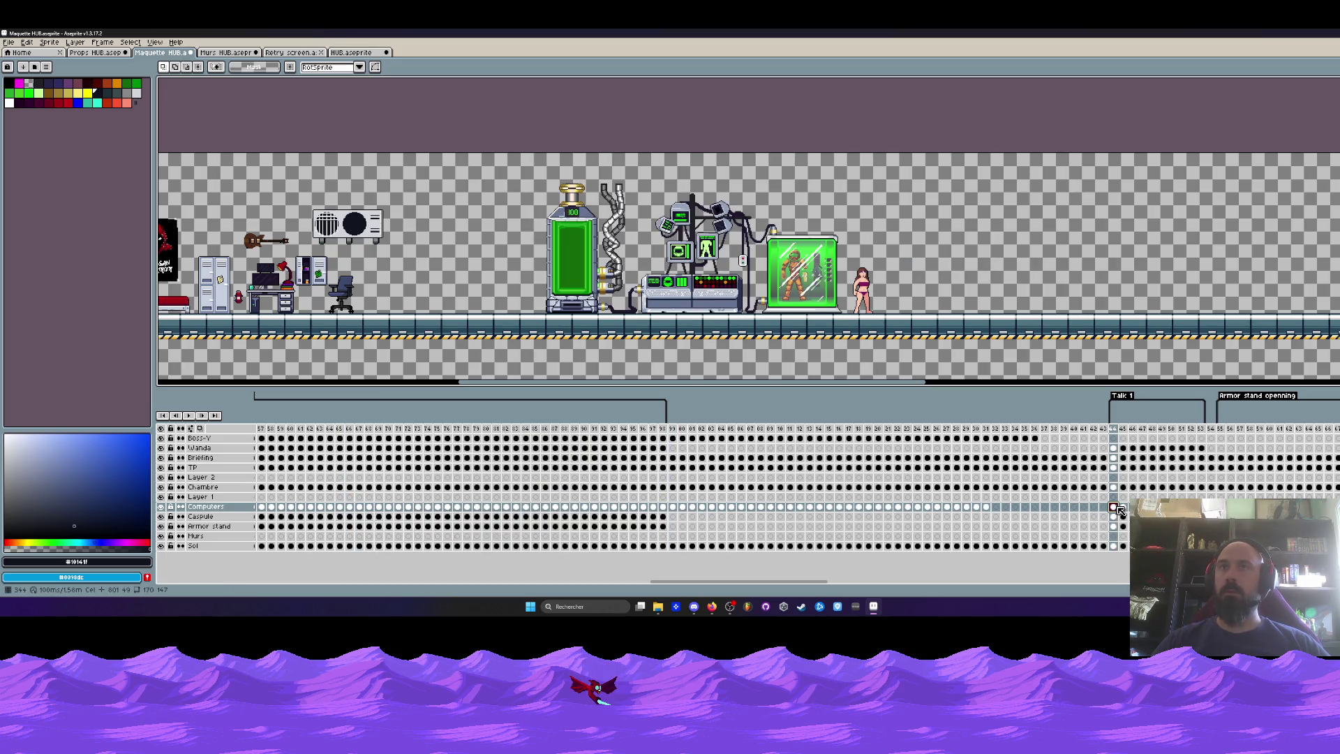
left_click(996, 507)
left_click(1116, 514)
key("Return")
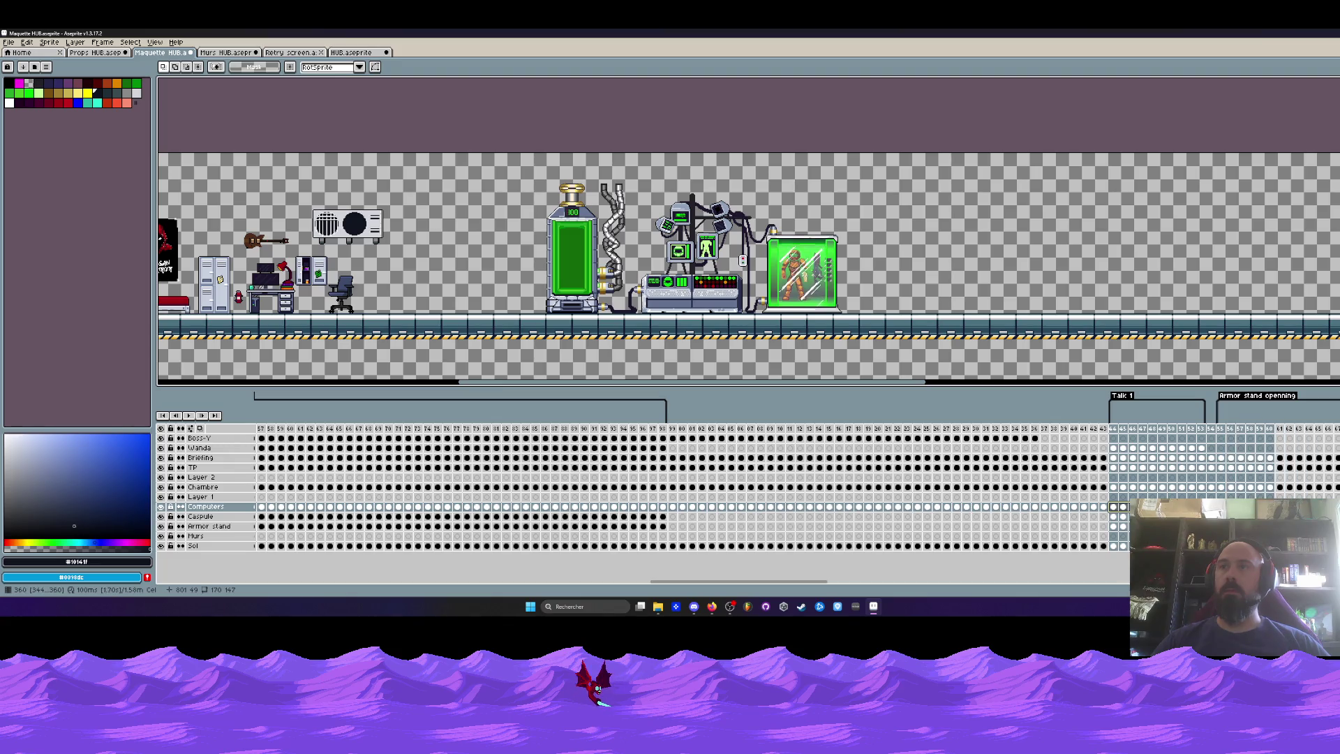
mouse_move(1119, 433)
left_mouse_down()
mouse_move(1172, 433)
mouse_move(1143, 435)
left_mouse_up()
mouse_move(1036, 438)
left_mouse_down()
mouse_move(852, 438)
mouse_move(1038, 441)
left_mouse_up()
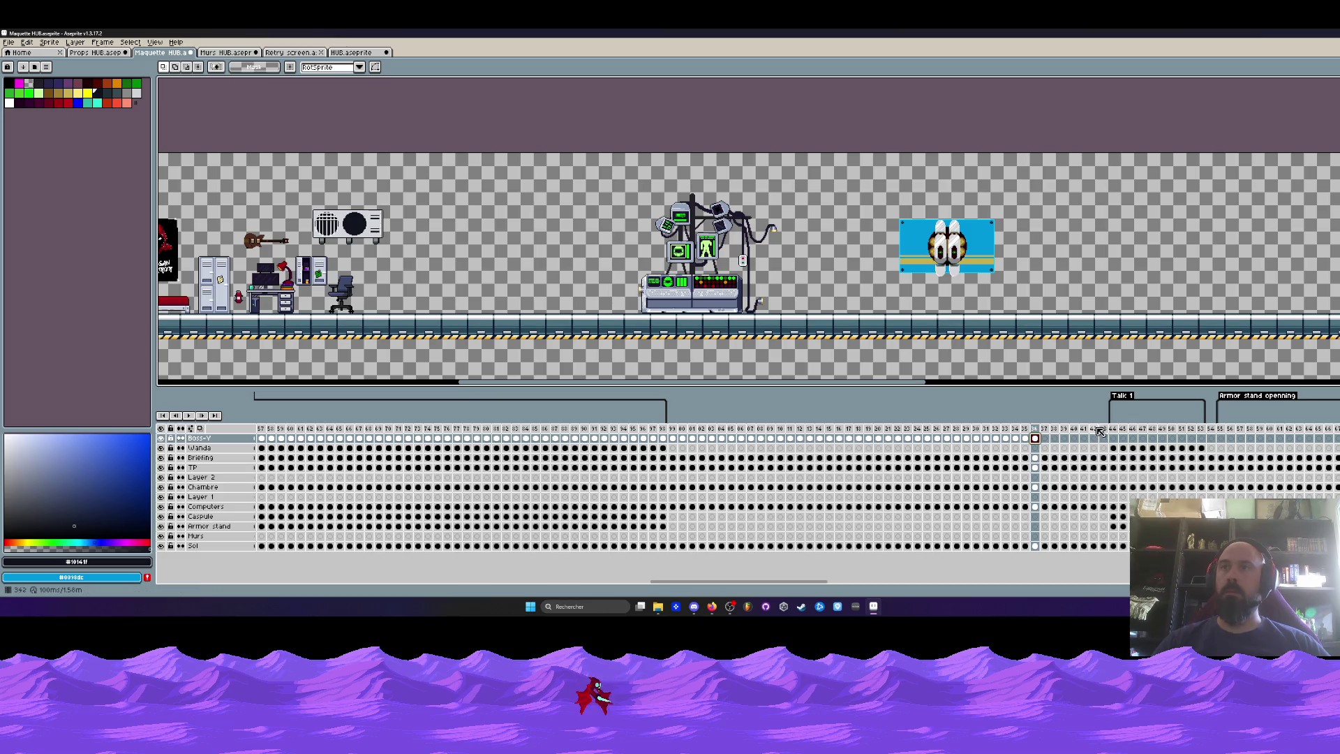
mouse_move(1044, 430)
left_mouse_down()
mouse_move(1092, 436)
mouse_move(1104, 454)
left_mouse_up()
Delete frames 337–343 and add a 'Boss-y pop' tag spanning frames 299–336.
key("Delete")
left_click_drag(1034, 430, 672, 432)
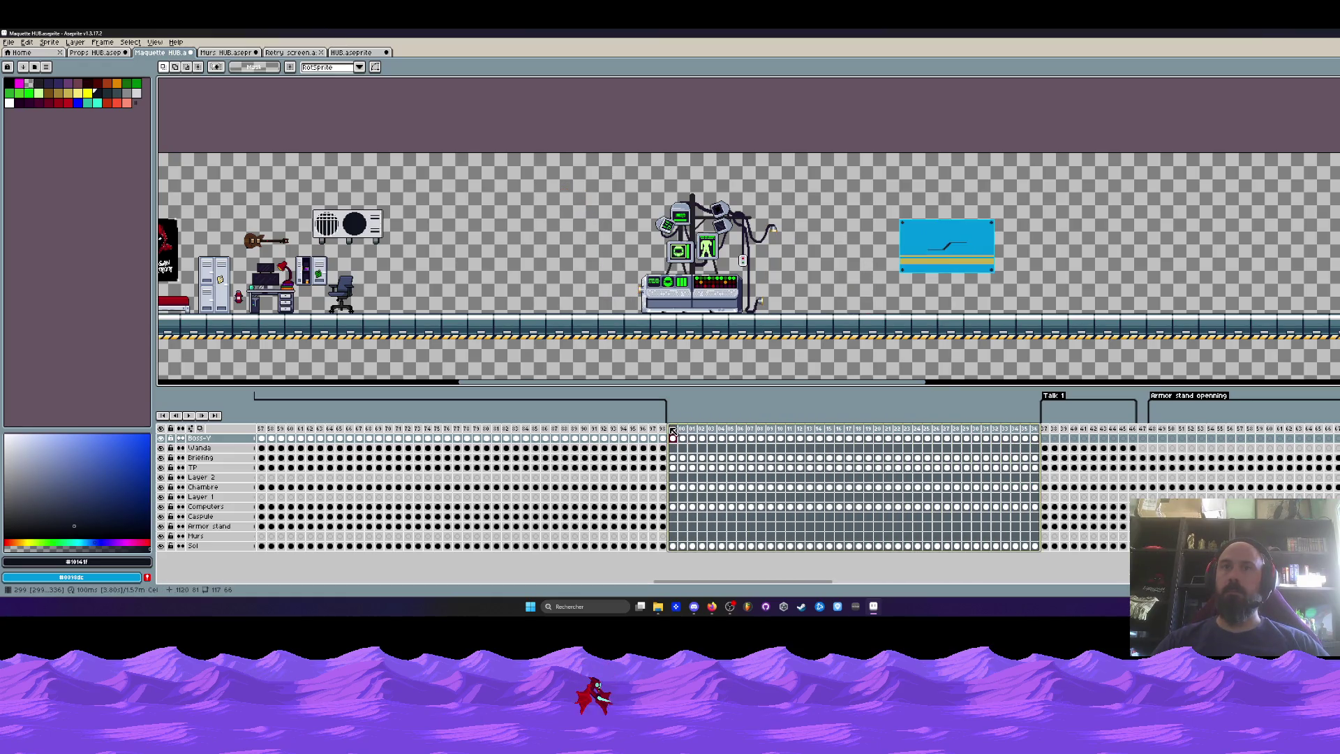
right_click(672, 432)
left_click(713, 469)
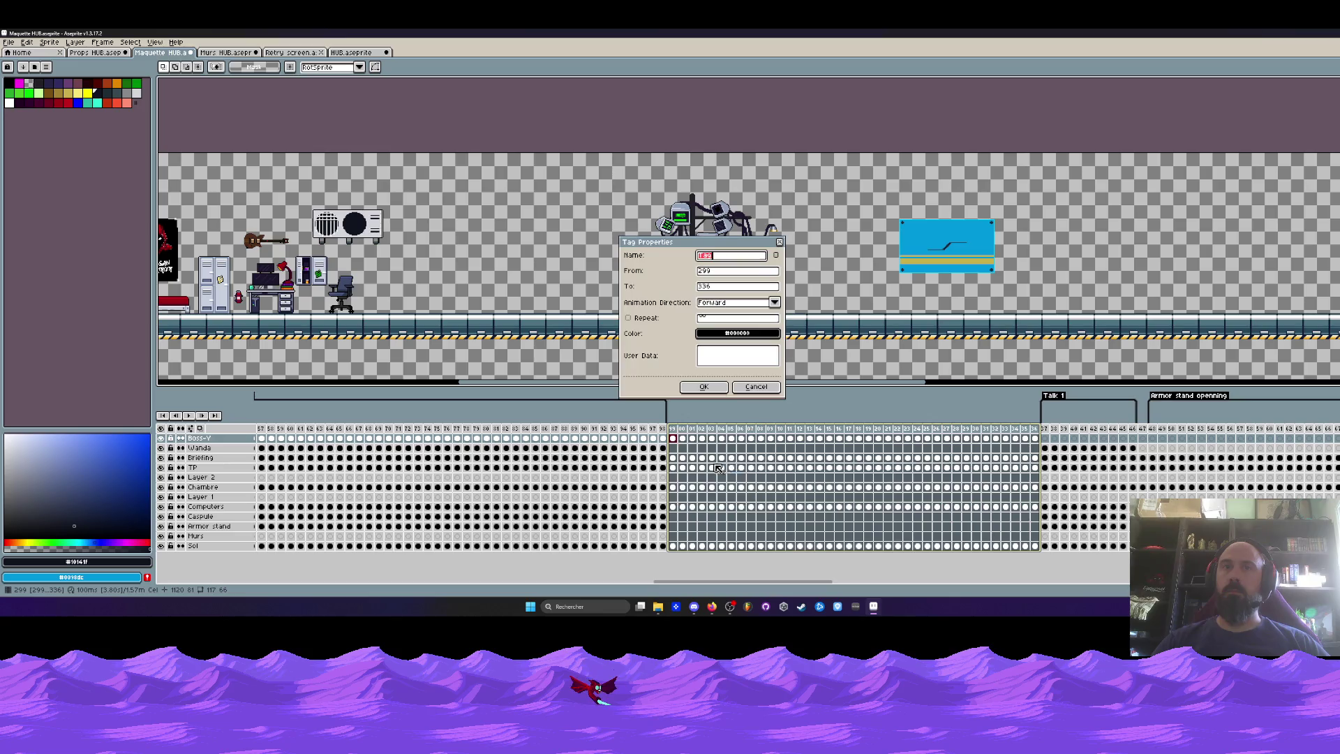
type("Boss-y pop")
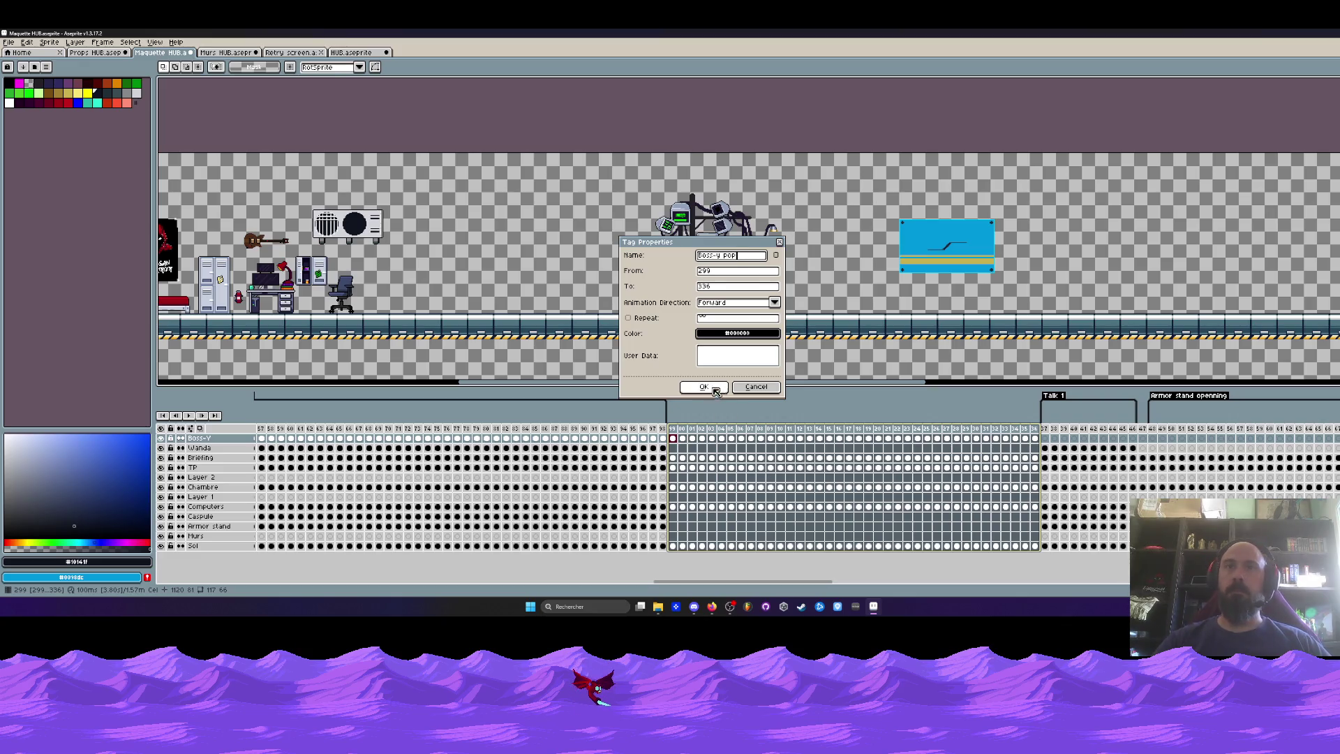
left_click(704, 387)
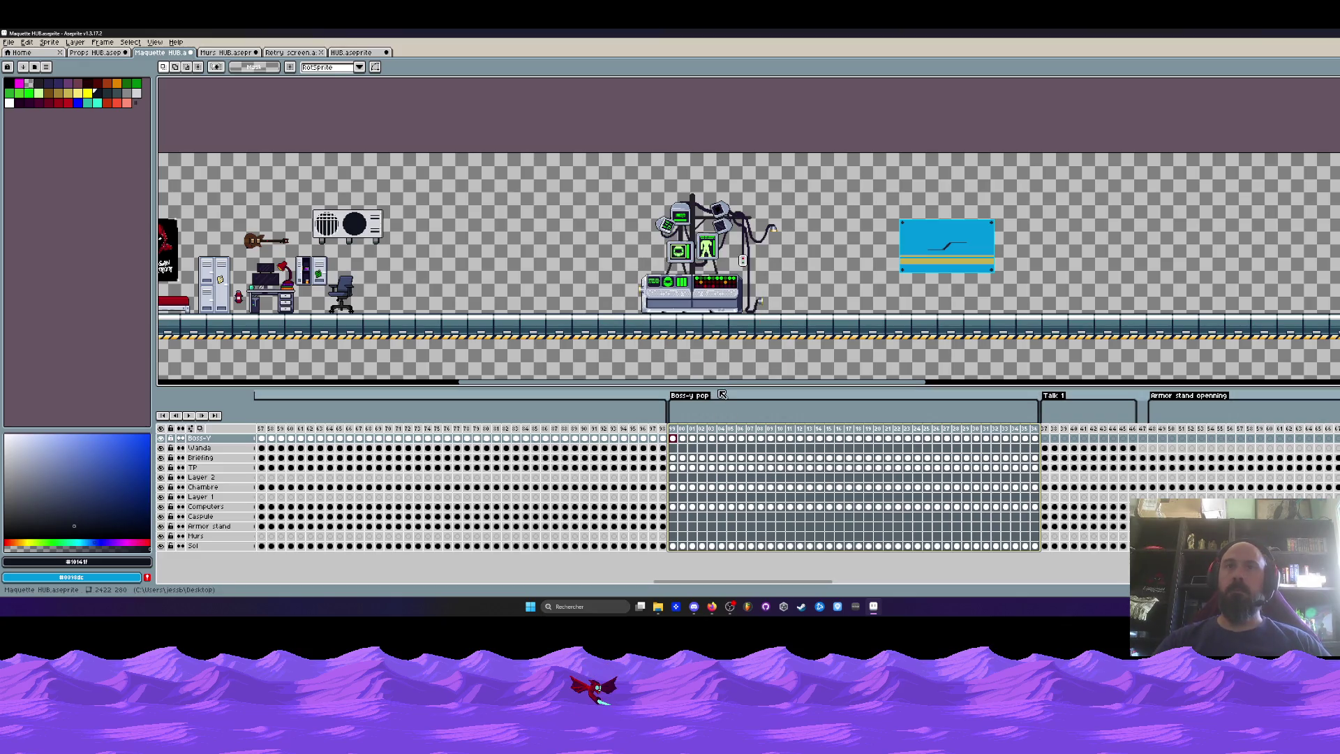
mouse_move(428, 427)
left_mouse_down()
mouse_move(708, 434)
mouse_move(671, 449)
left_mouse_up()
left_click(664, 448)
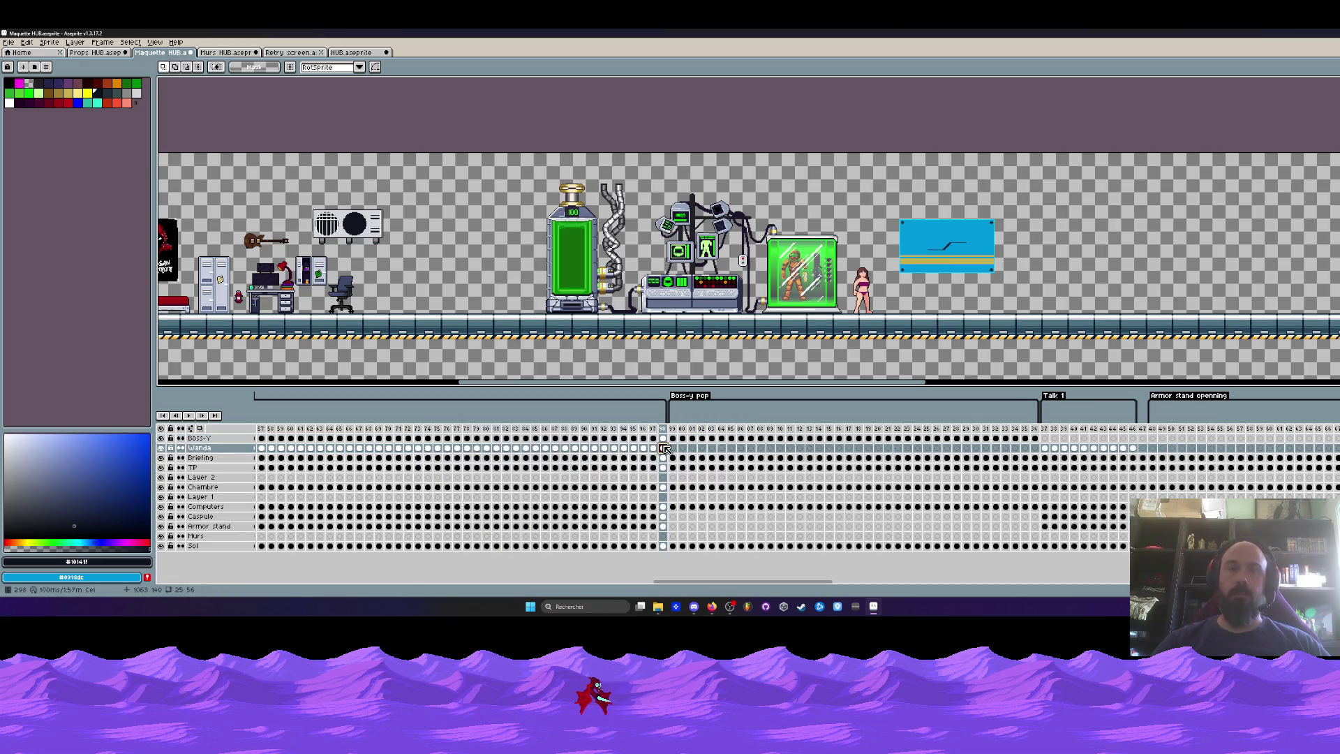
left_click(672, 447)
left_click_drag(682, 448, 677, 450)
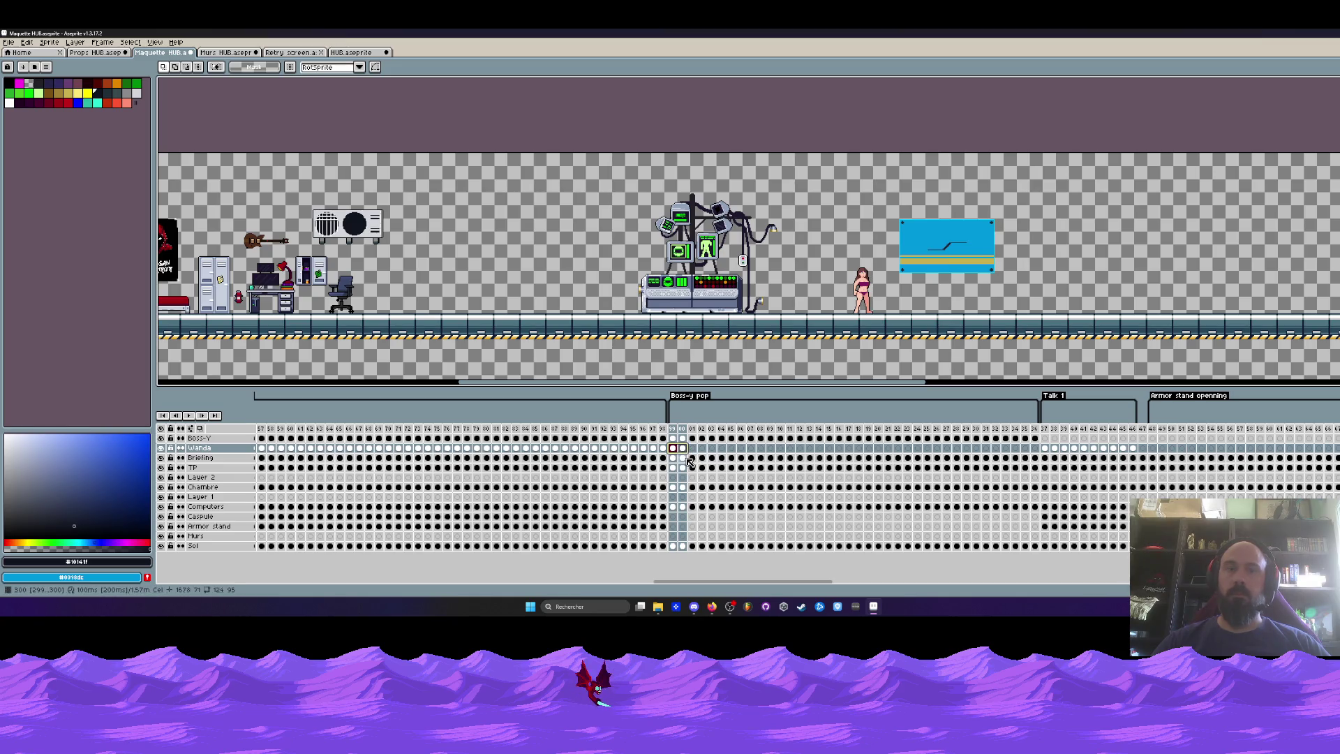
key("Right")
key("Right")
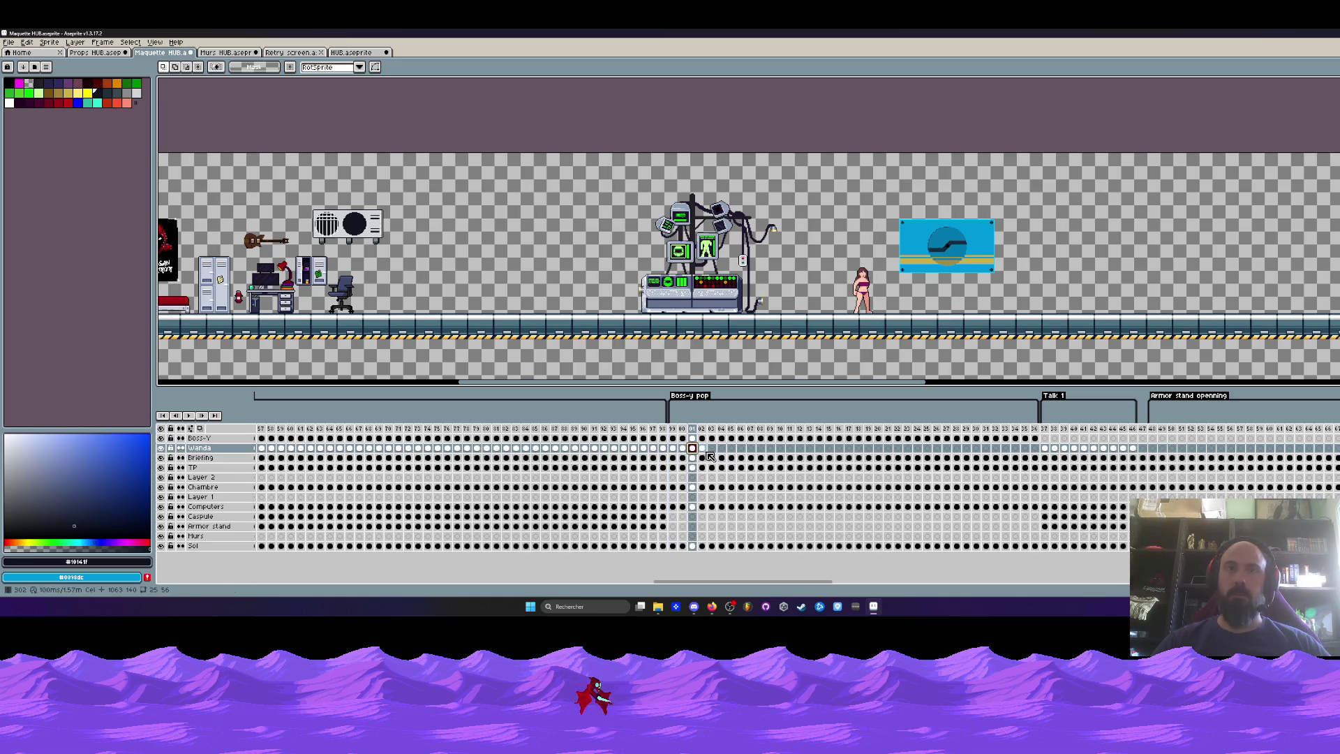
key("Right")
key("Right")
key("Right")
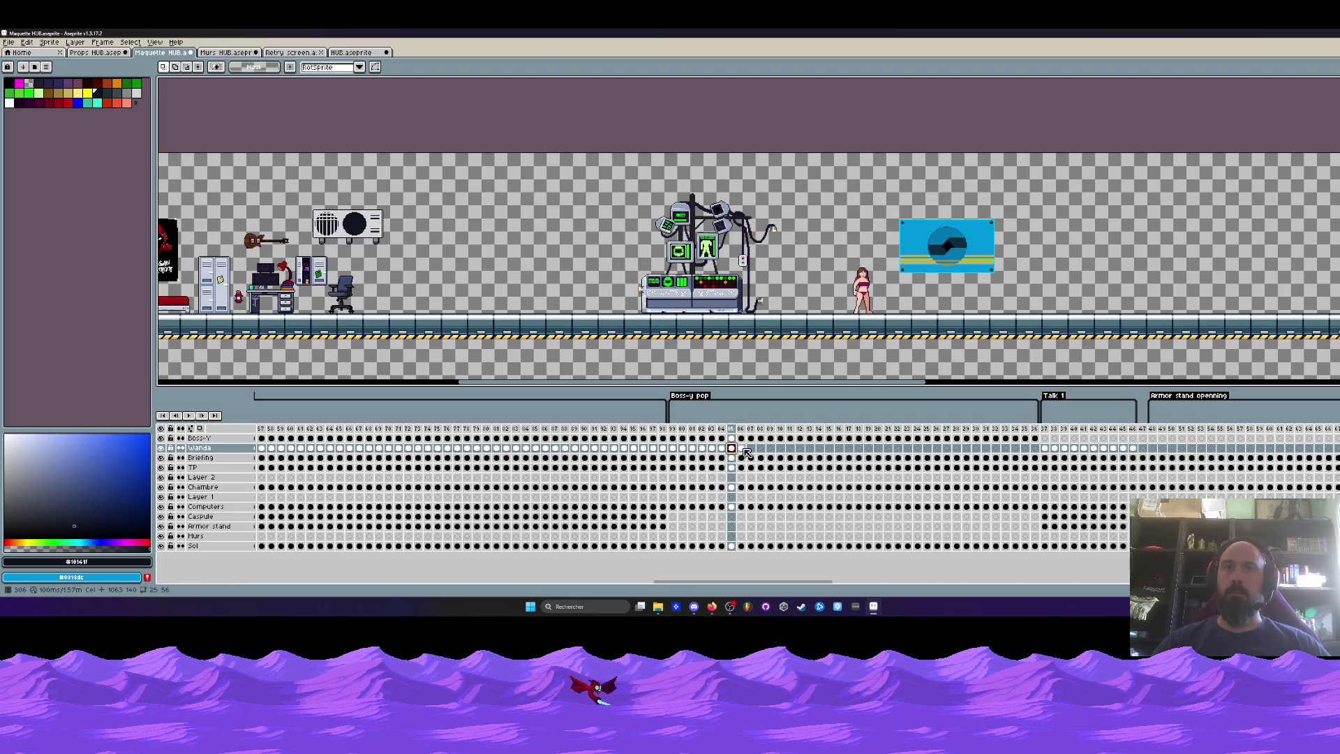
left_click(690, 449, "shift")
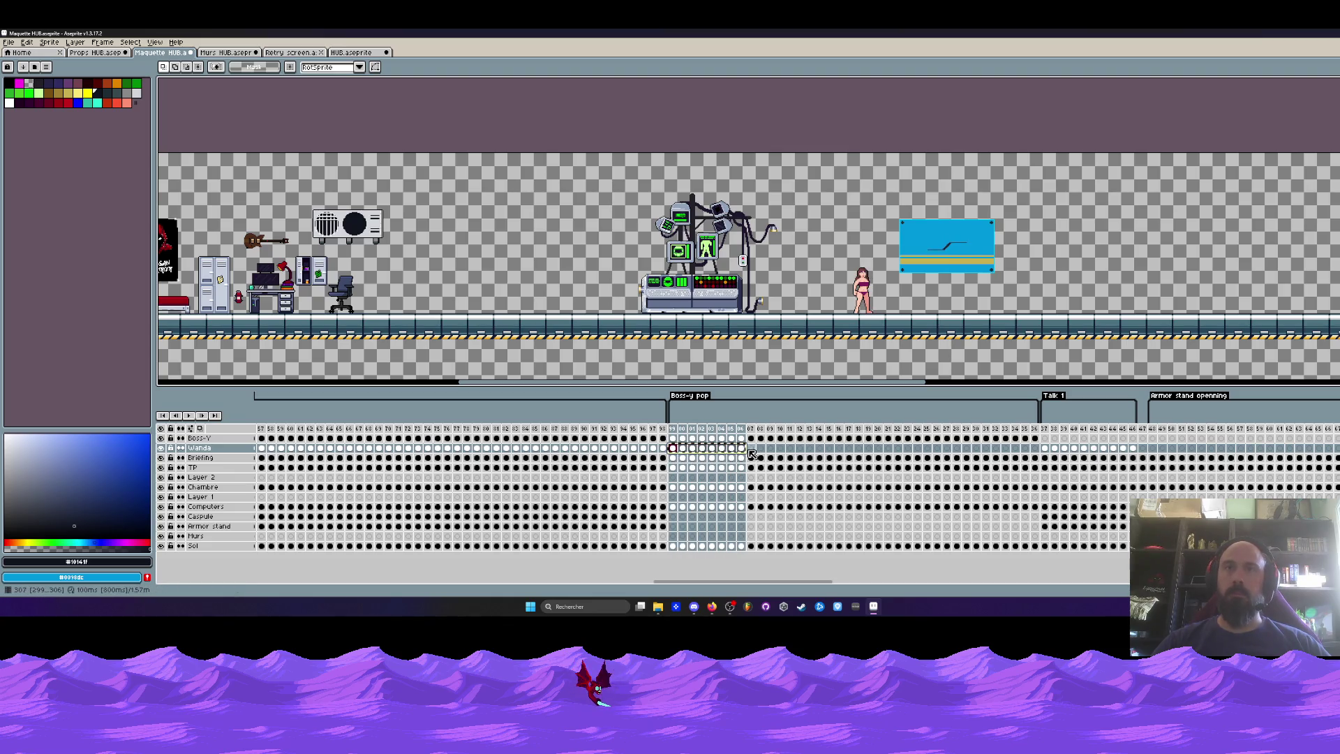
key("Right")
left_click(829, 448)
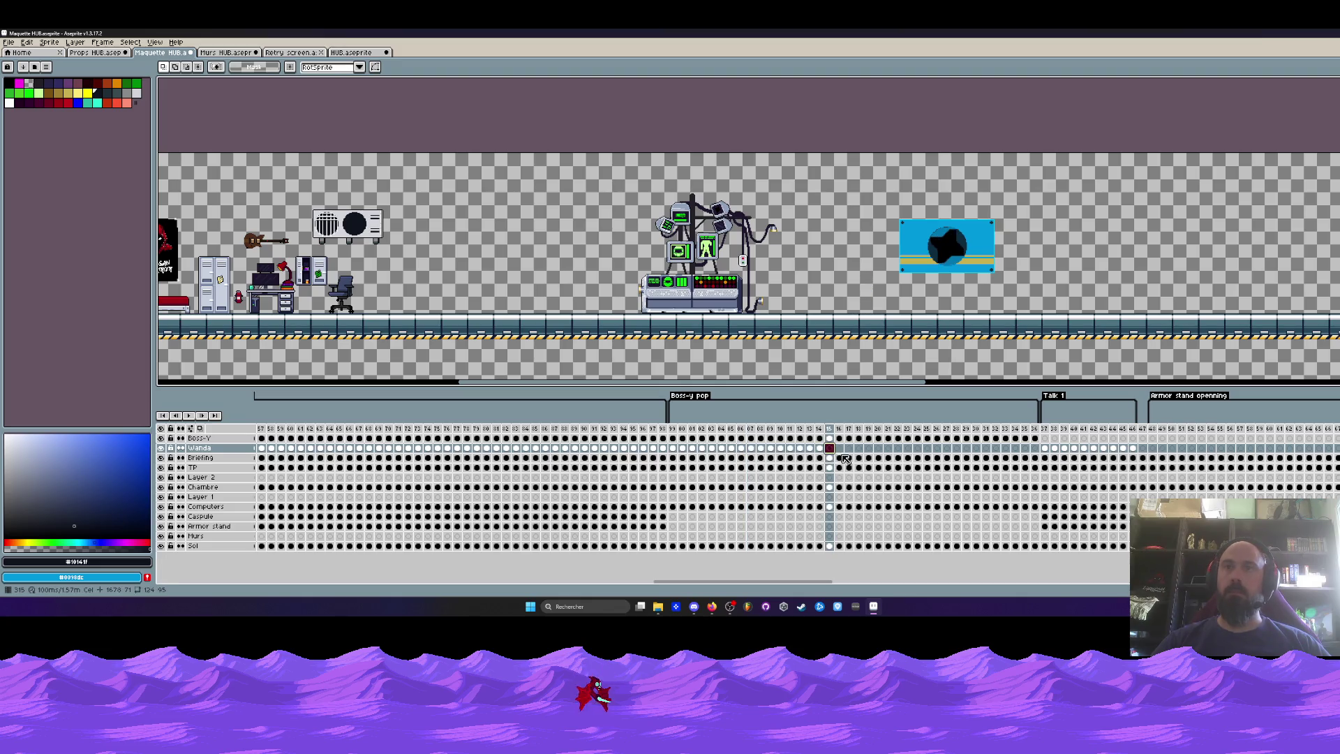
left_click(907, 449)
left_click(965, 448)
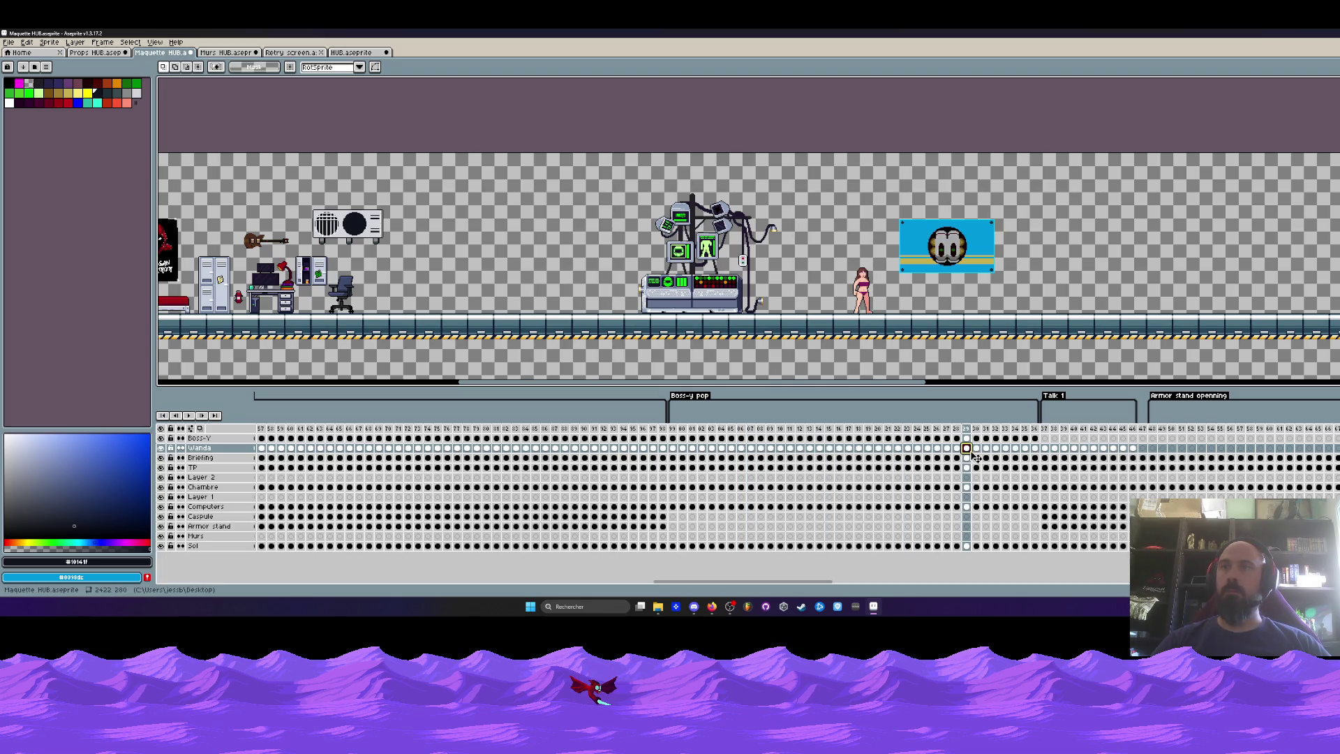
left_click(1045, 449)
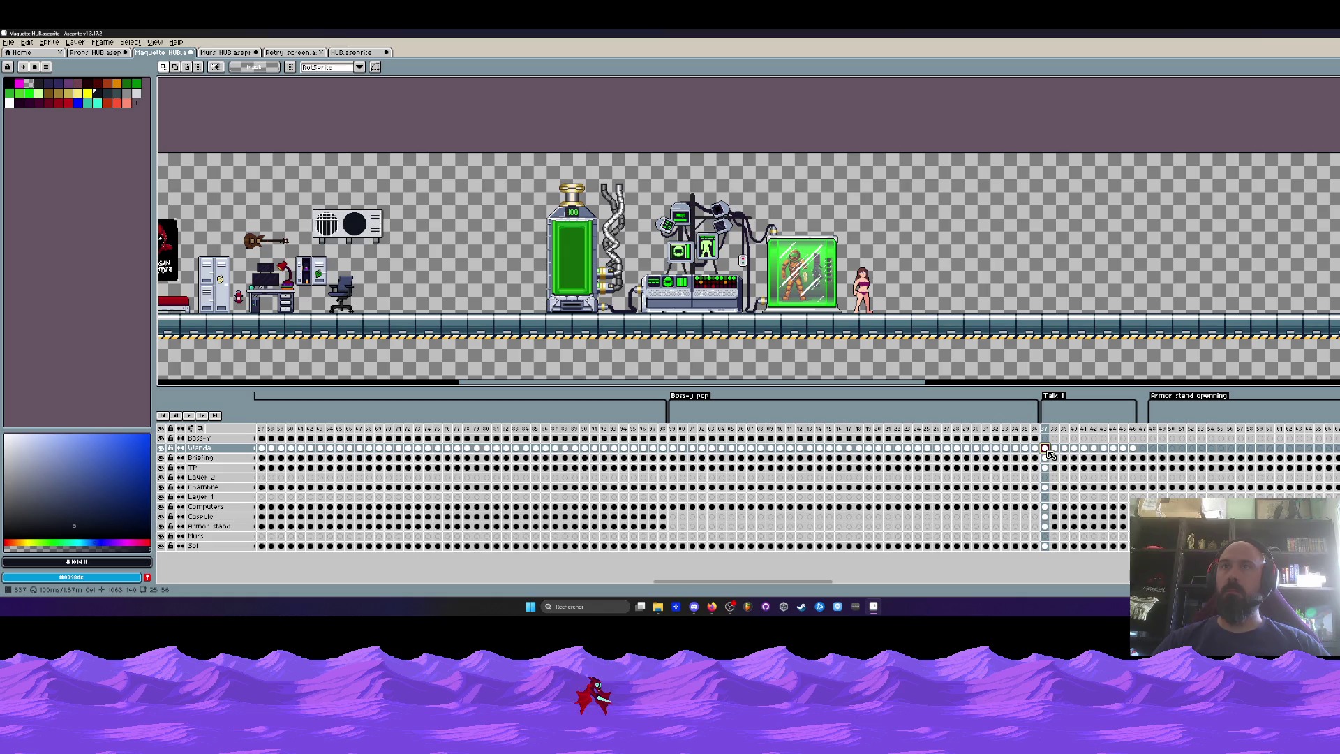
left_click(663, 517)
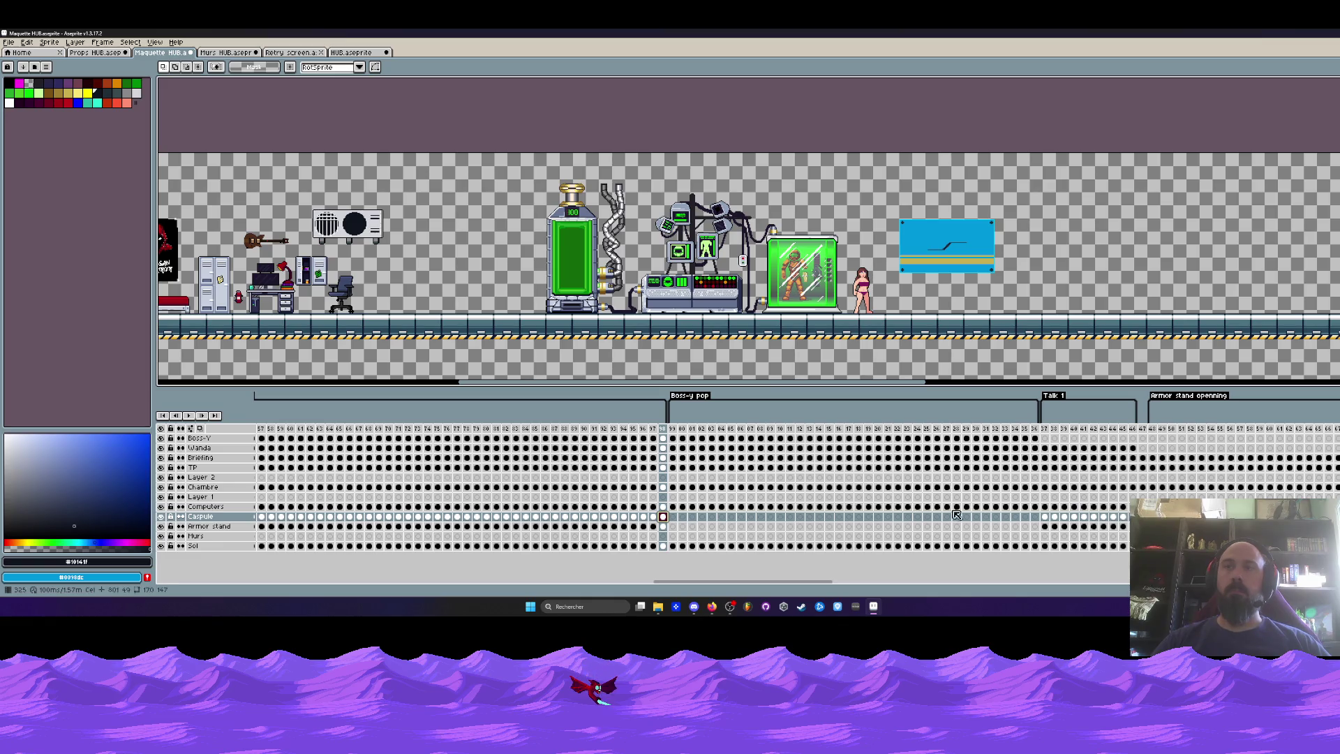
left_click(1045, 516)
mouse_move(668, 520)
left_mouse_down()
mouse_move(387, 522)
mouse_move(672, 522)
left_mouse_up()
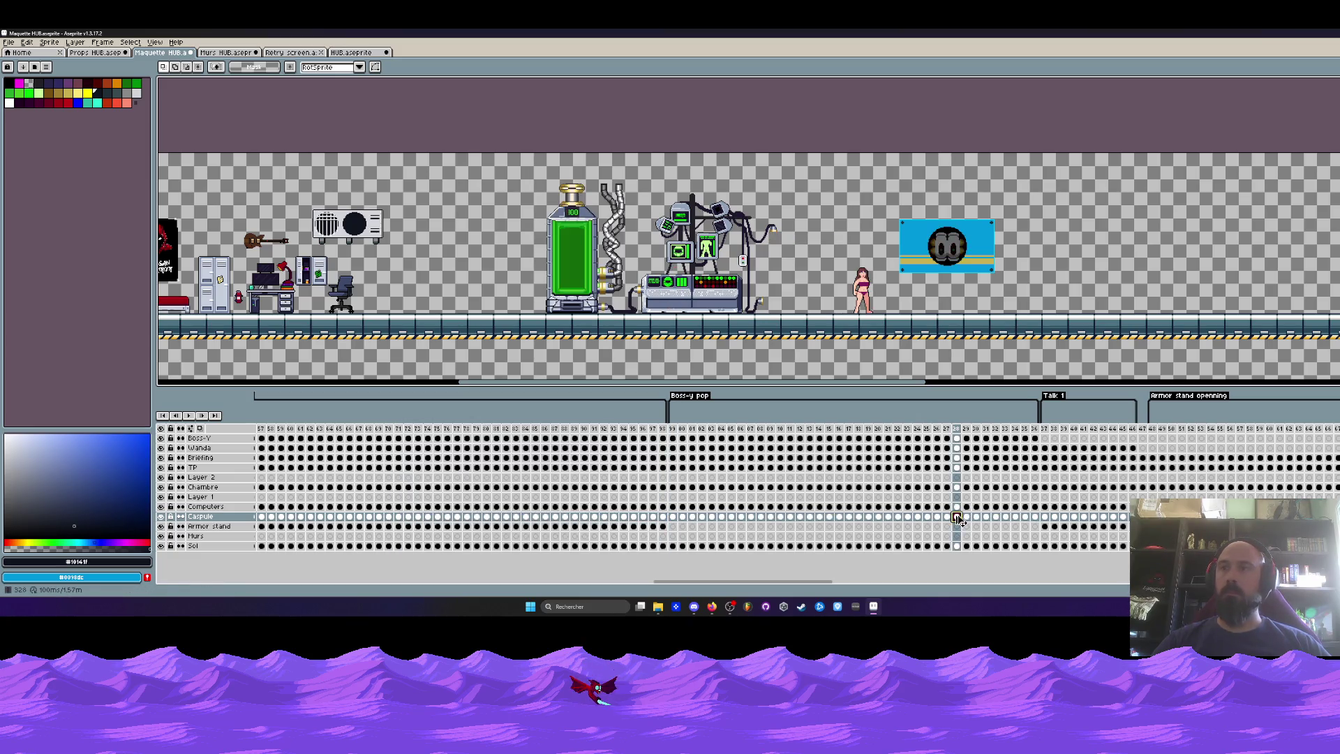
left_click(663, 527)
left_click_drag(664, 526, 392, 530)
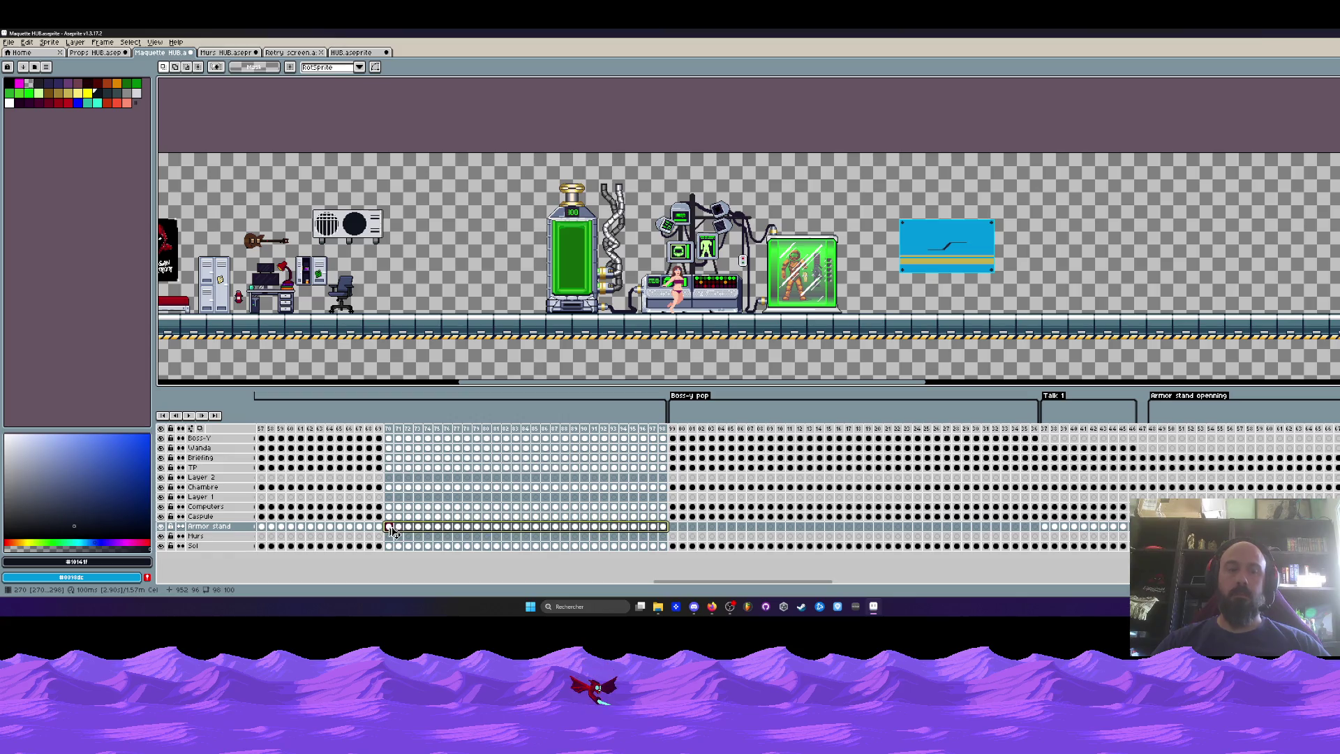
left_click(672, 527)
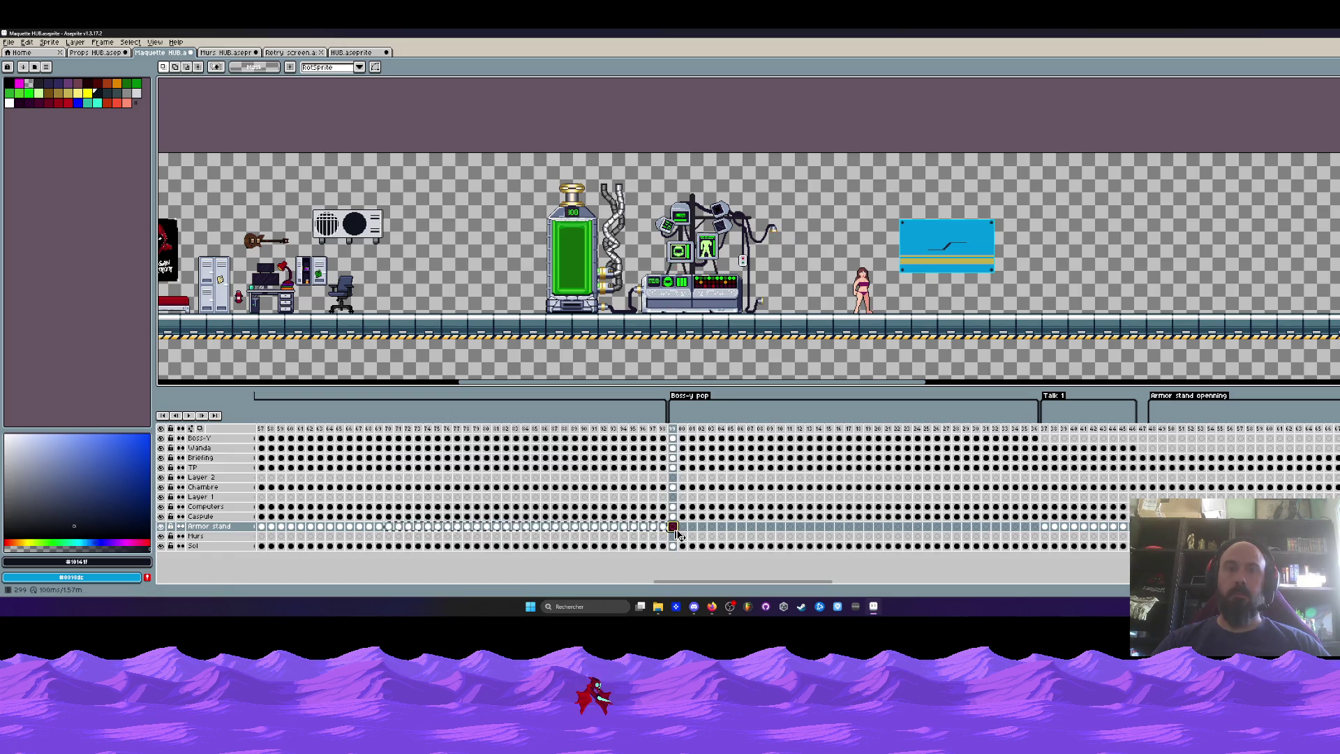
left_click(888, 527)
mouse_move(1034, 528)
left_mouse_down()
mouse_move(1233, 529)
mouse_move(933, 537)
left_mouse_up()
key("Left")
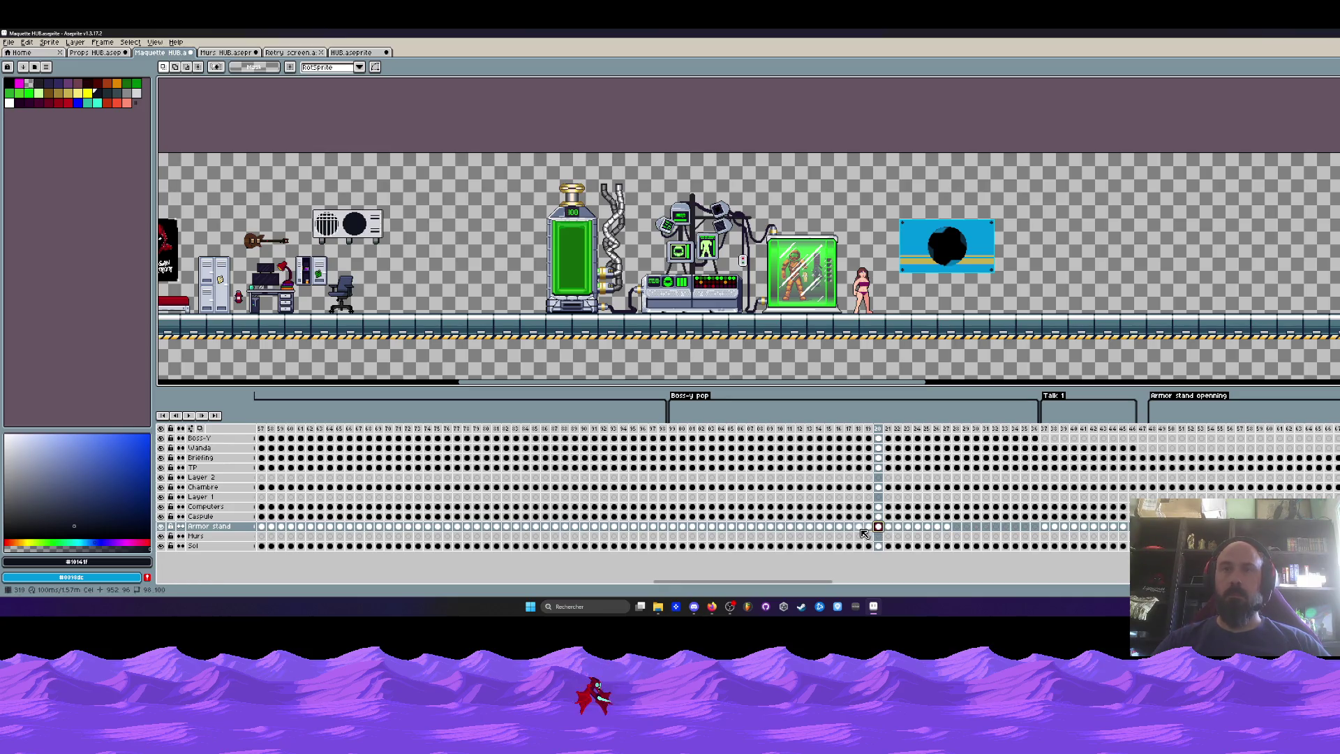
left_click(848, 527)
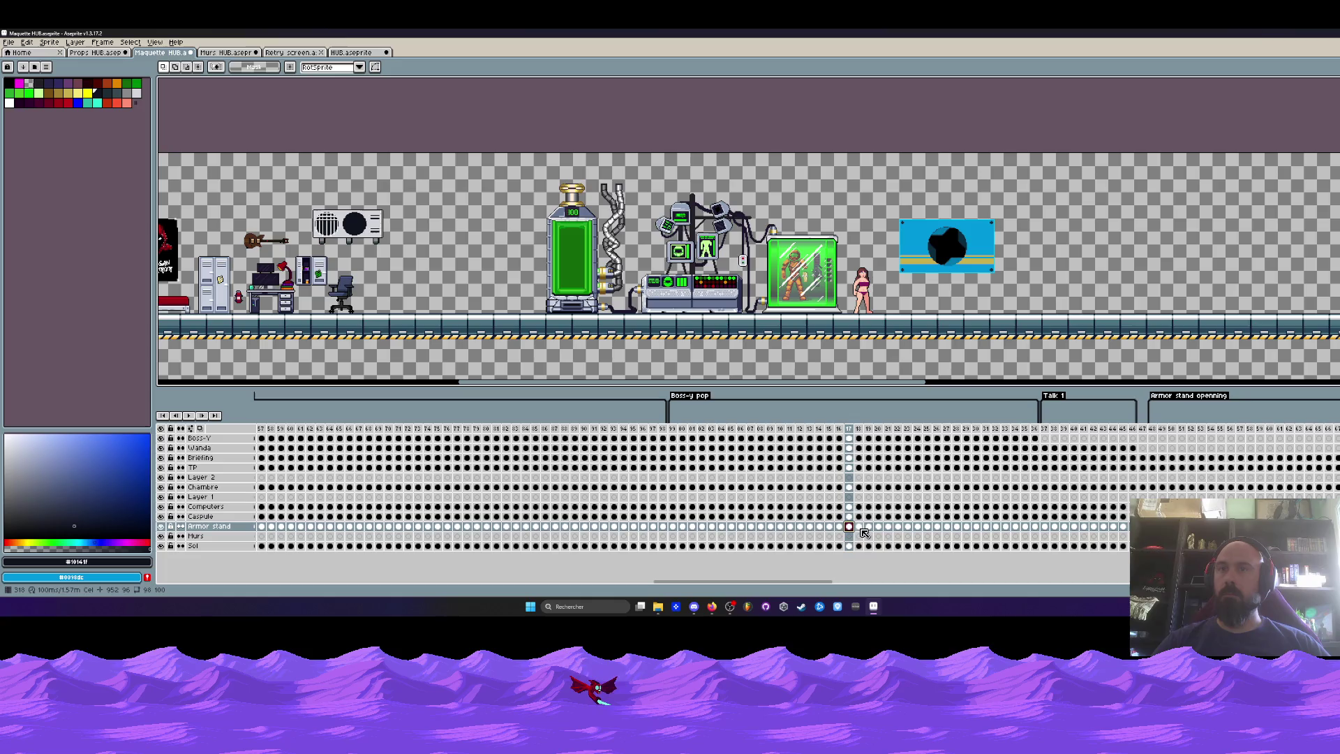
left_click(860, 528)
left_click(869, 528)
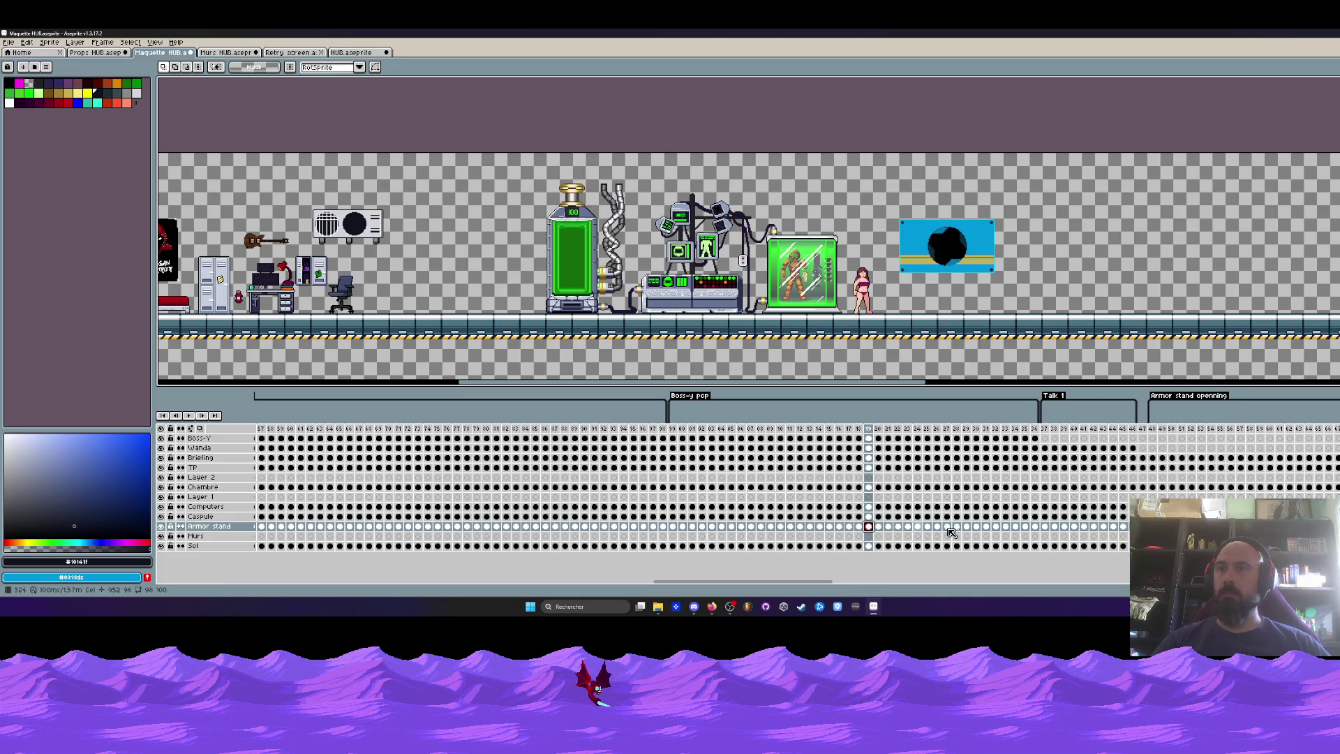
left_click(1145, 433)
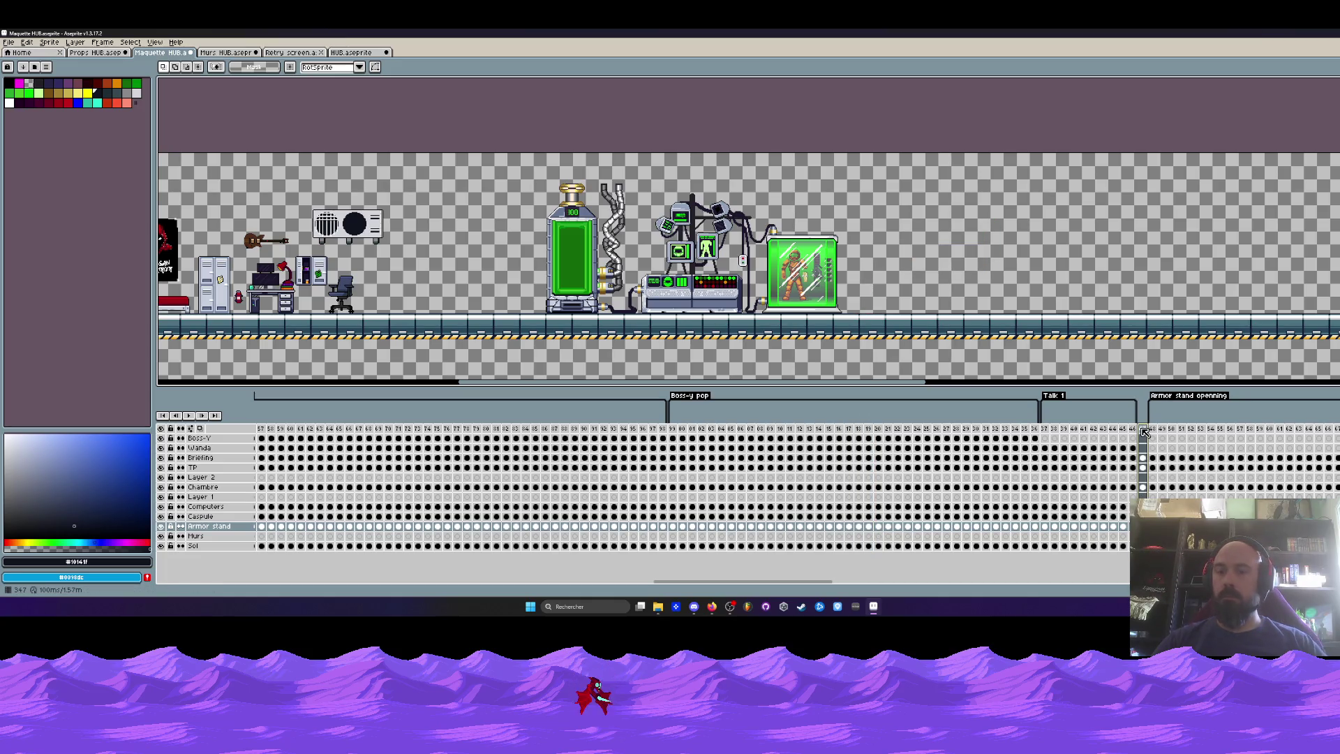
left_click_drag(1044, 428, 1136, 441)
Shift the Armor stand openning tag one frame later and insert new frames with Alt+N.
left_click(1034, 438)
left_click_drag(813, 584, 886, 584)
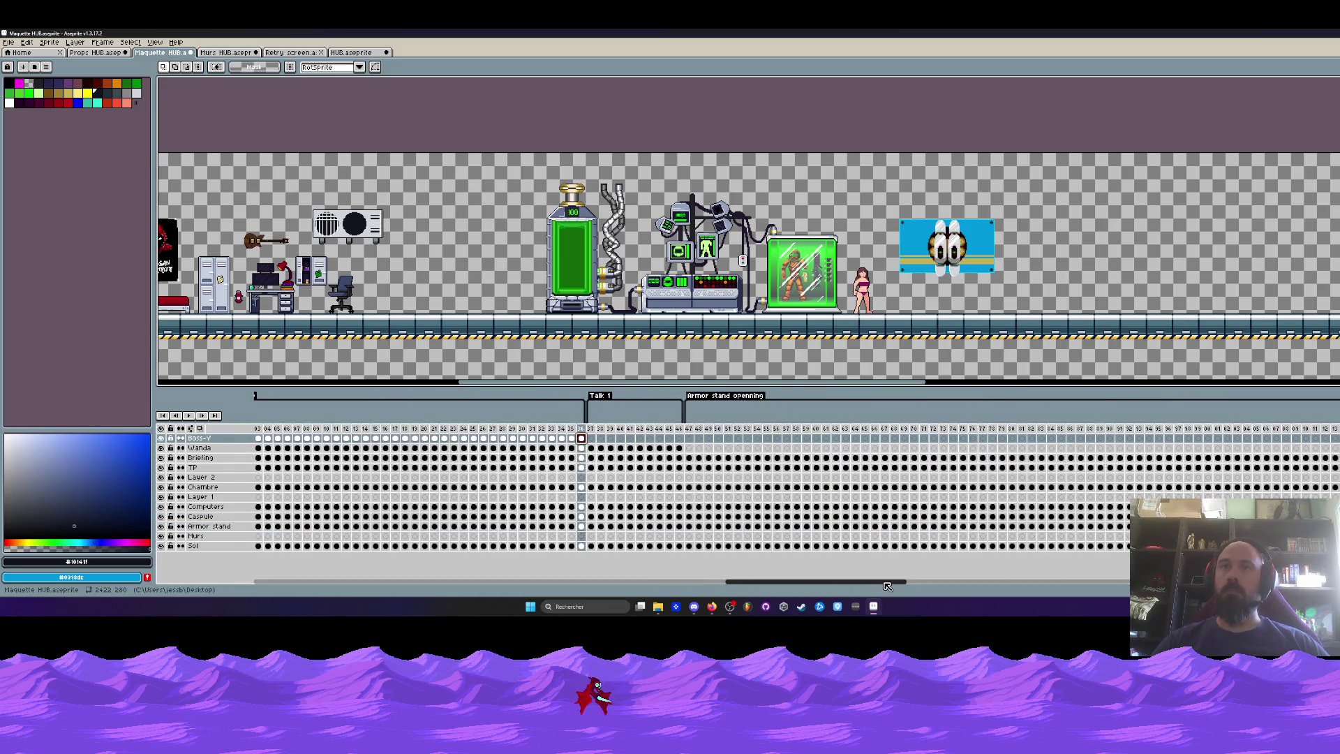
left_click(680, 430)
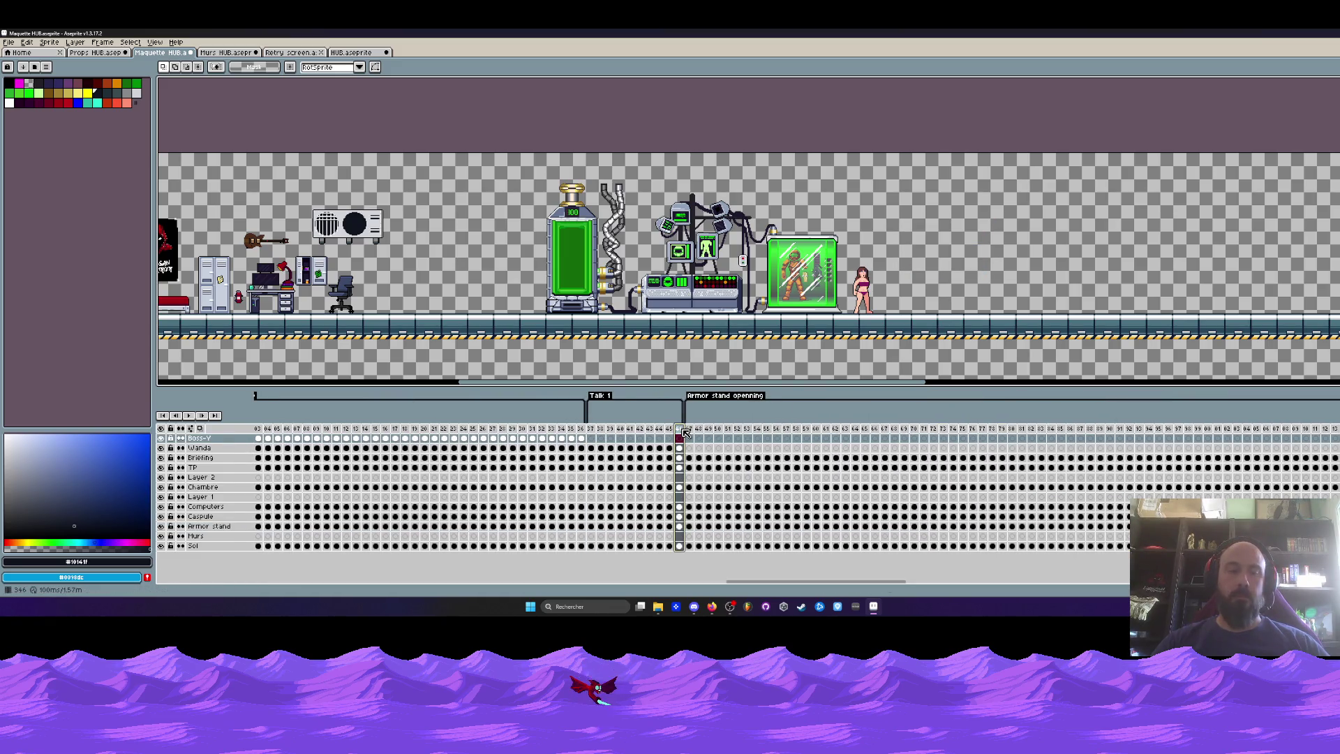
left_click_drag(686, 412, 696, 412)
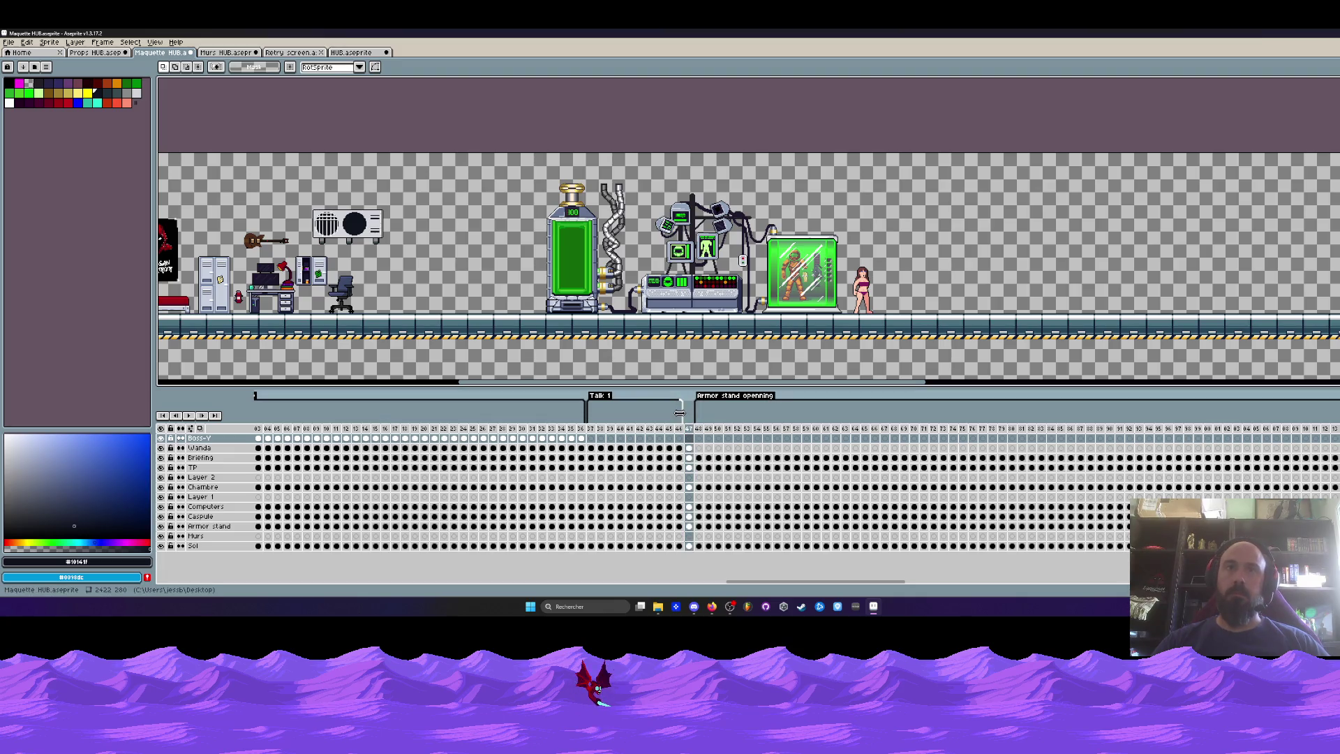
key("alt+n")
key("alt+n")
key("alt+n")
key("alt+n")
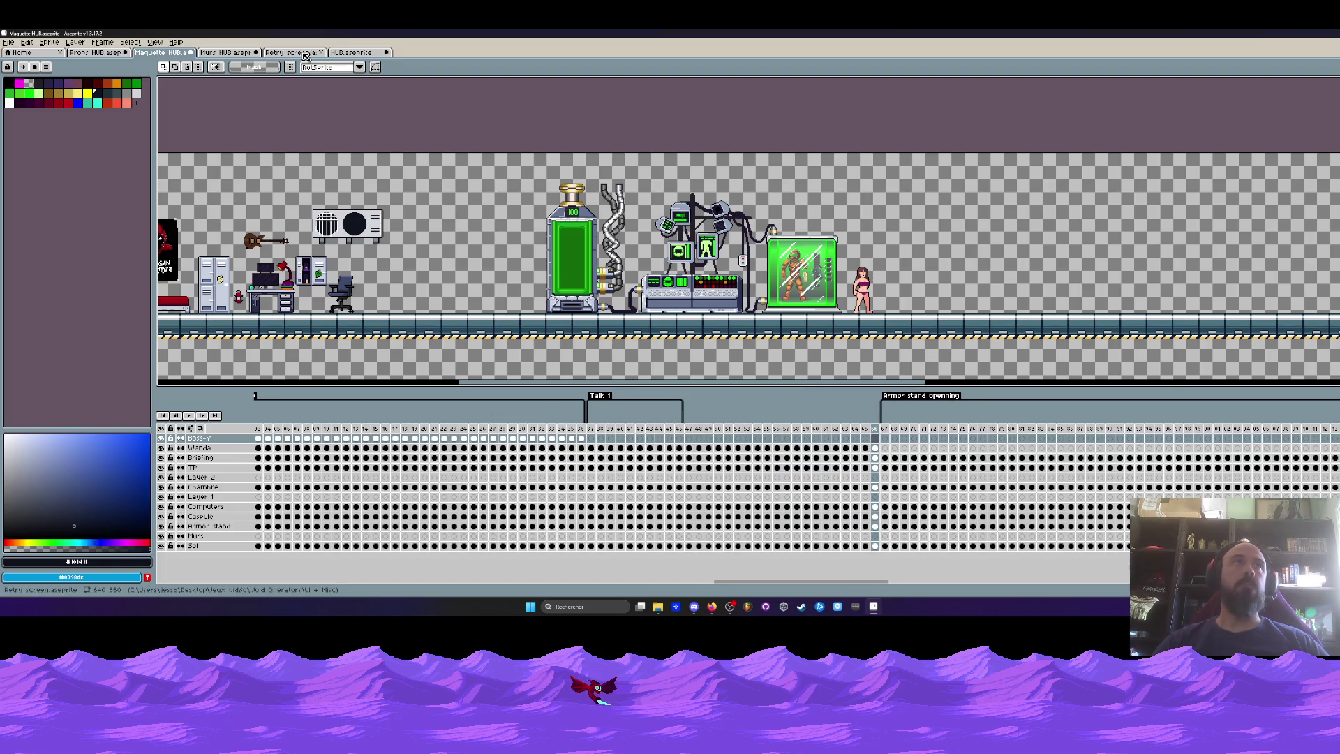
left_click(351, 53)
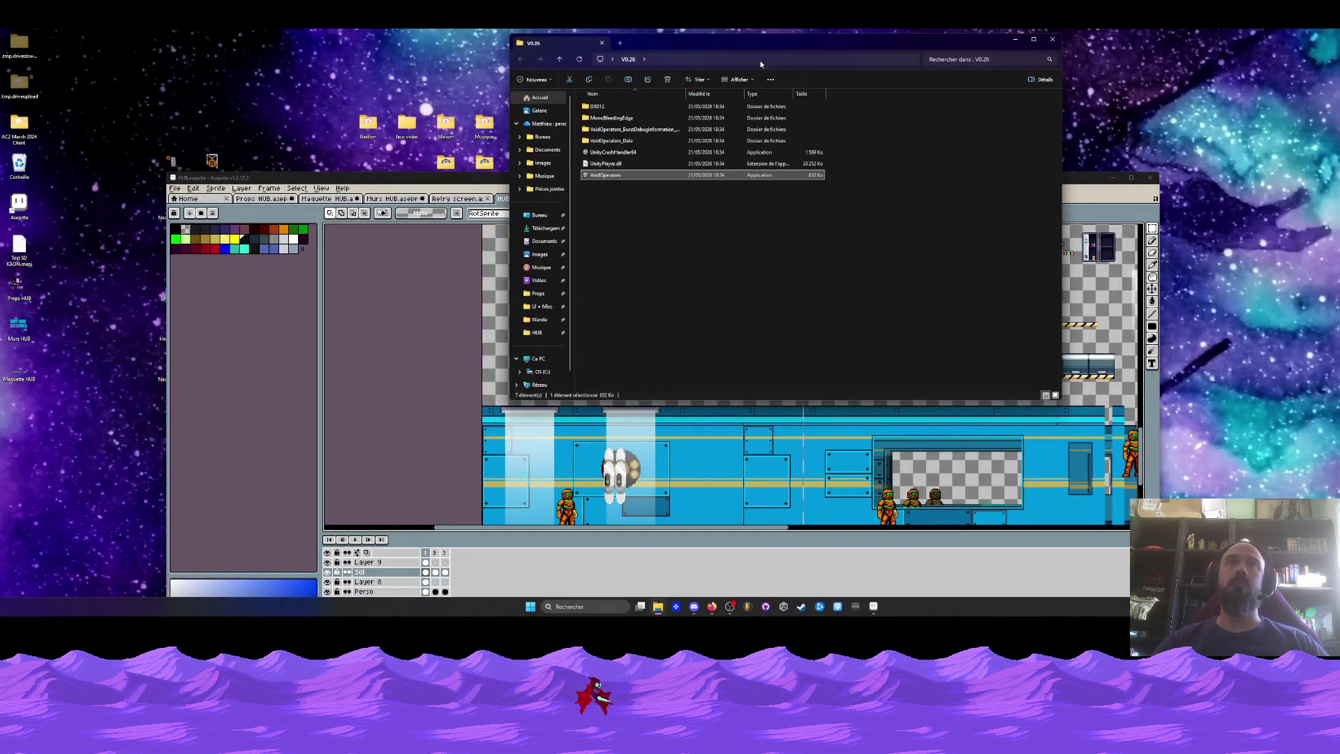
Browse Jeux vidéo > Void Operators > Sprites and open the Administratrice Boss-Y .aseprite file.
left_click(1051, 41)
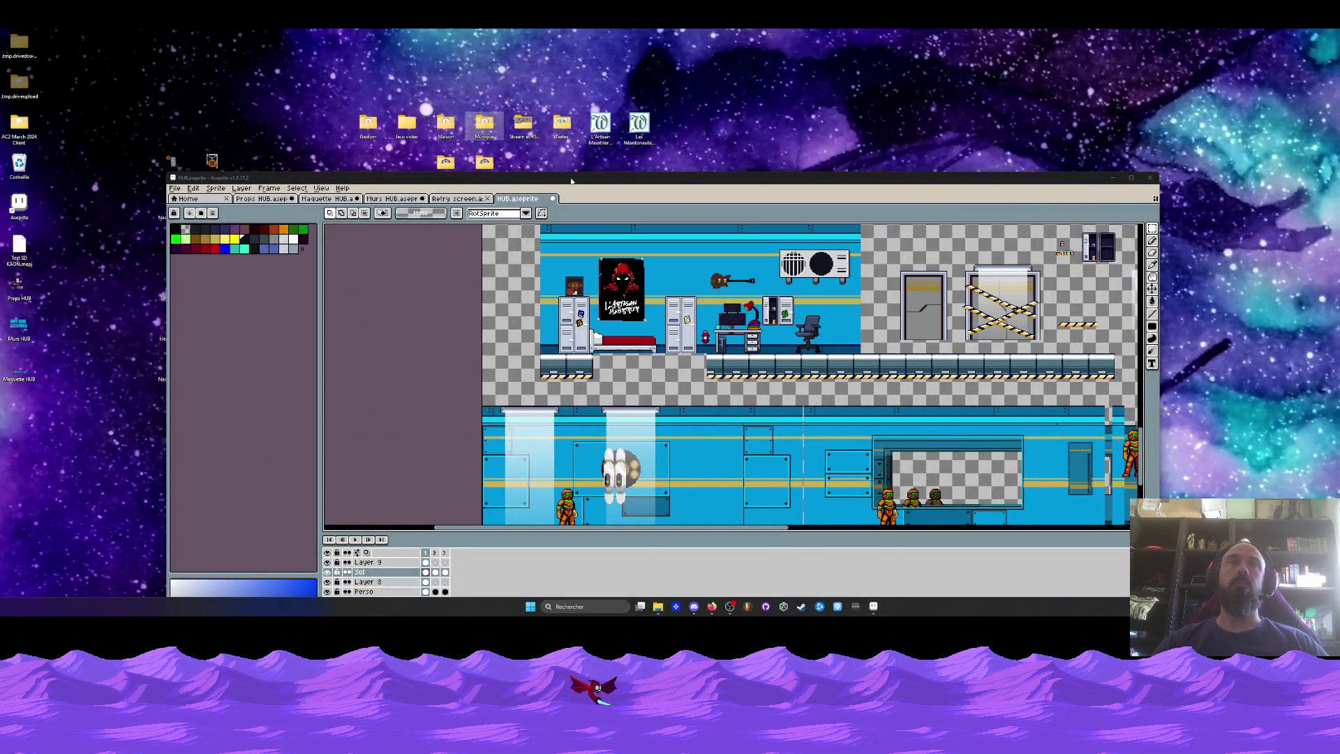
left_click_drag(571, 183, 548, 248)
double_click(484, 164)
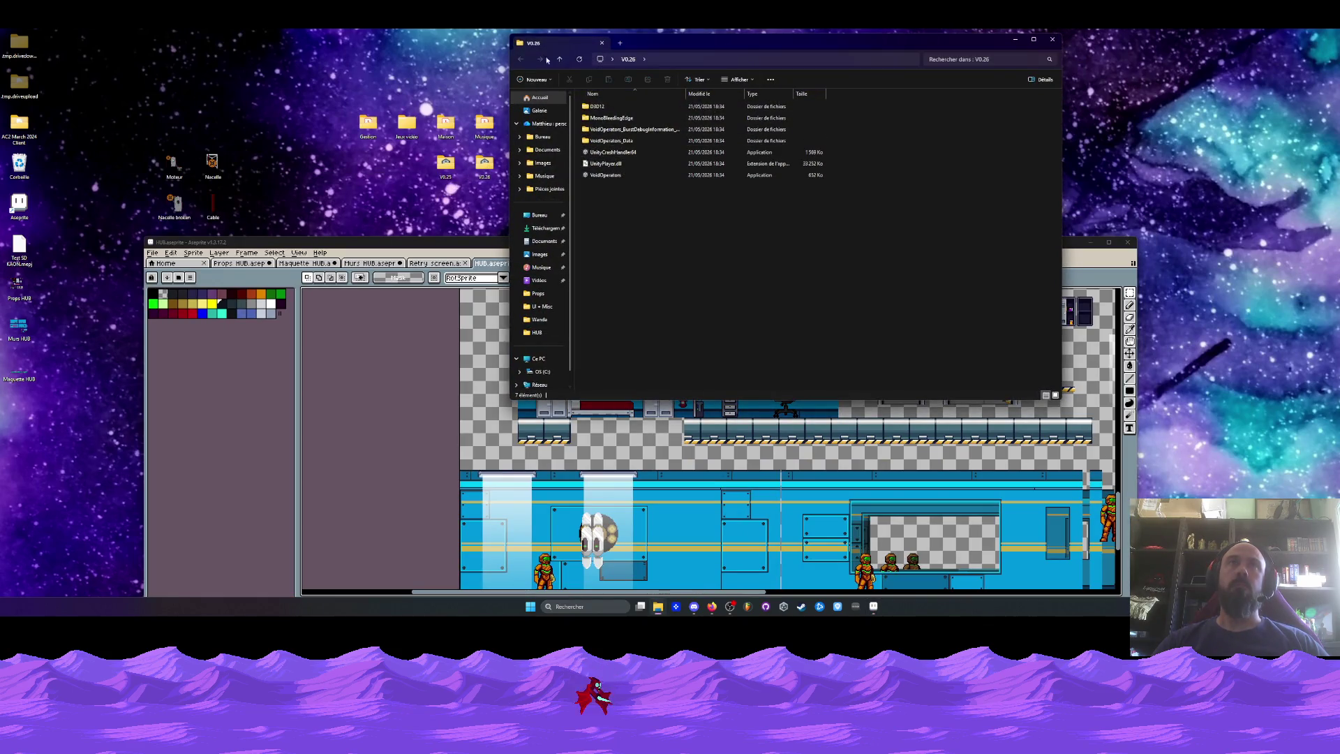
left_click(1052, 42)
double_click(407, 124)
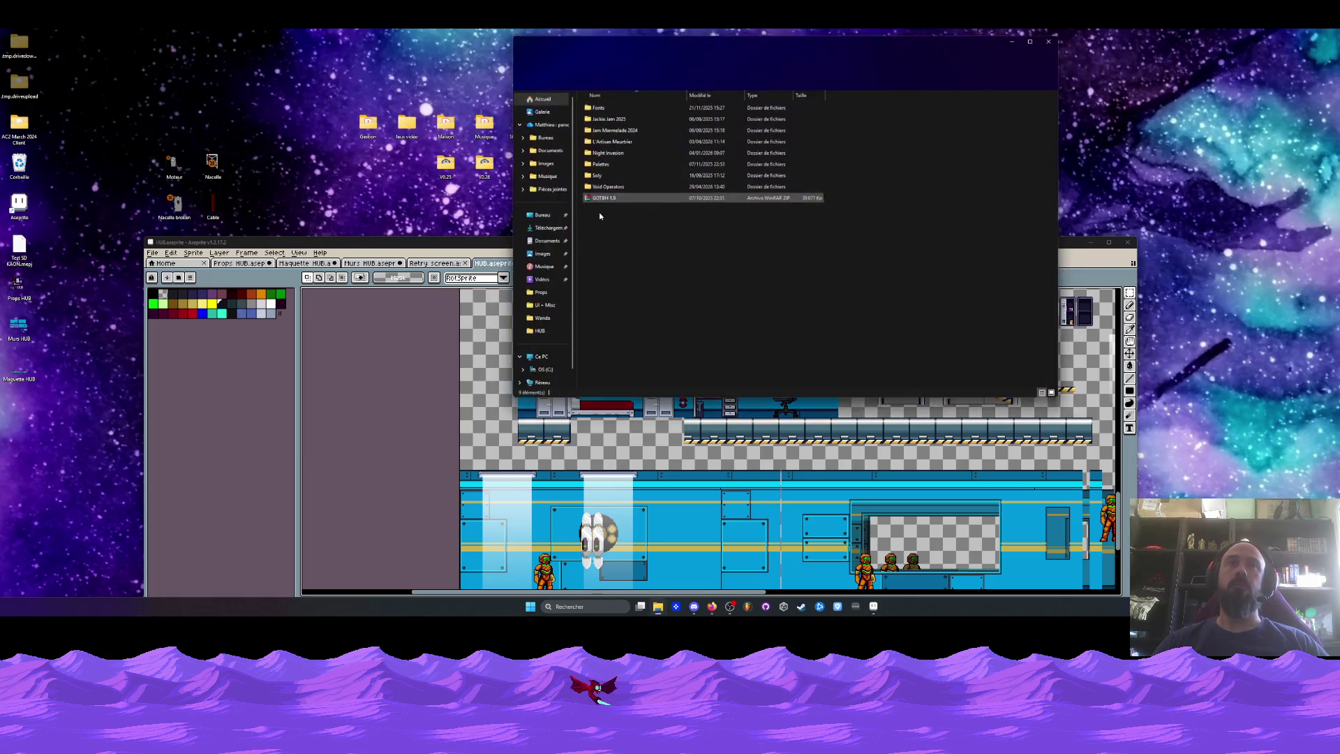
double_click(605, 187)
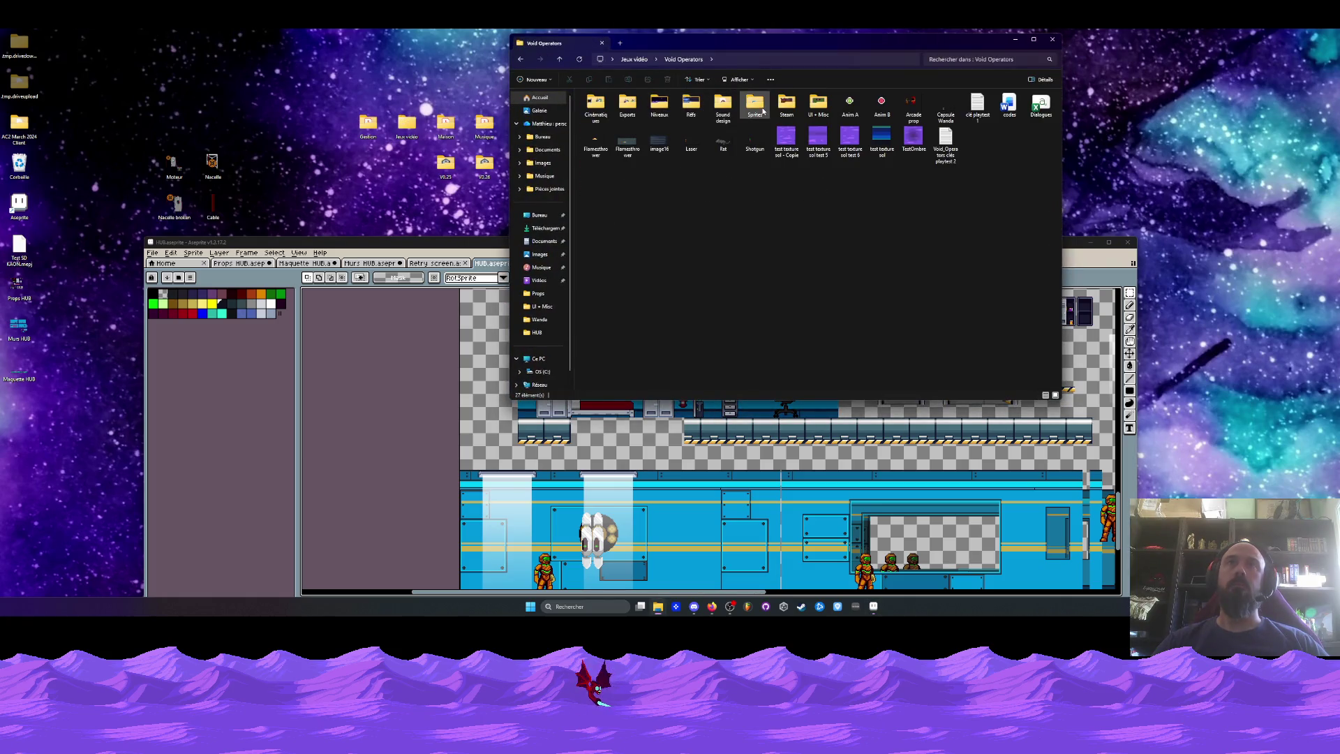
double_click(601, 130)
left_click(601, 130)
double_click(607, 140)
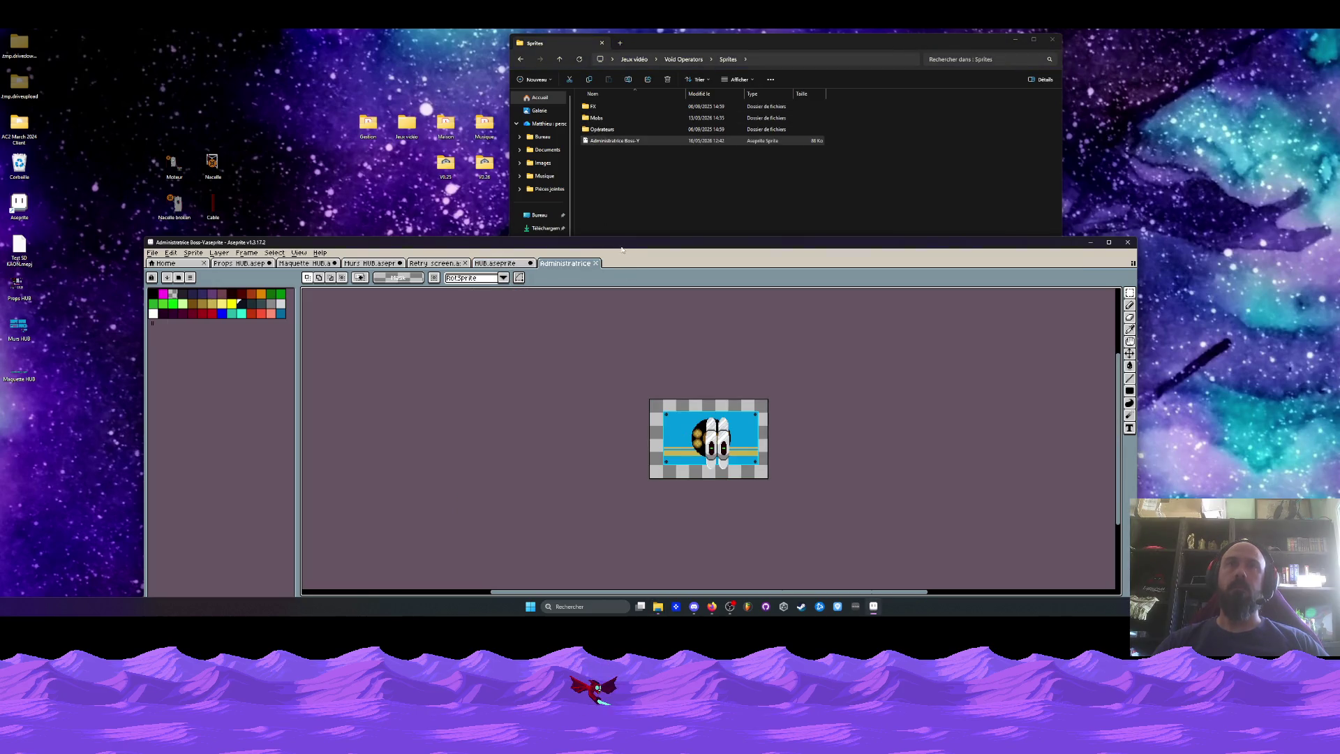
left_click_drag(544, 491, 762, 491)
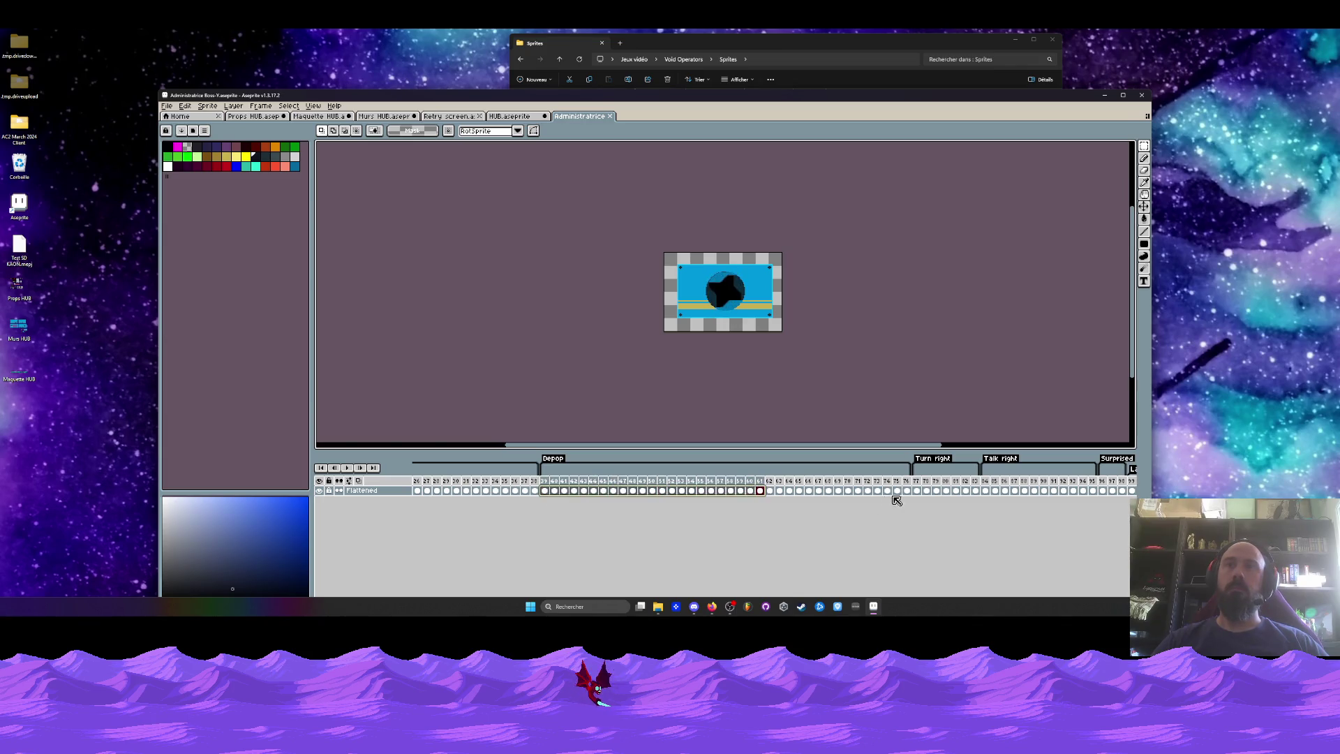
Copy the boss's Talk right frames, then save and close the HUB sprite.
left_click(916, 490)
left_click_drag(918, 492, 1094, 491)
key("ctrl+c")
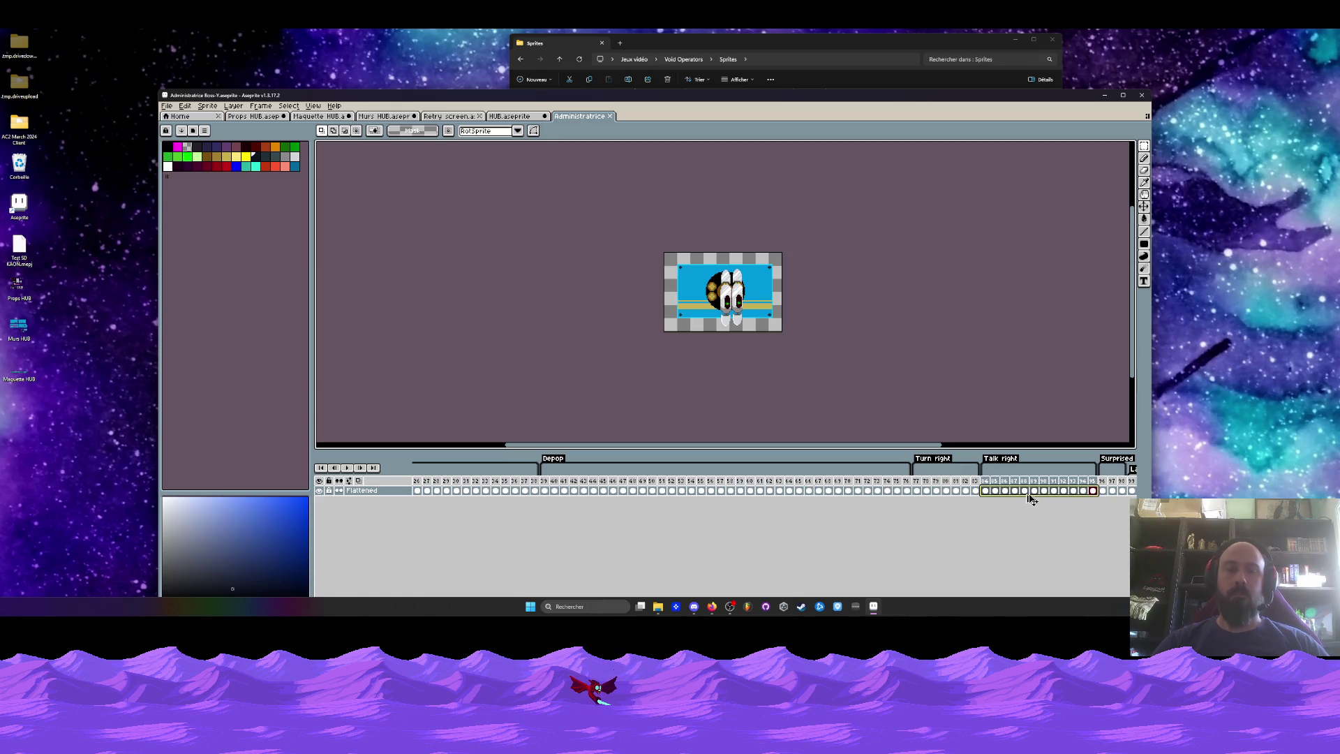
left_click(508, 116)
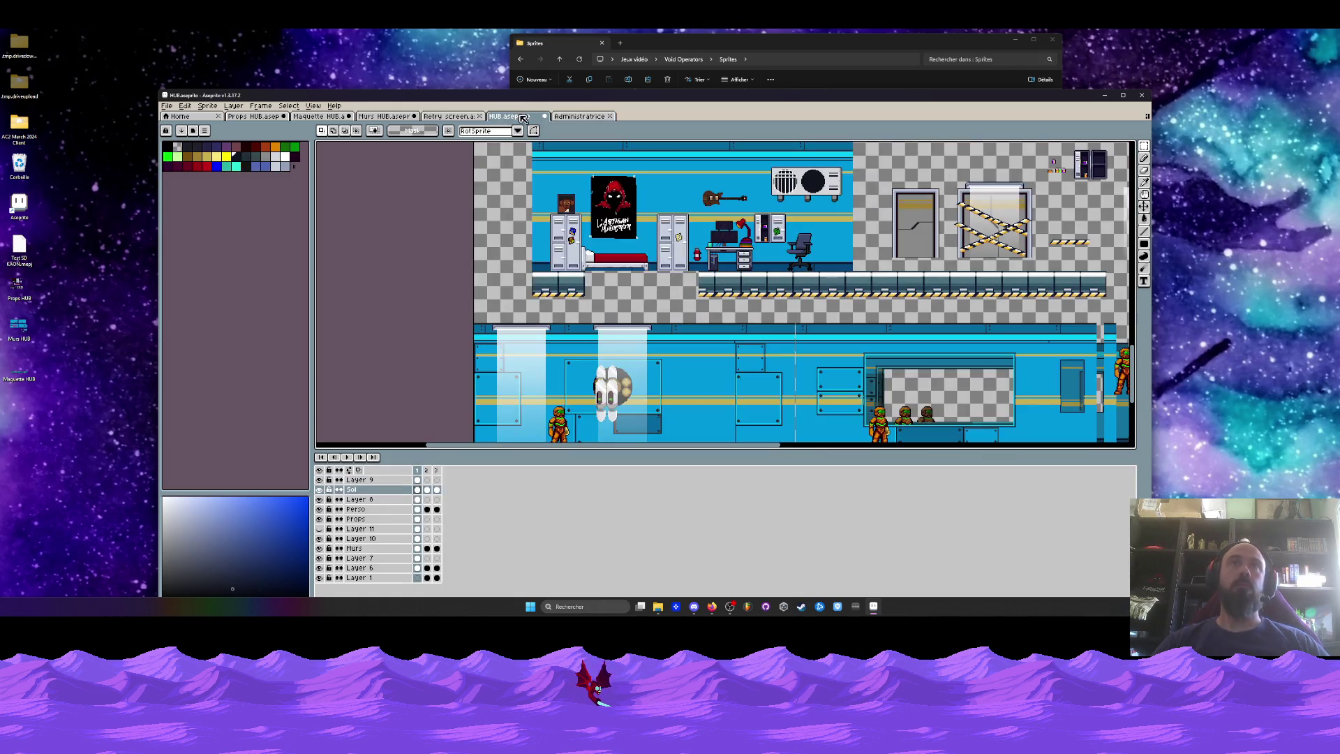
left_click(533, 117)
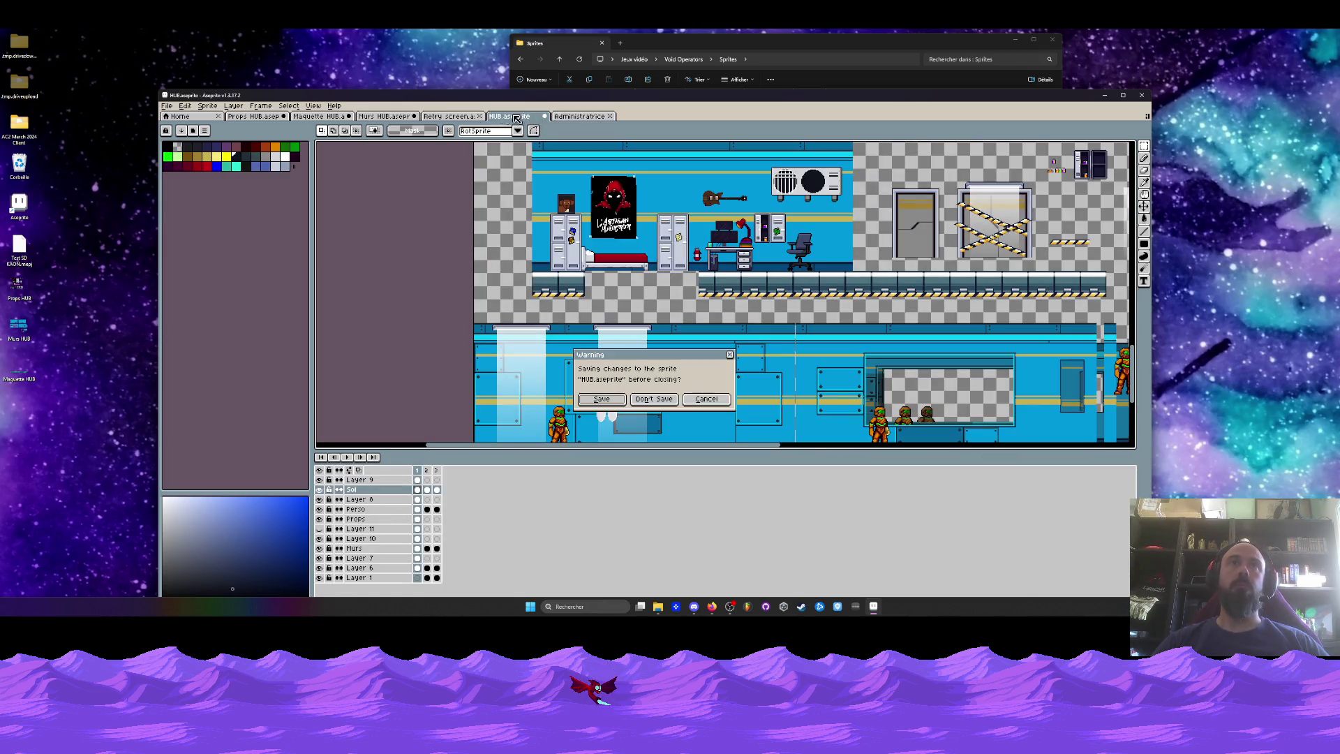
left_click(612, 403)
Move the Maquette HUB tab after Retry screen and save and close Murs HUB.
left_click(453, 116)
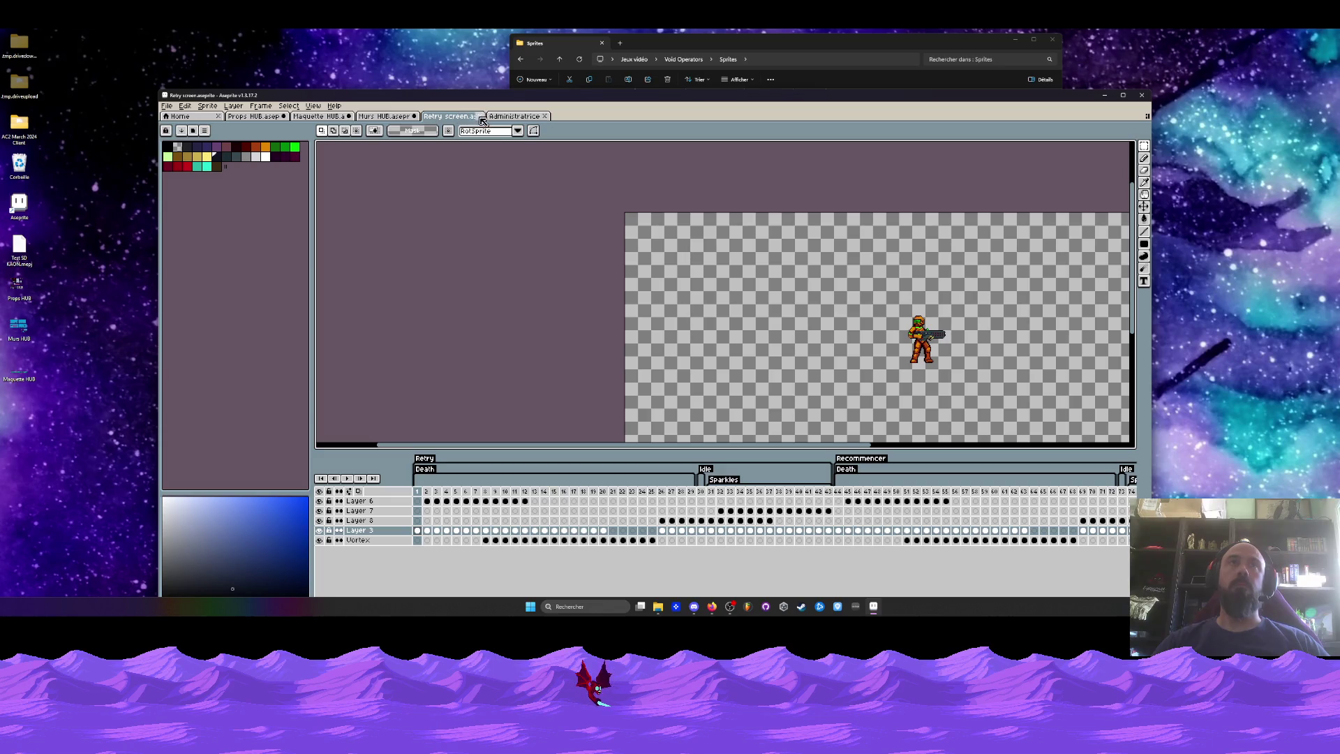
left_click(386, 117)
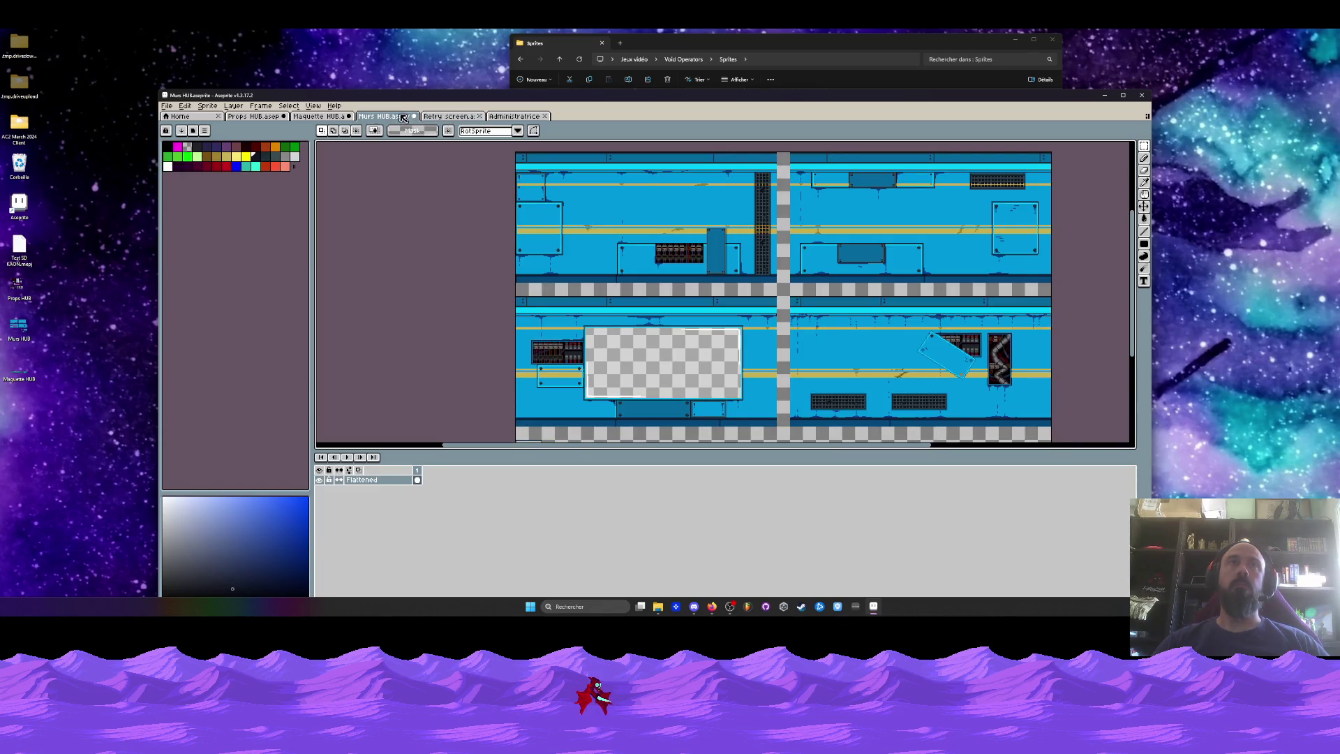
left_click(332, 117)
mouse_move(326, 118)
left_mouse_down()
mouse_move(446, 120)
mouse_move(398, 123)
left_mouse_up()
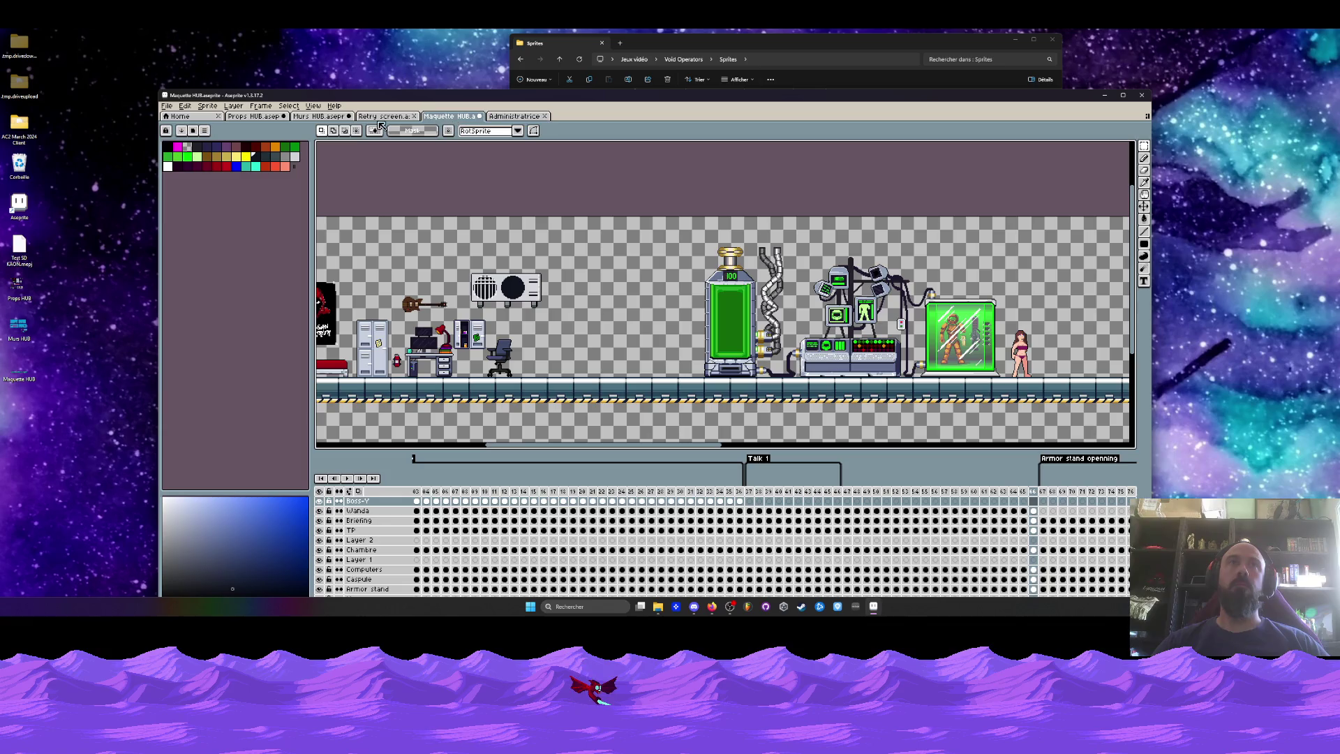
left_click(262, 119)
left_click(320, 119)
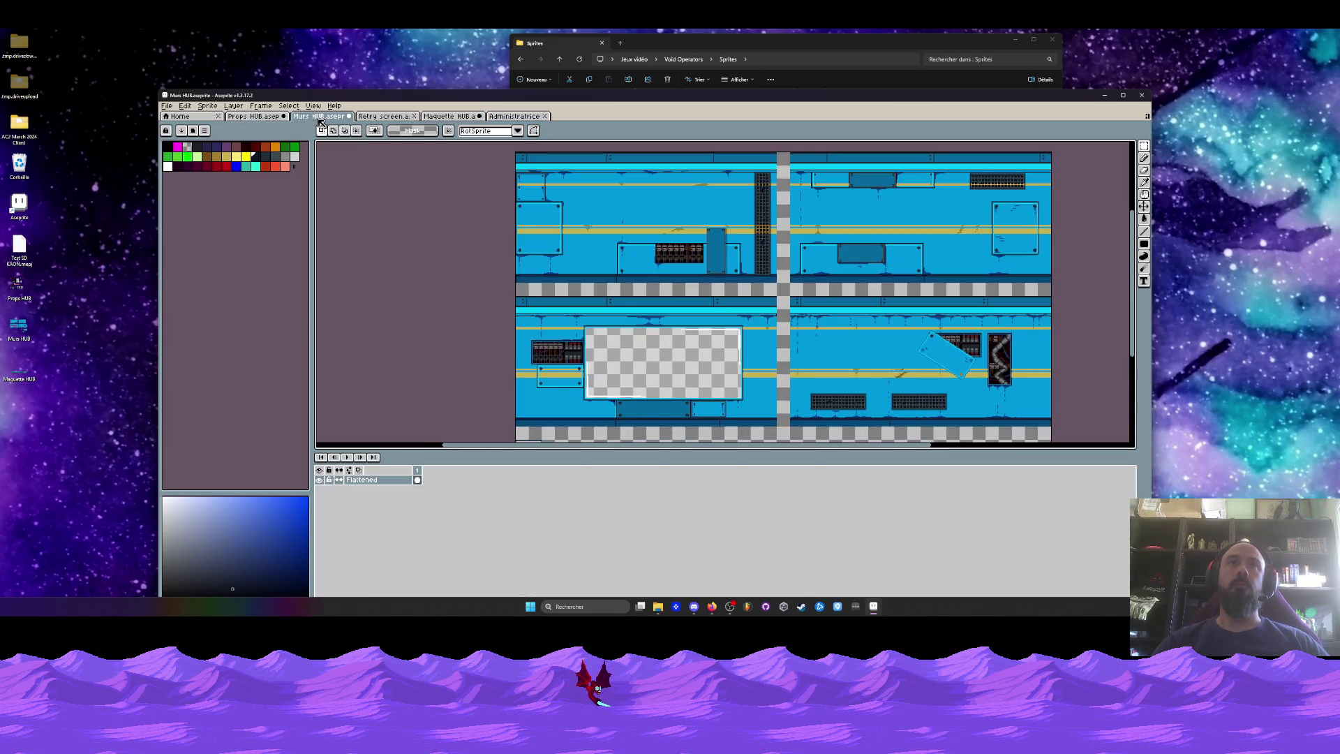
left_click(384, 119)
left_click(319, 119)
middle_click(318, 121)
left_click(599, 399)
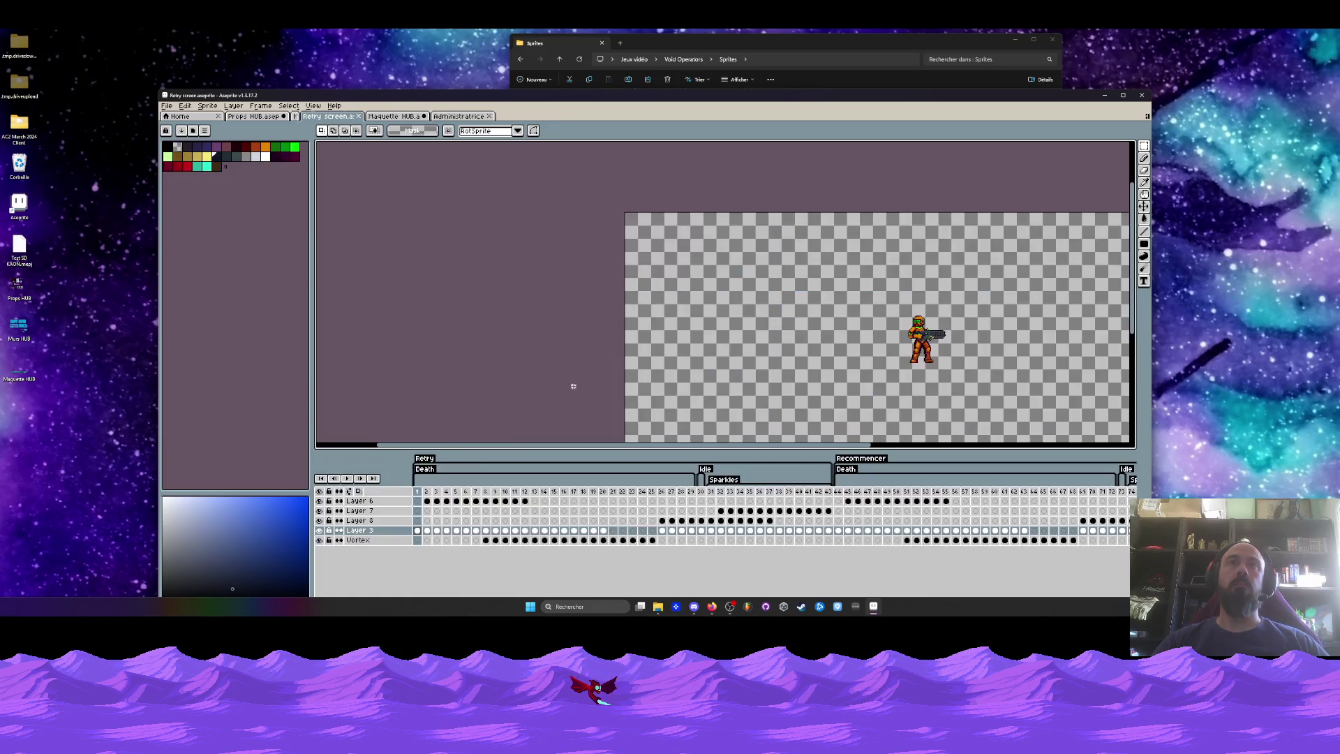
Save and close Props HUB, leaving the Administratrice sprite in view.
right_click(247, 118)
key("Escape")
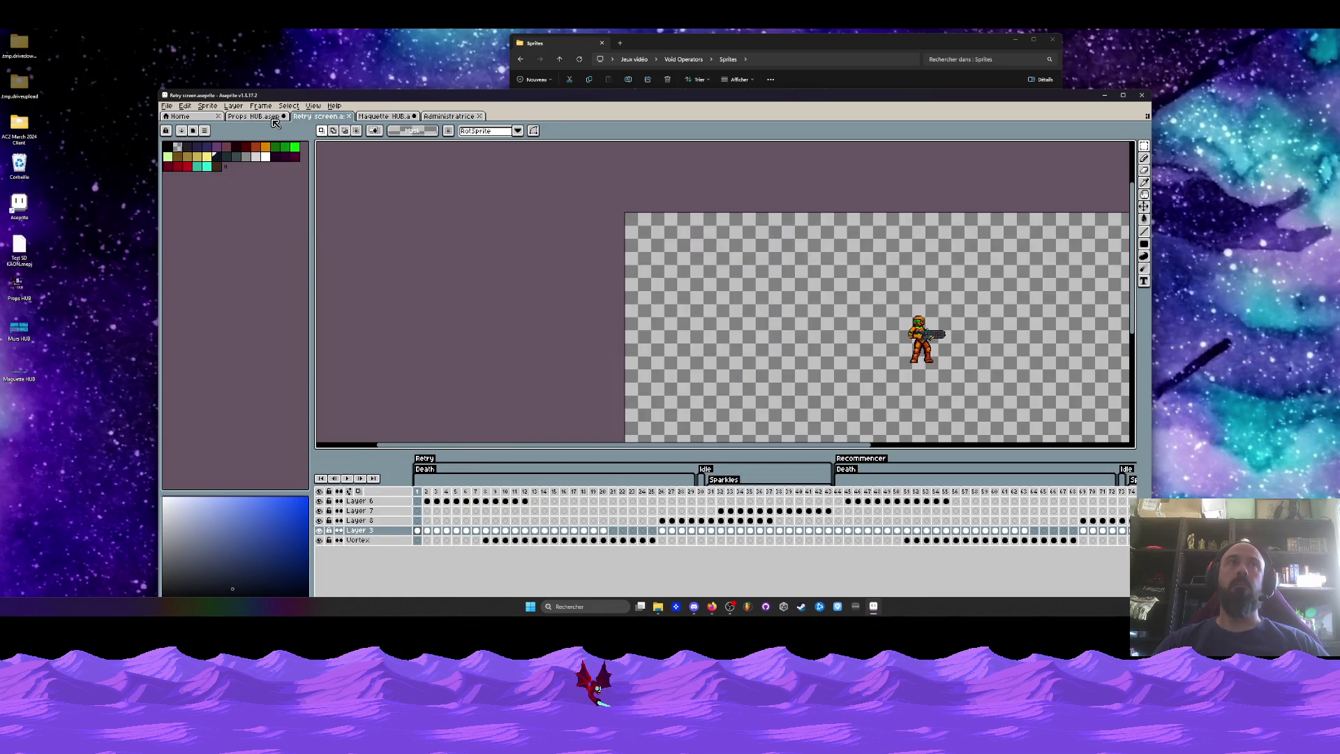
left_click(272, 118)
left_click(285, 116)
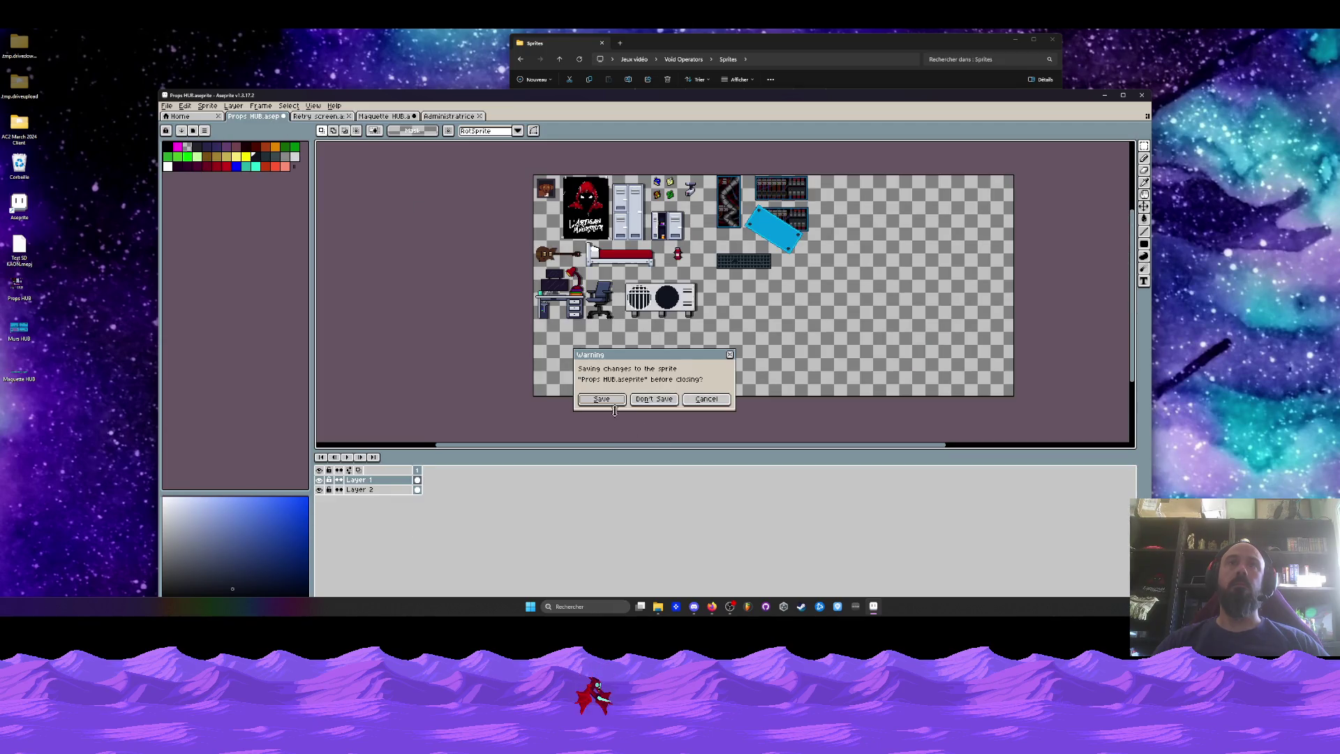
left_click(600, 399)
left_click(388, 117)
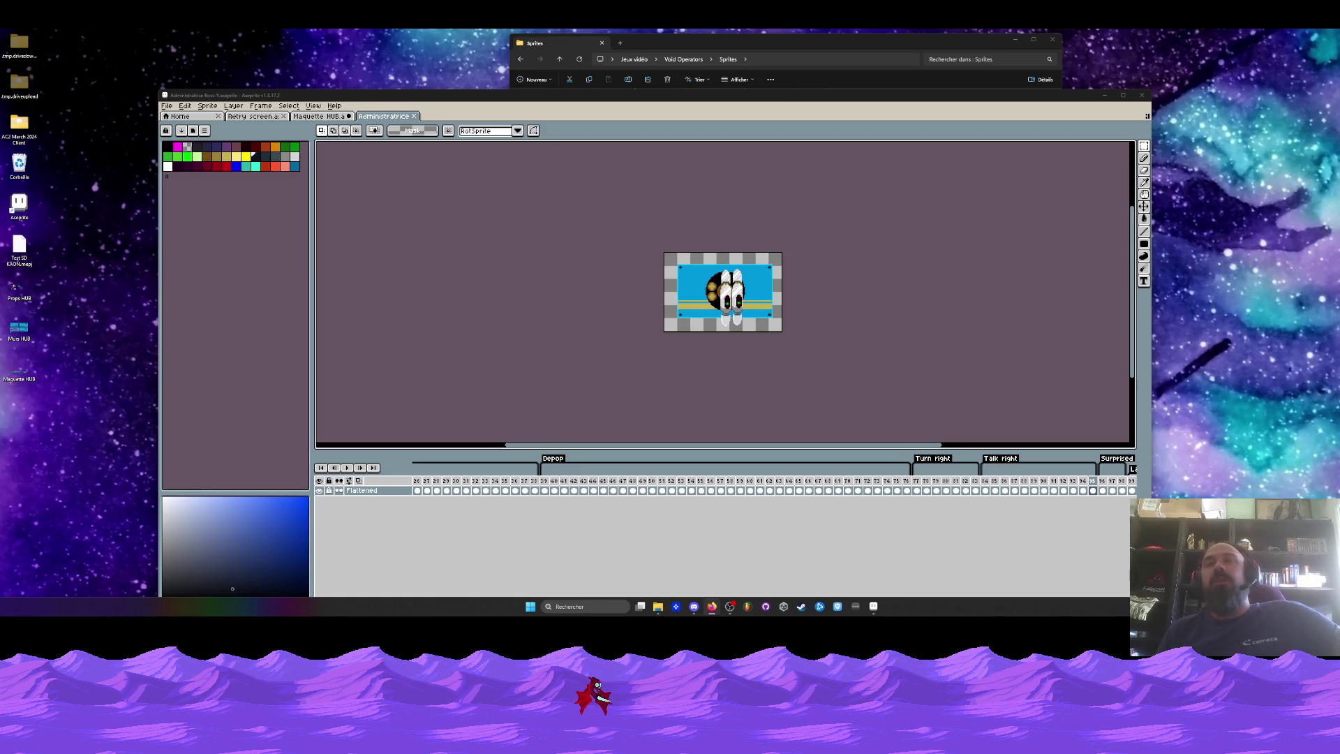
Maximize the Aseprite window with Super+Up so the boss sprite fills the screen.
key("super+Up")
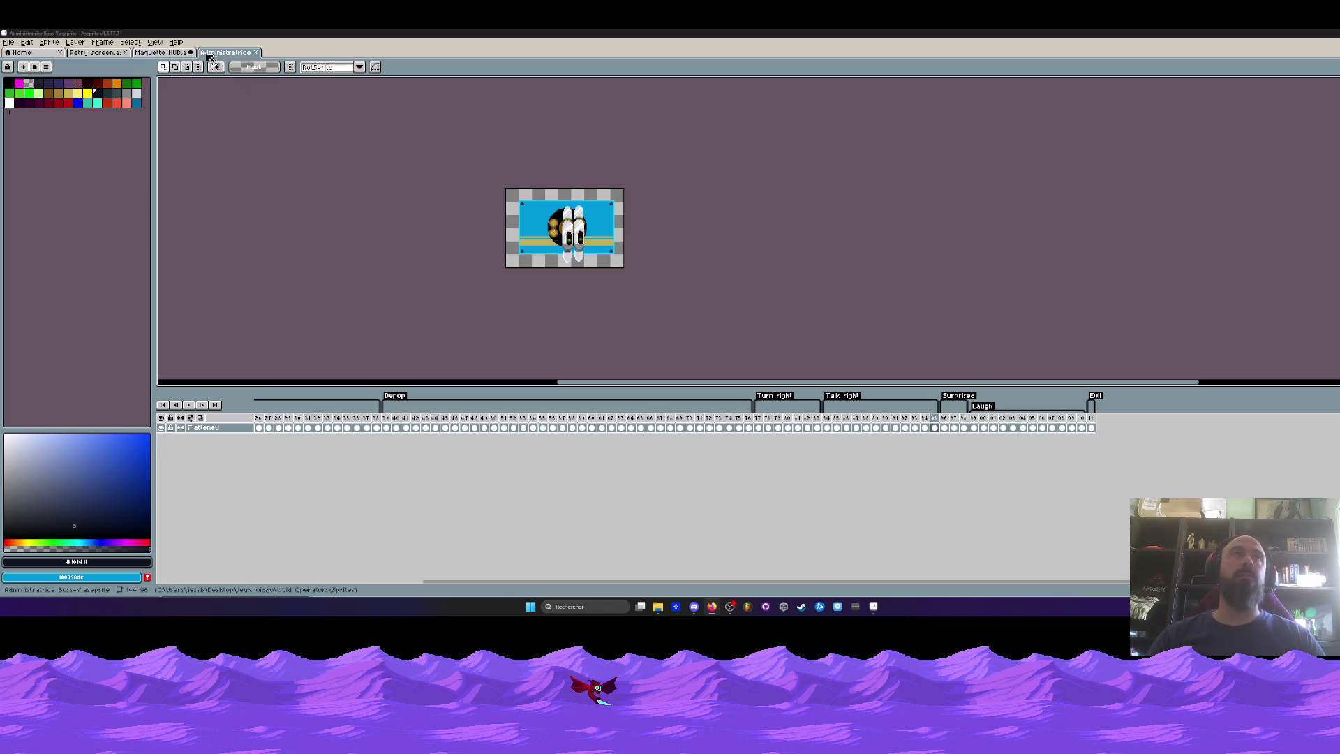
Copy Talk right frames 84–95, then go to frame 47 on Maquette HUB's Boss-Y row.
left_click_drag(826, 427, 935, 437)
key("ctrl+c")
left_click(87, 53)
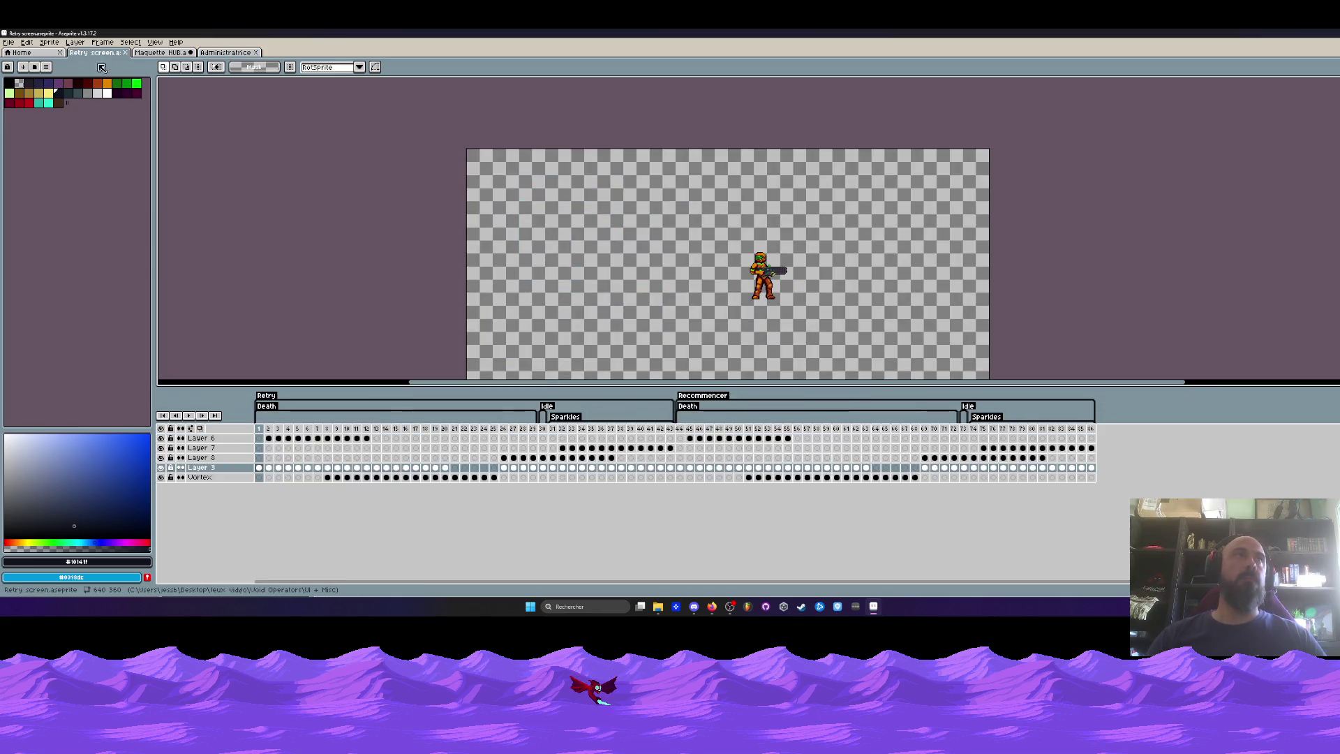
left_click(164, 56)
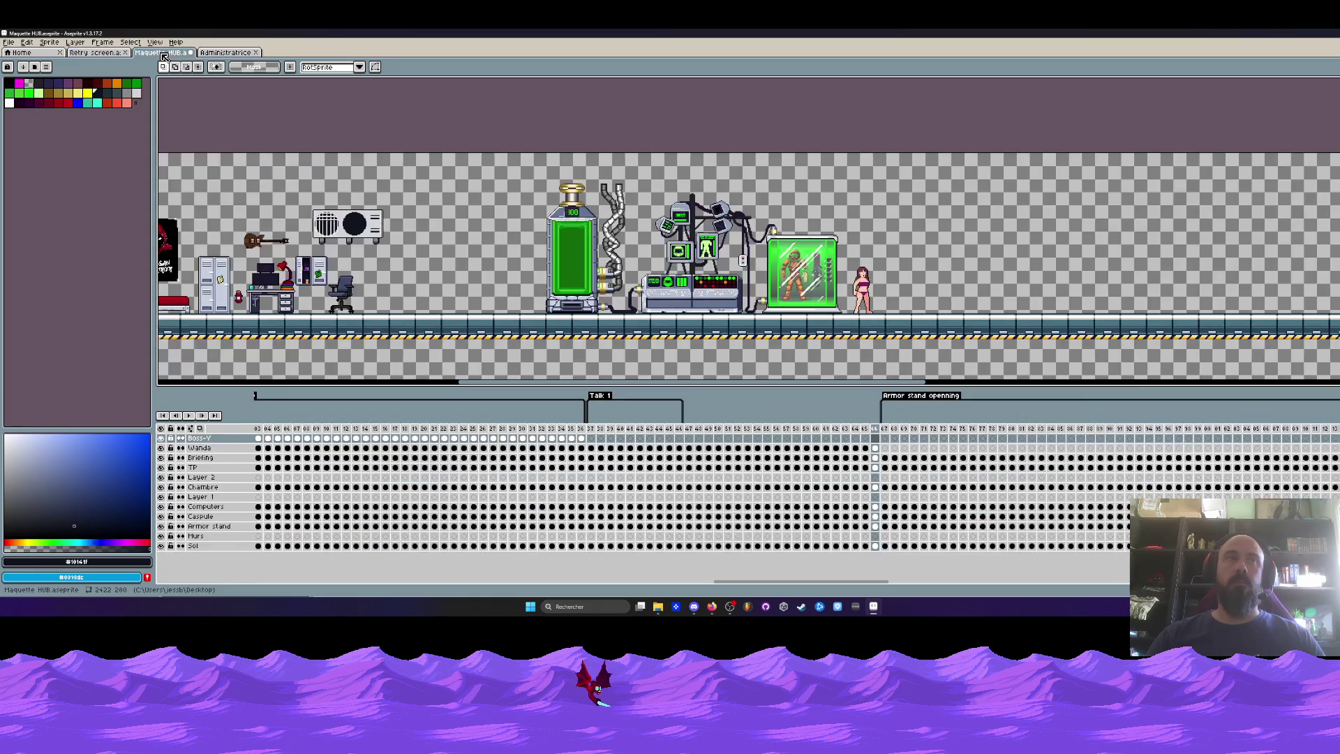
left_click(689, 438)
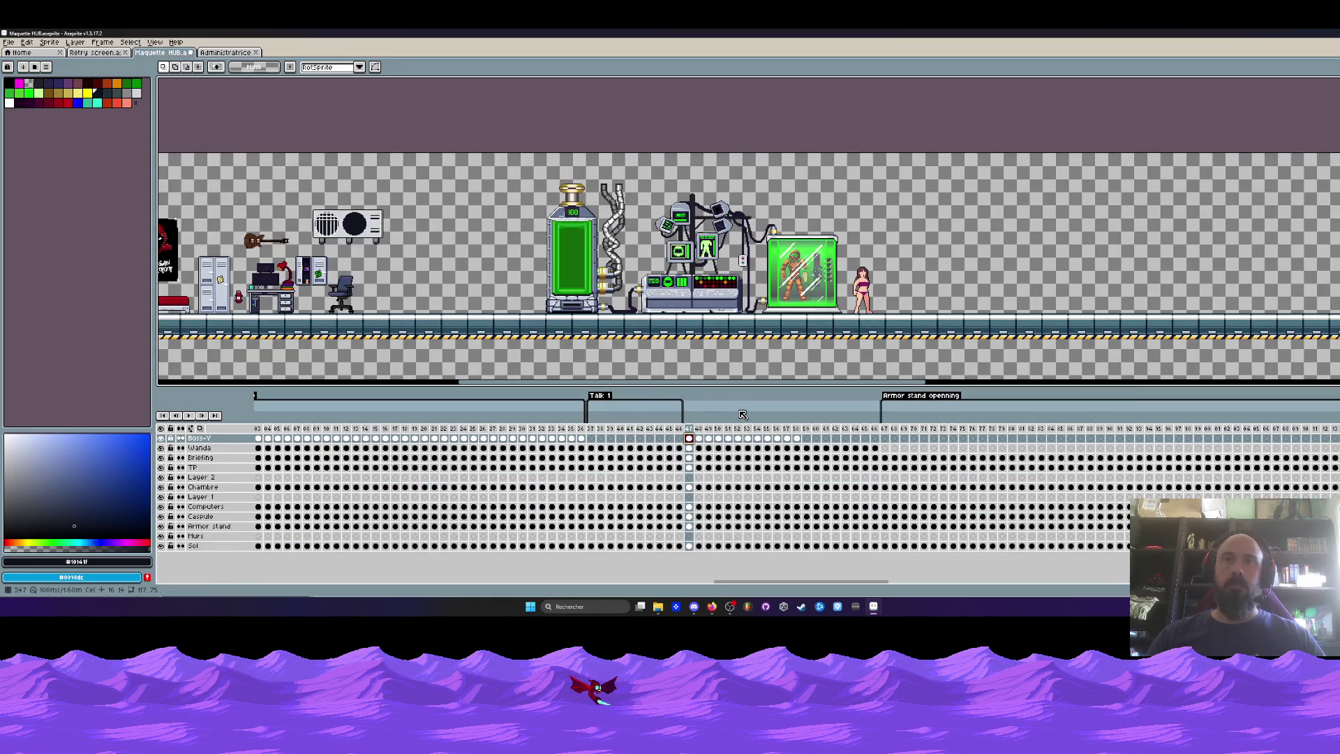
scroll(686, 375, "down", 1)
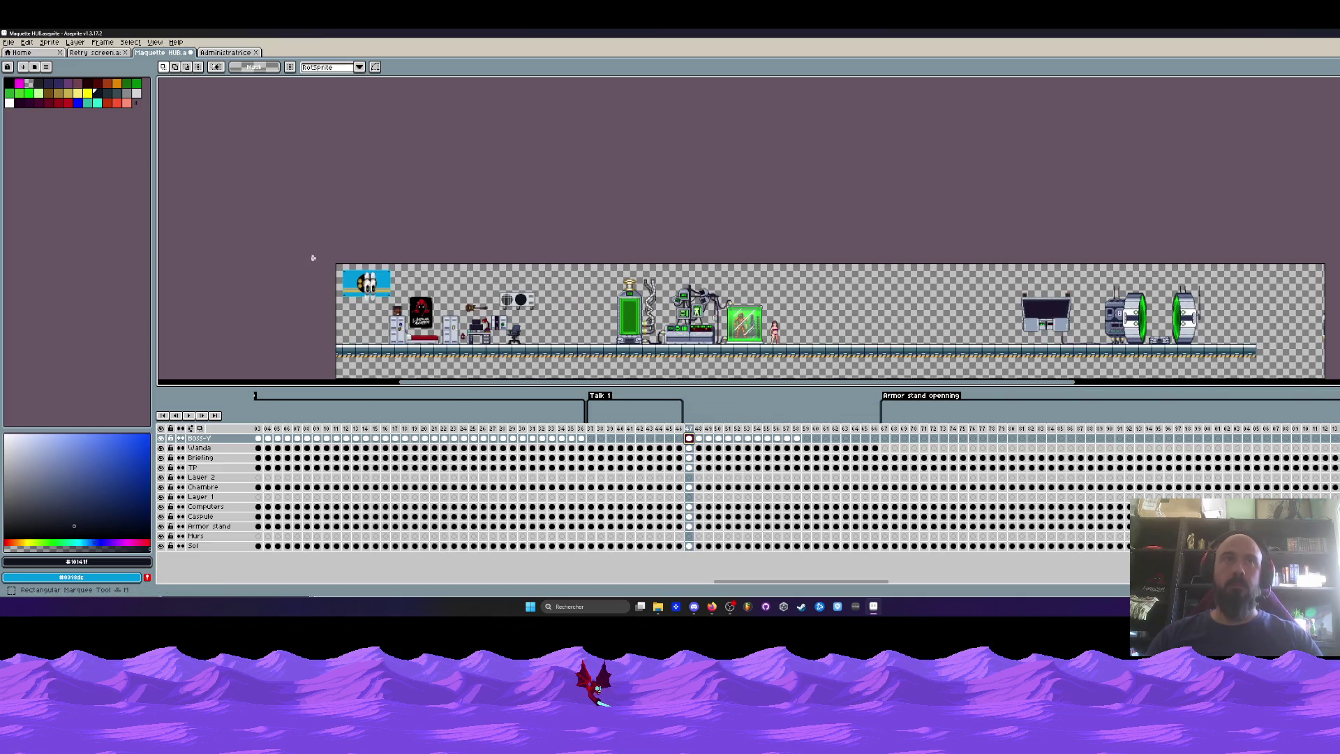
Select frames 47–58 on all layers and reposition the boss screen above the guitar.
scroll(555, 356, "down", 1)
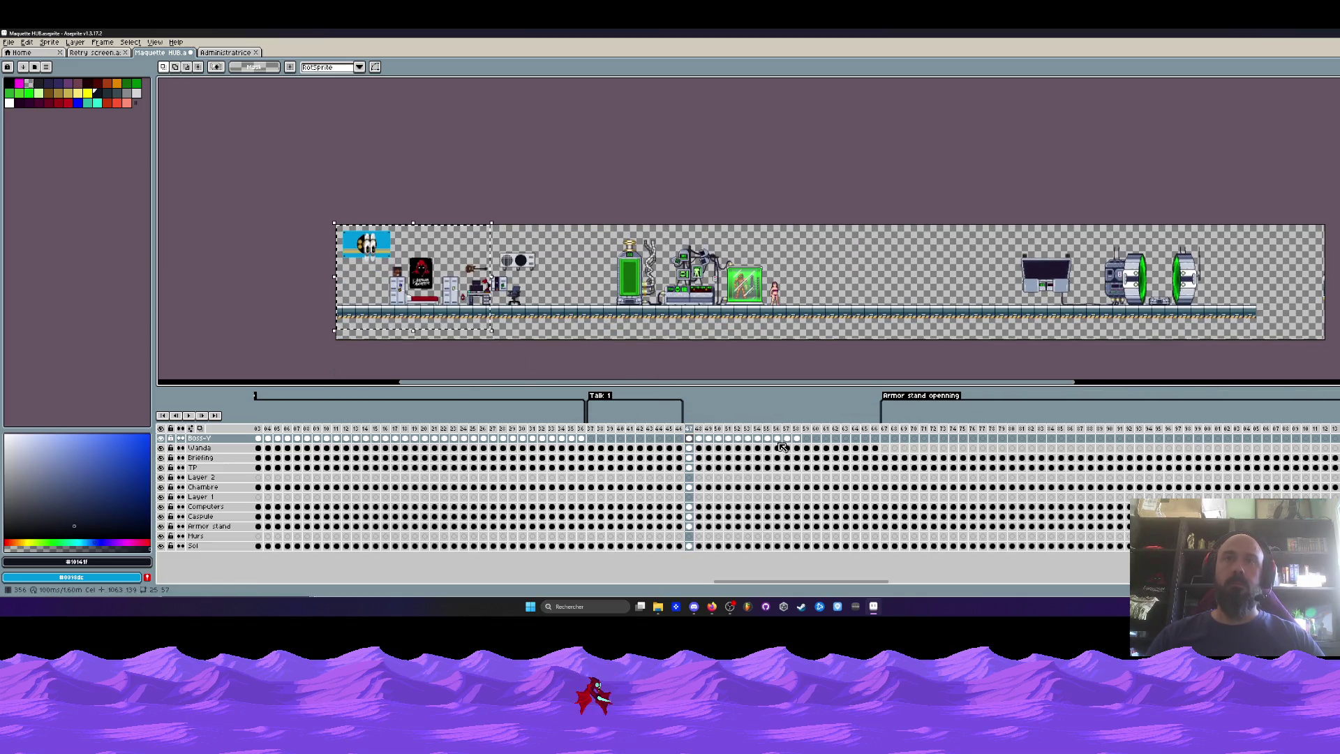
left_click(582, 440)
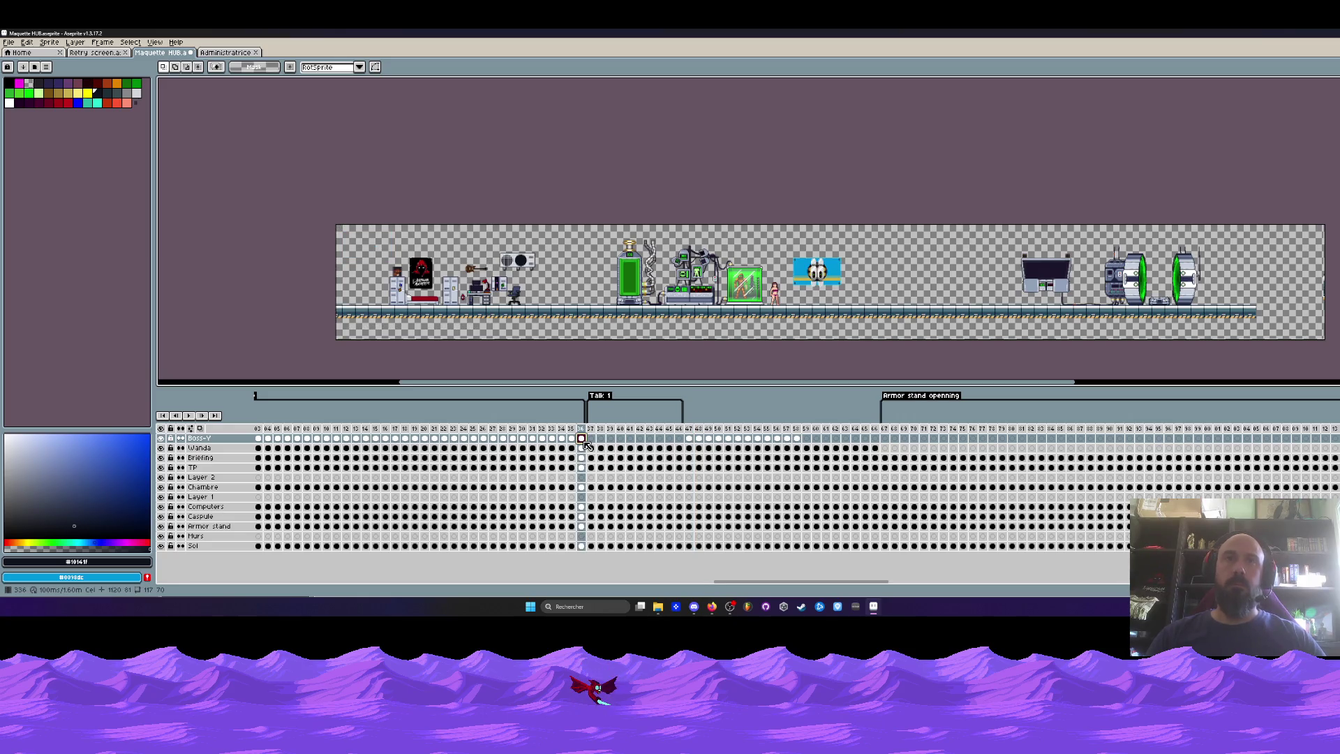
left_click(591, 438)
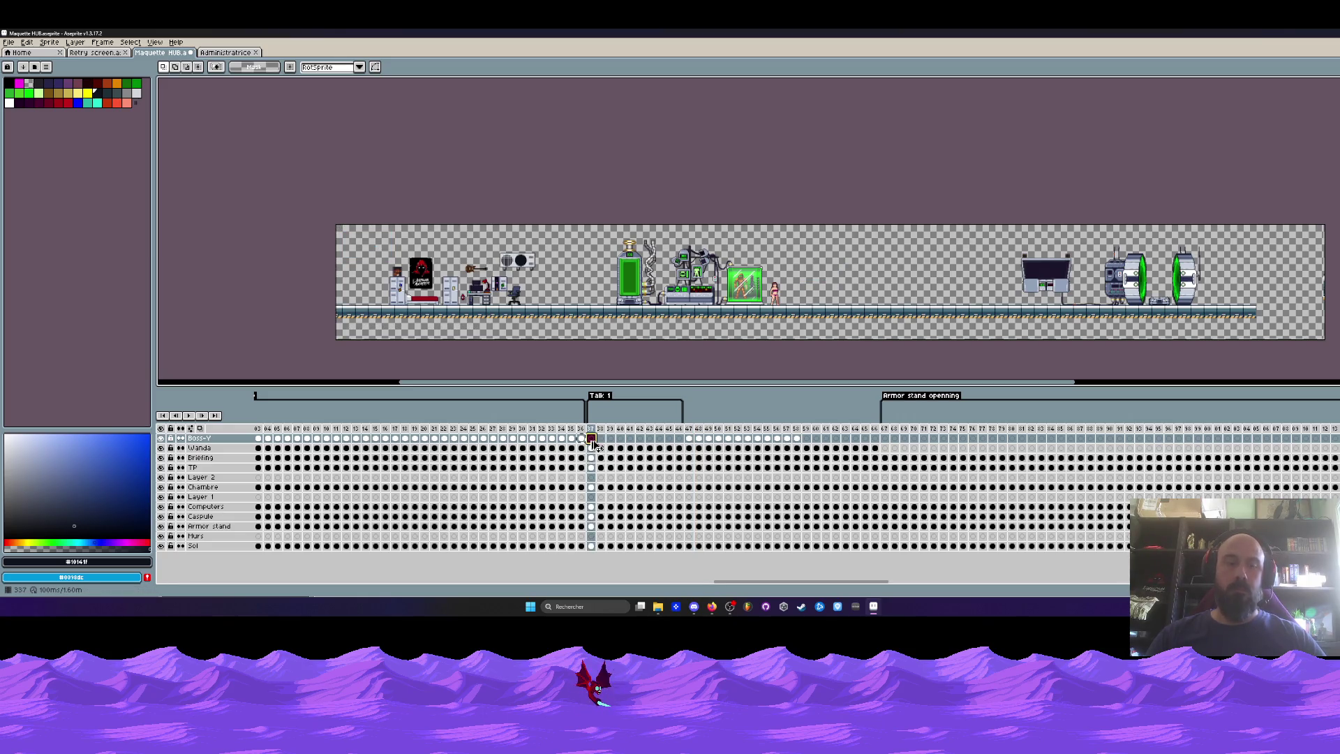
left_click(689, 440)
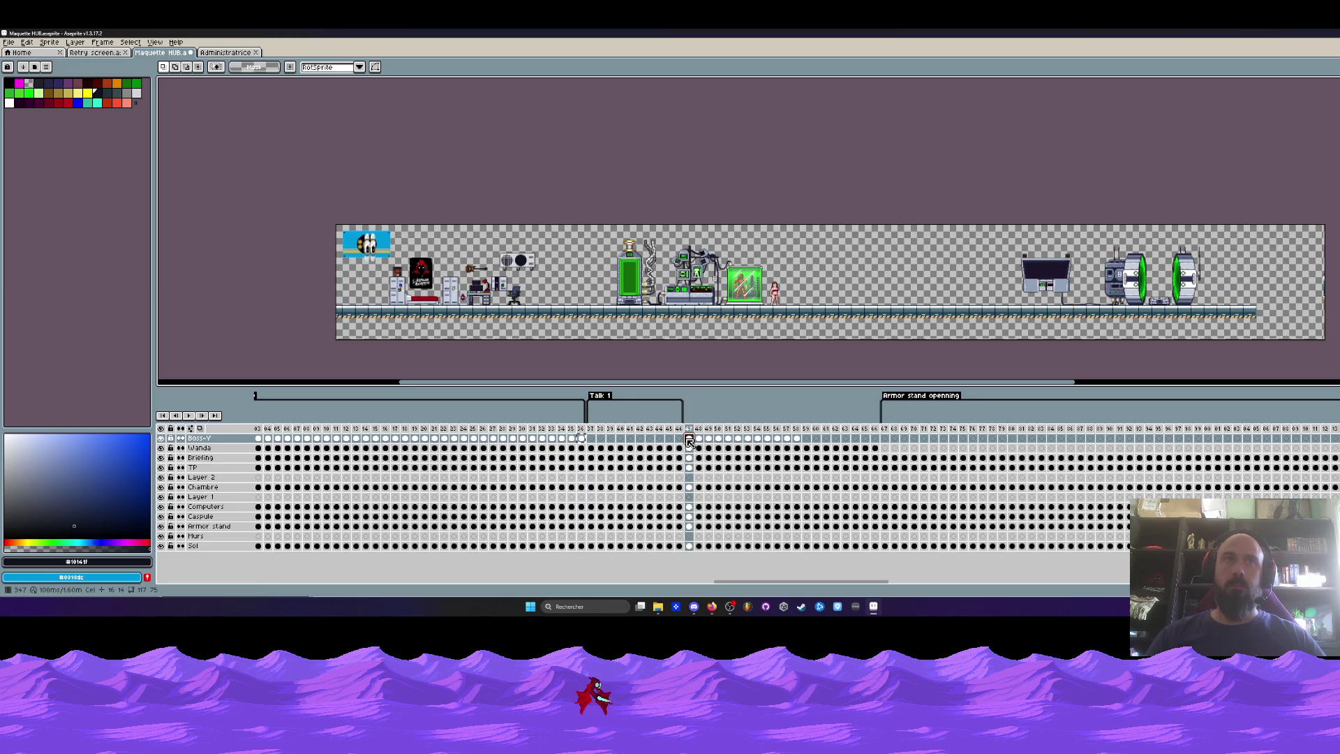
left_click_drag(251, 225, 501, 339)
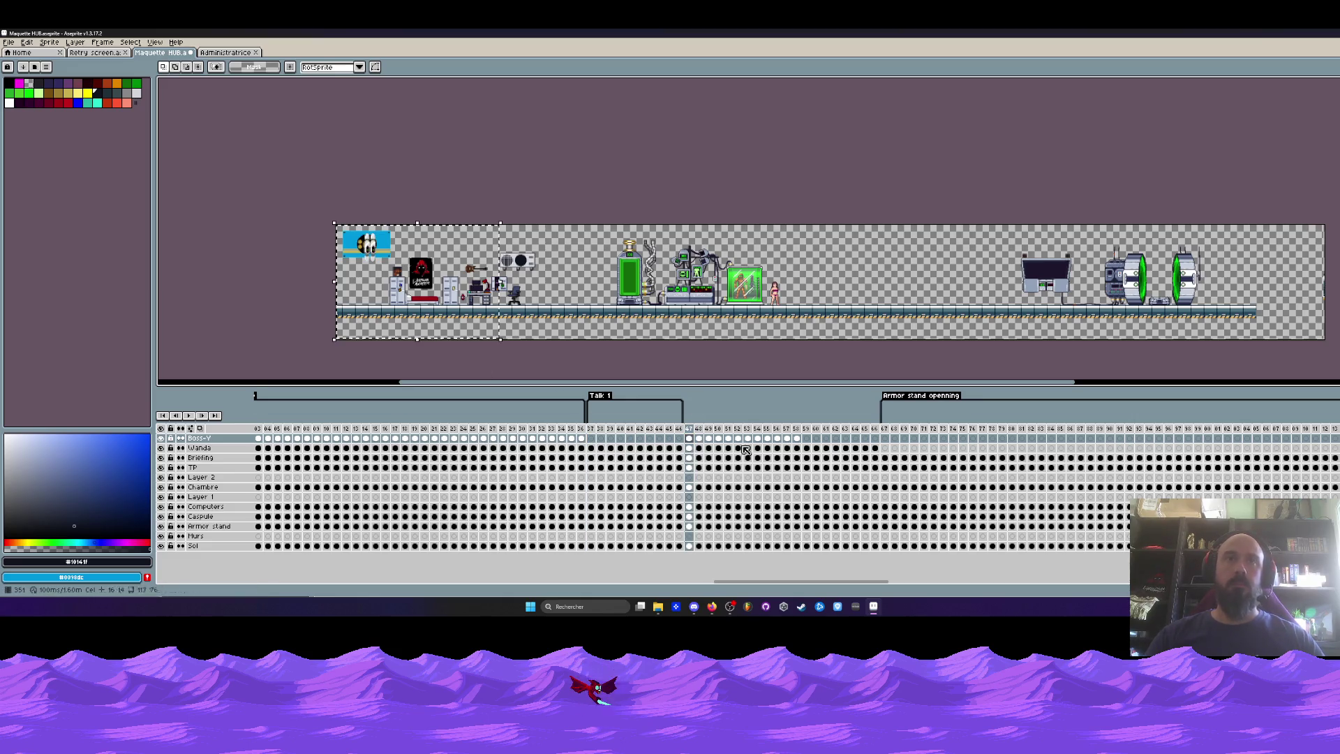
left_click(797, 438, "shift")
left_click_drag(366, 242, 467, 243)
left_click(689, 439)
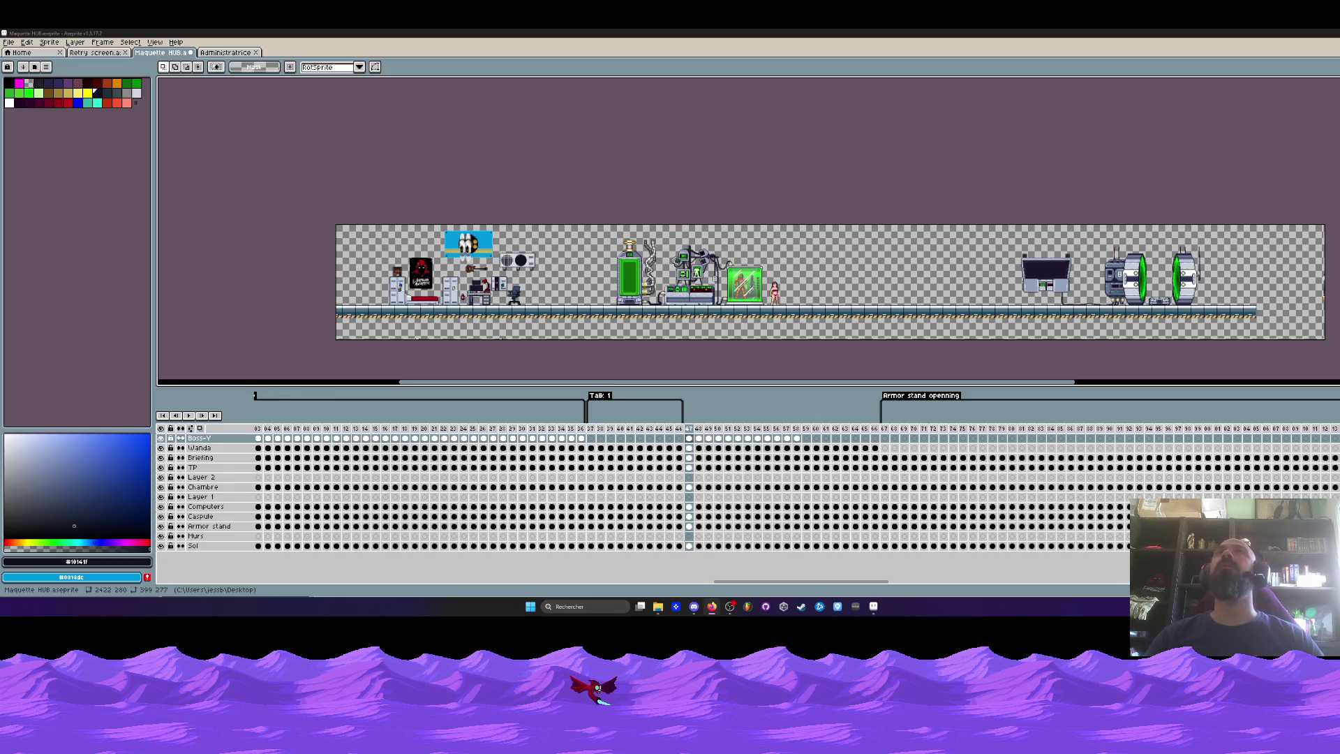
left_click(688, 439)
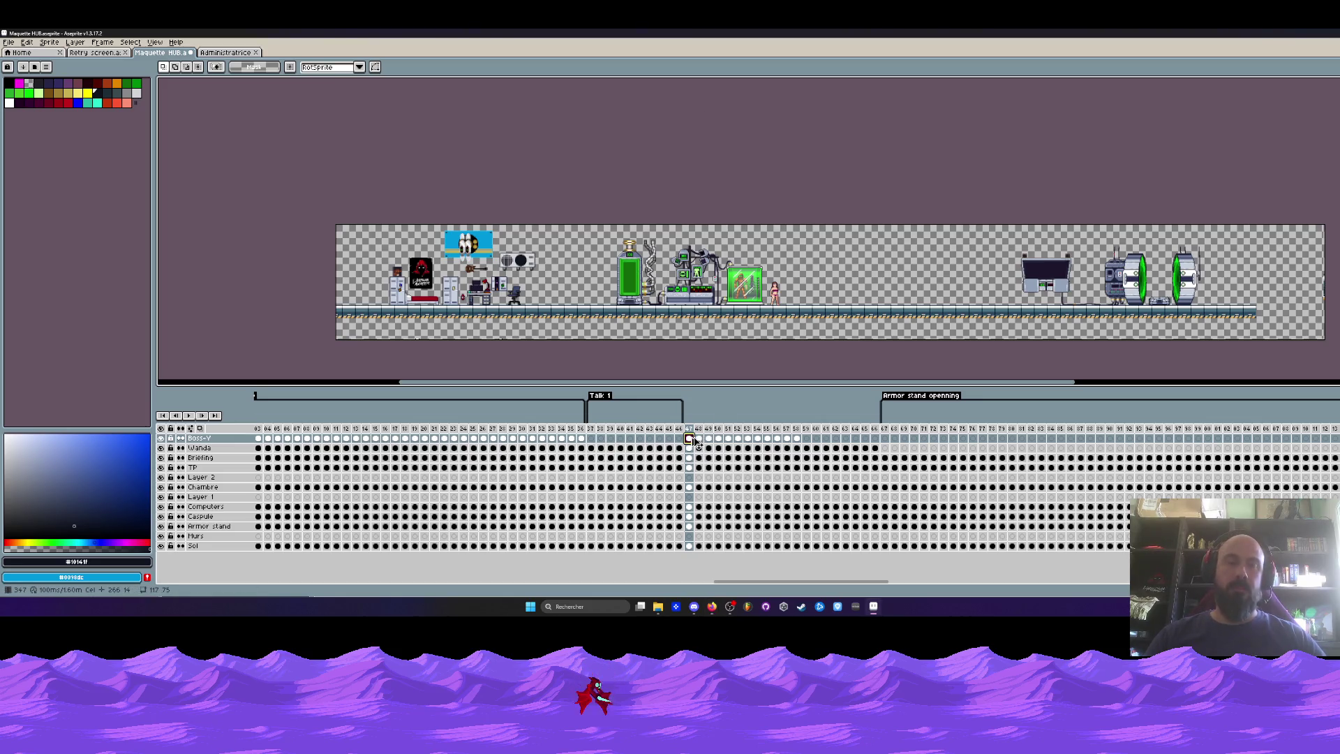
Return to frame 37 and select its Boss-Y cel for comparison.
left_click(591, 438)
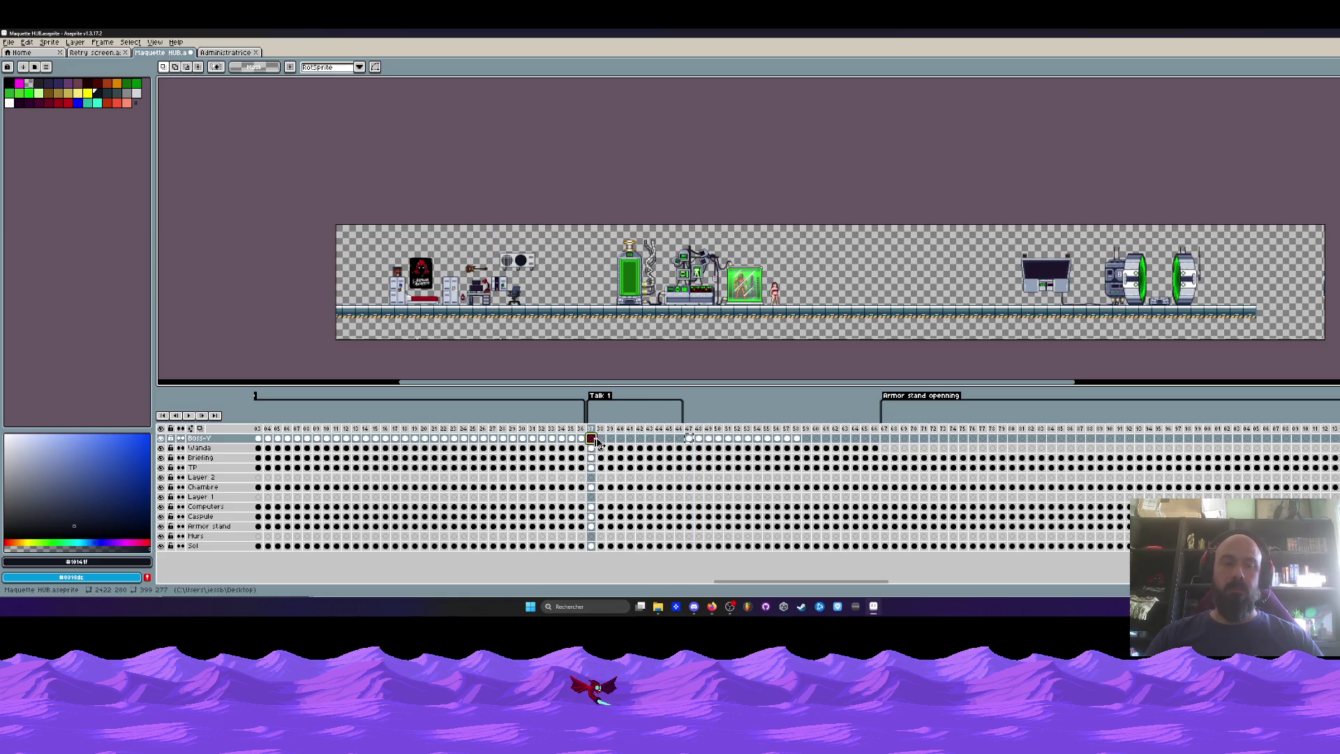
scroll(496, 238, "up", 1)
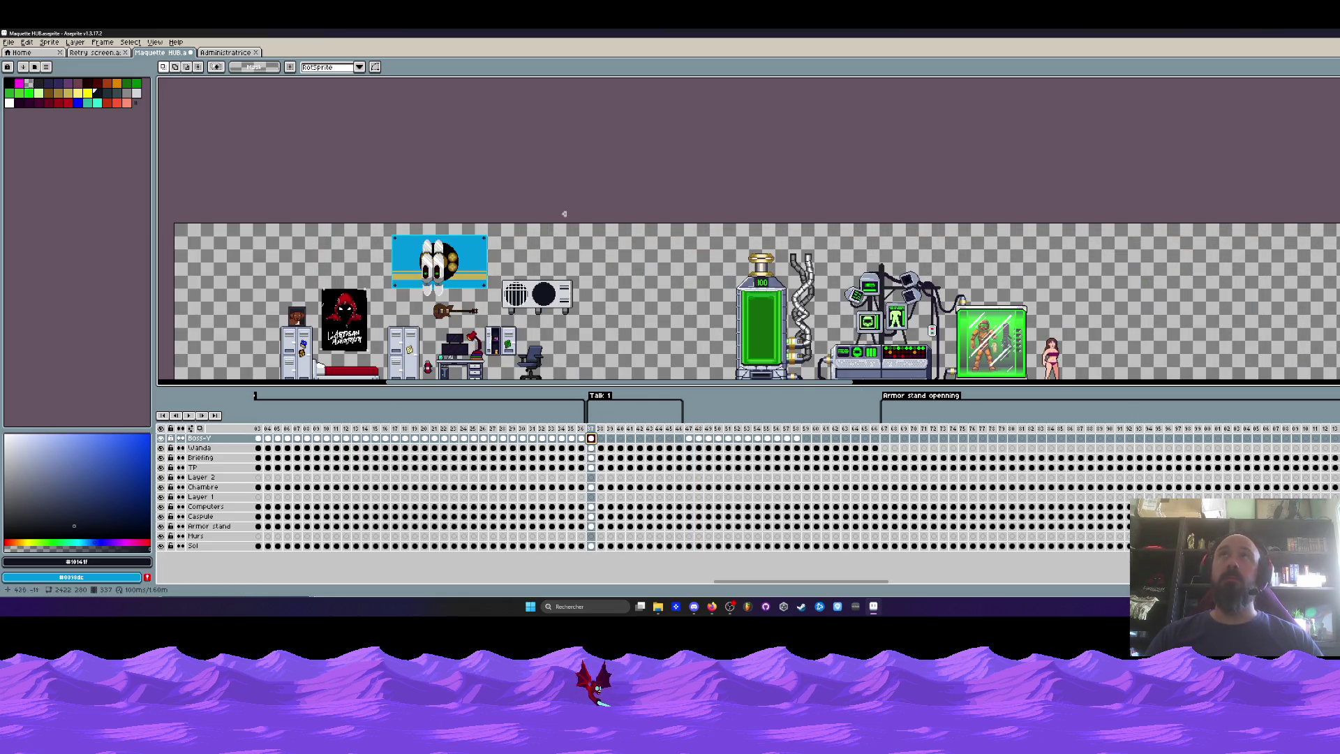
left_click(712, 605)
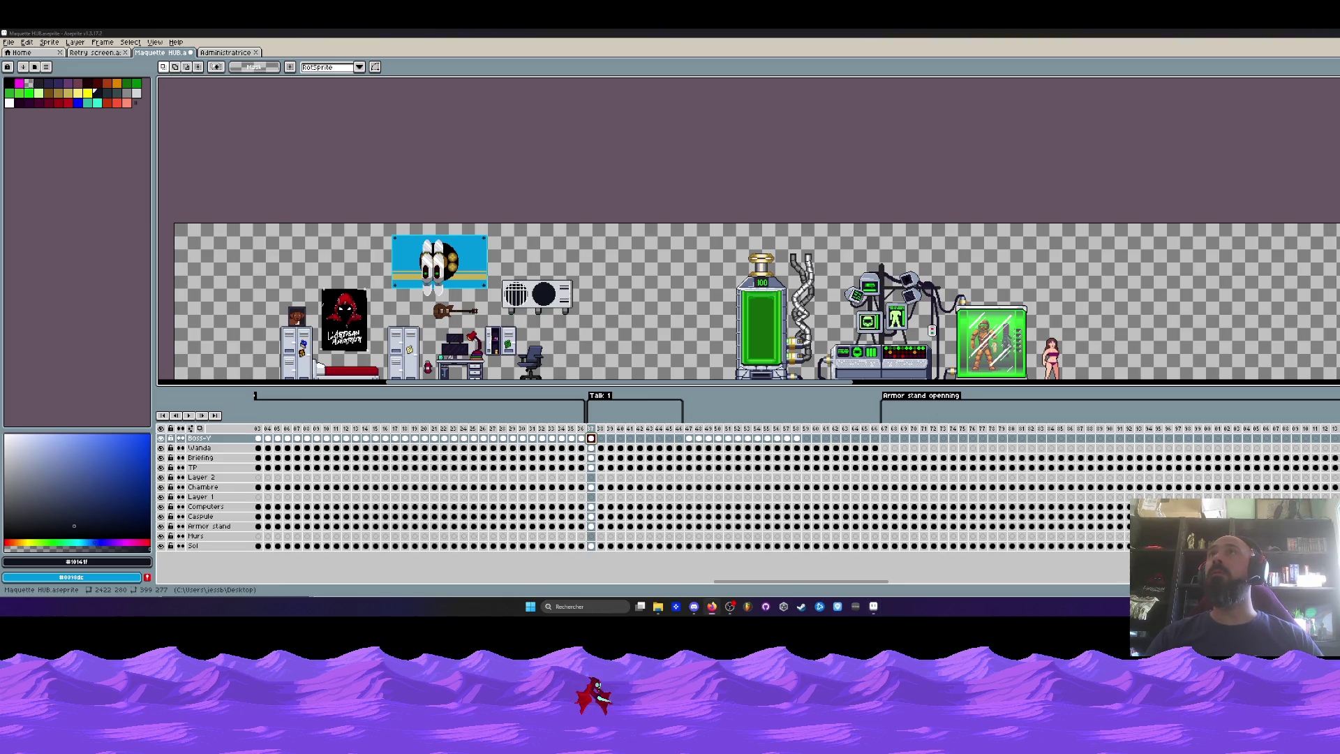
scroll(716, 156, "down", 1)
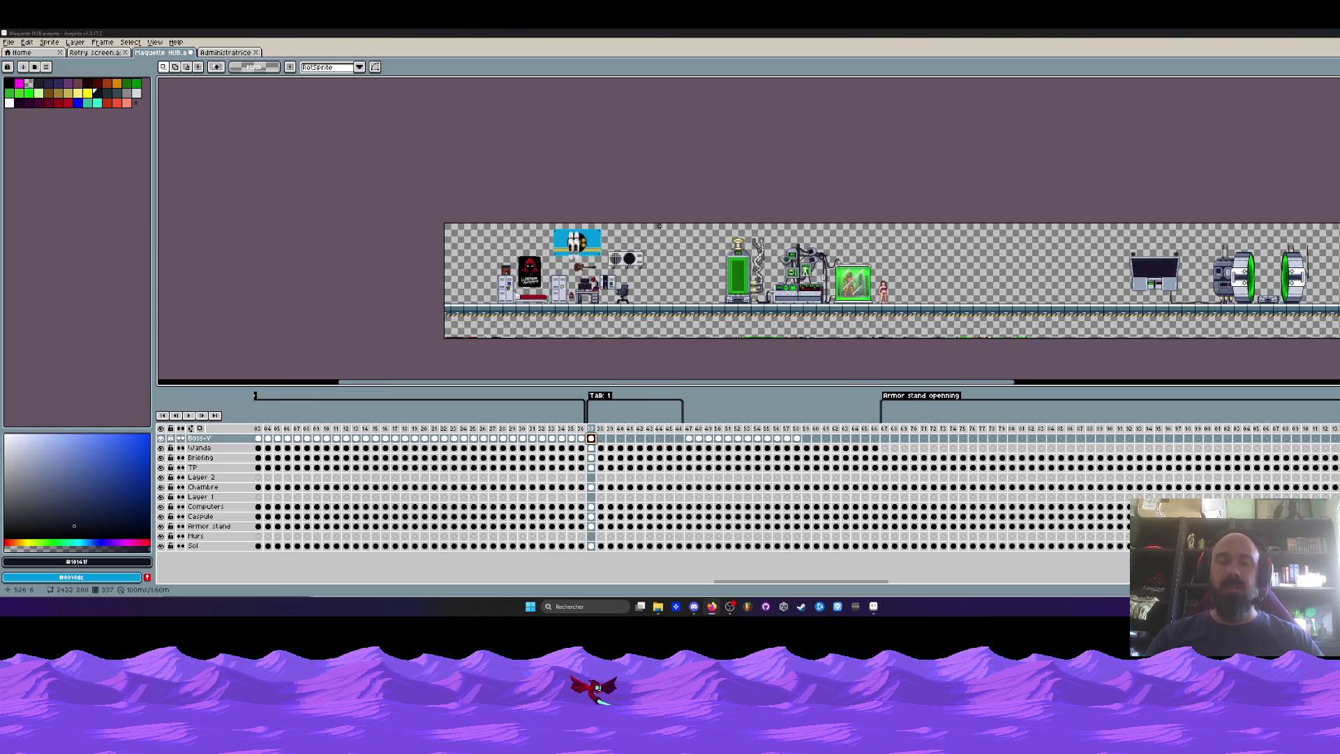
scroll(656, 226, "up", 1)
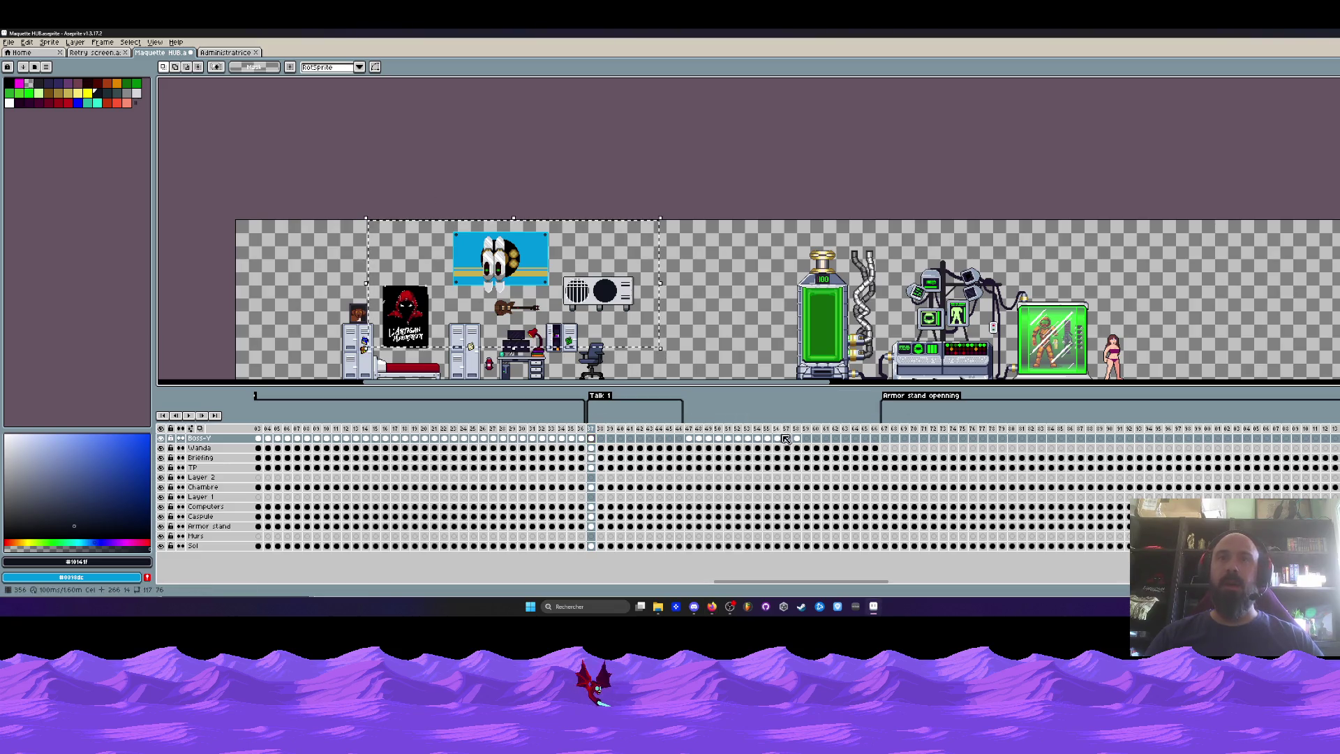
left_click_drag(800, 443, 726, 441)
left_click(594, 443)
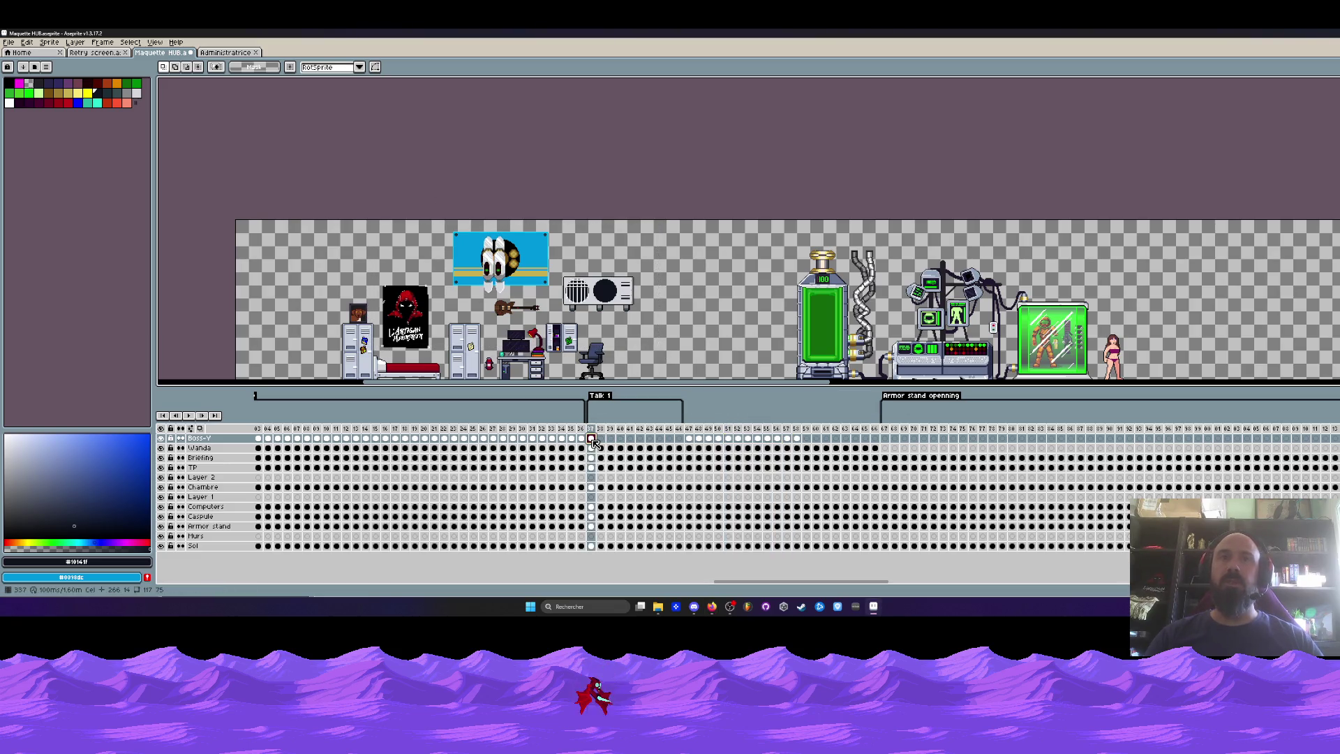
Step through Talk 1 frames 38 to 46 to check the boss screen.
left_click(603, 441)
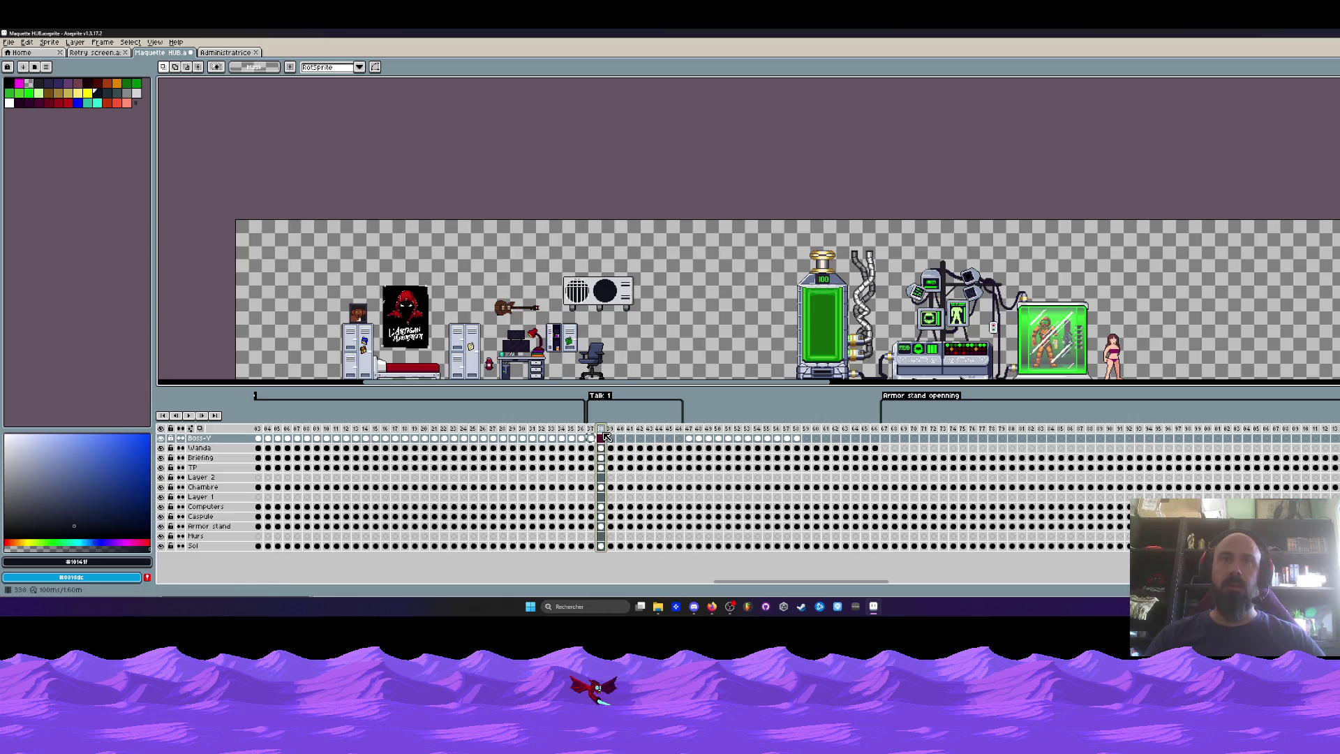
left_click(610, 441)
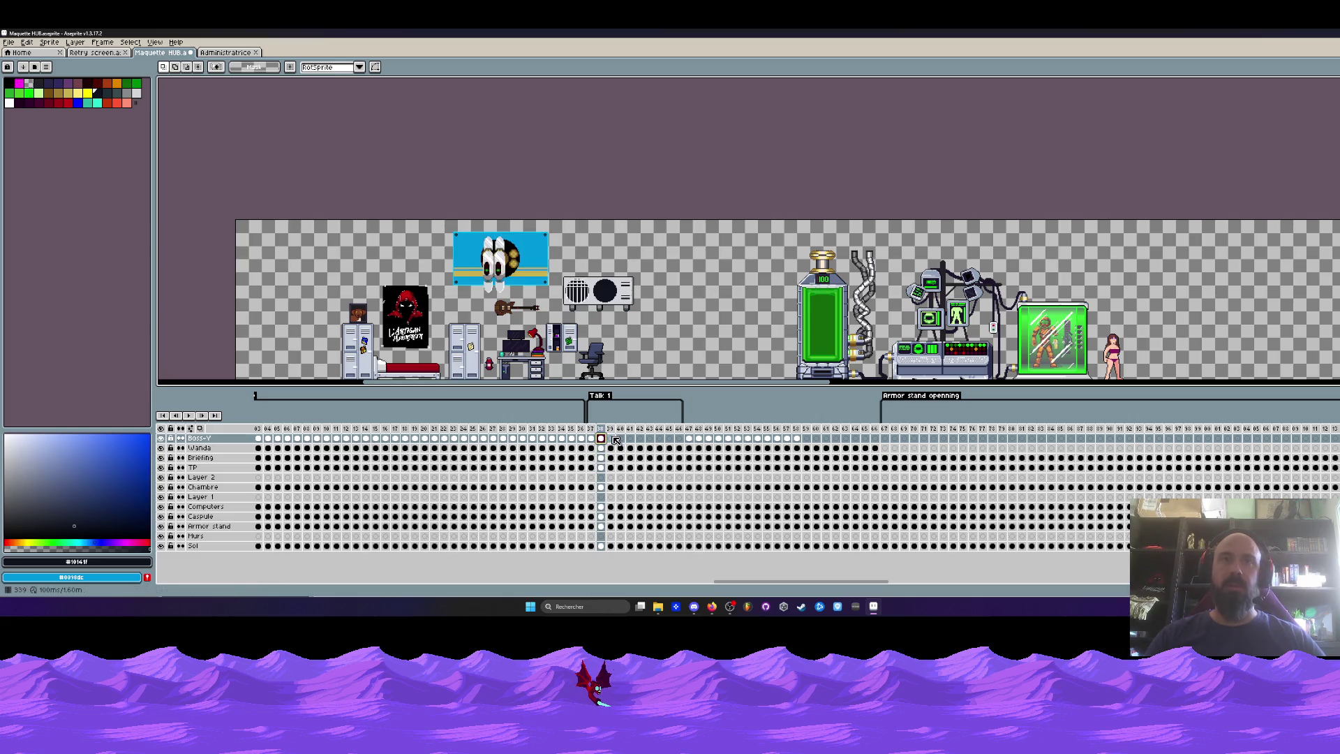
left_click(621, 441)
left_click(630, 438)
left_click(640, 438)
left_click(650, 438)
left_click(659, 438)
left_click(669, 438)
left_click(678, 438)
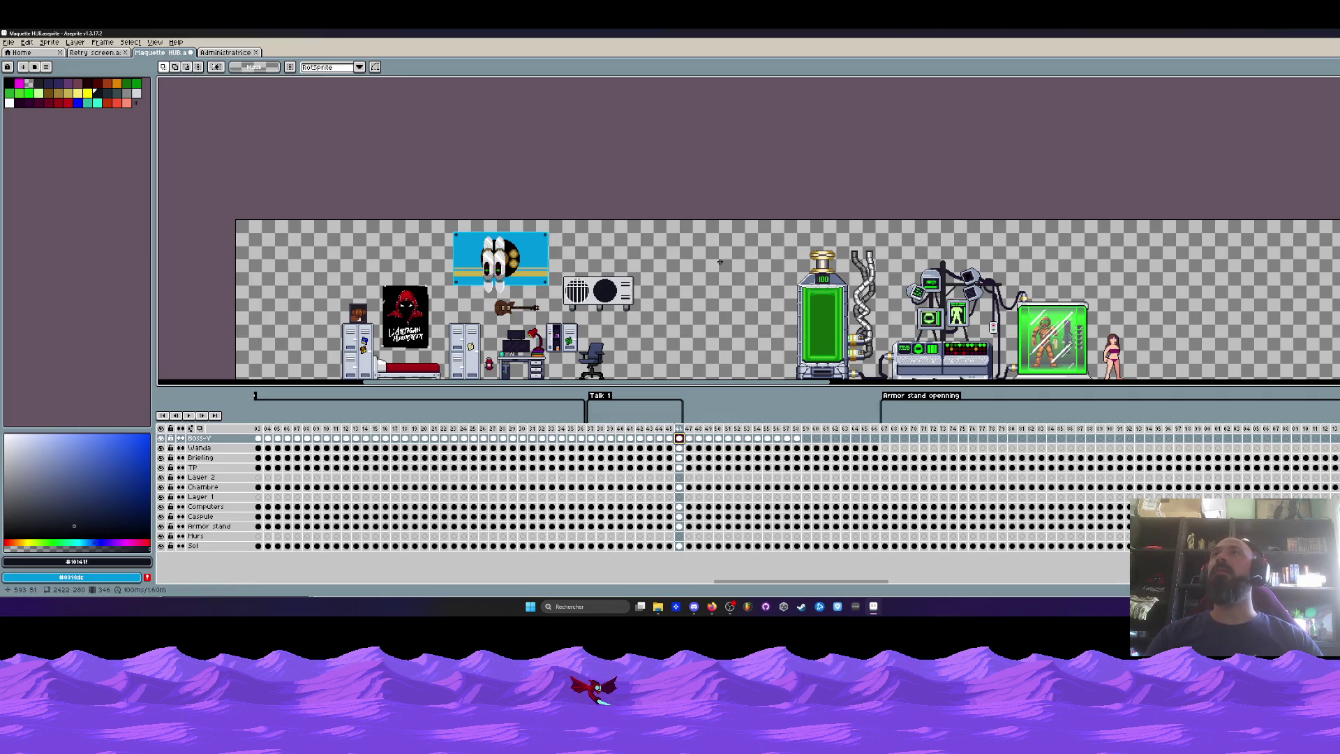
Try a frames 53–58 selection, pan the level view, then clear it and step to frame 38.
left_click_drag(796, 429, 591, 439)
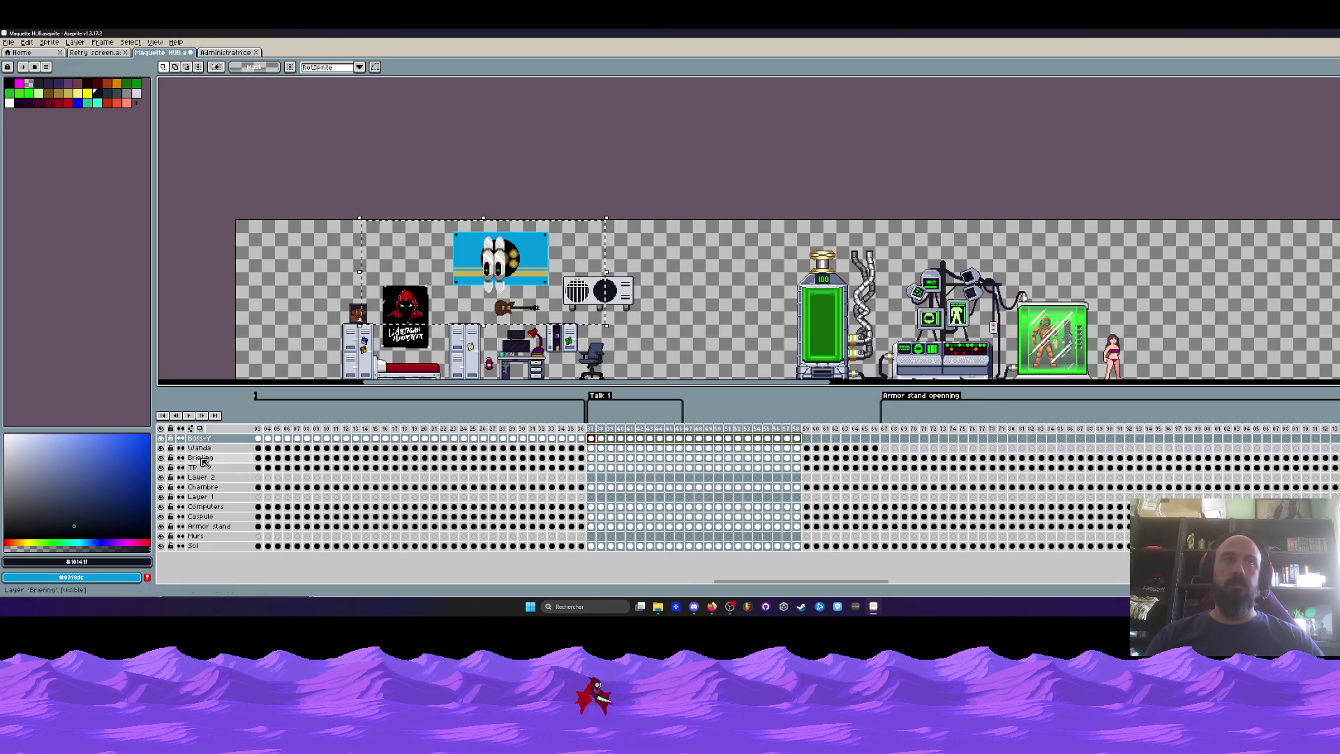
left_click_drag(702, 303, 548, 227)
scroll(548, 227, "down", 1)
scroll(549, 227, "up", 1)
key("Left")
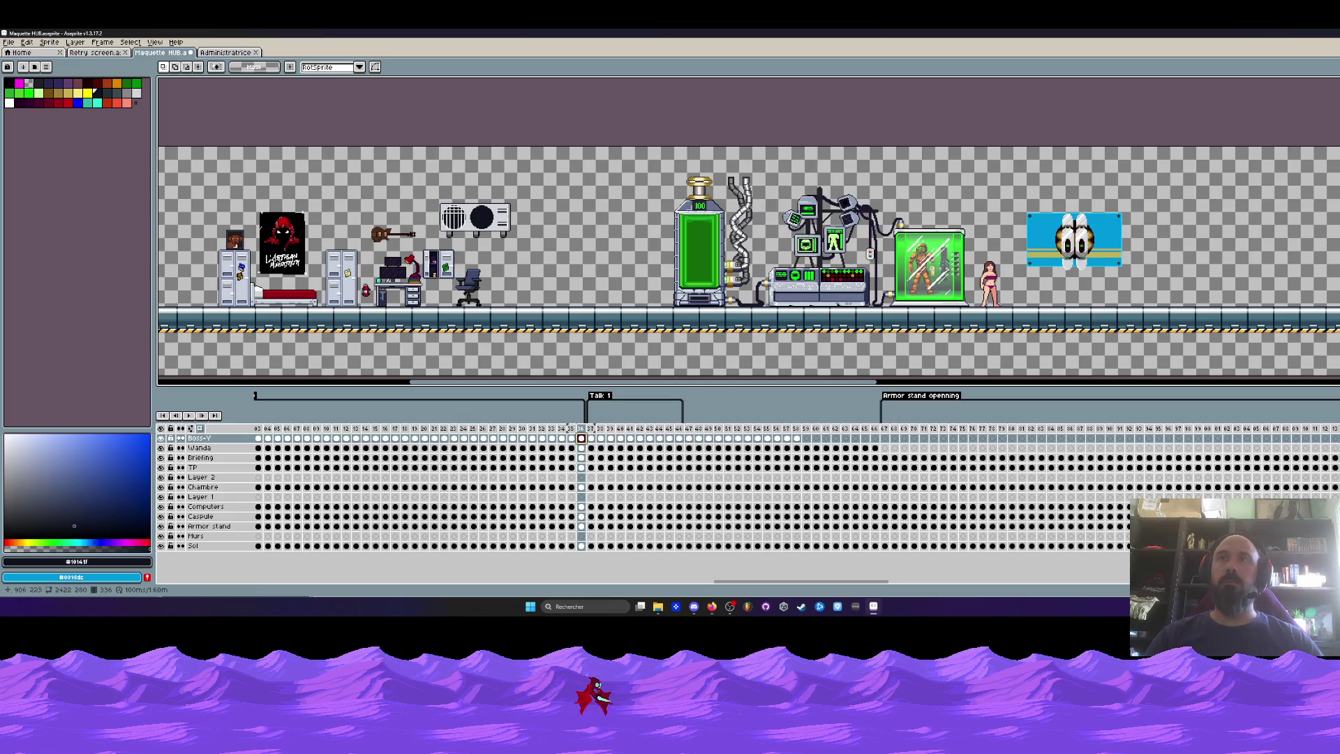
scroll(1021, 287, "up", 2)
scroll(1041, 261, "down", 2)
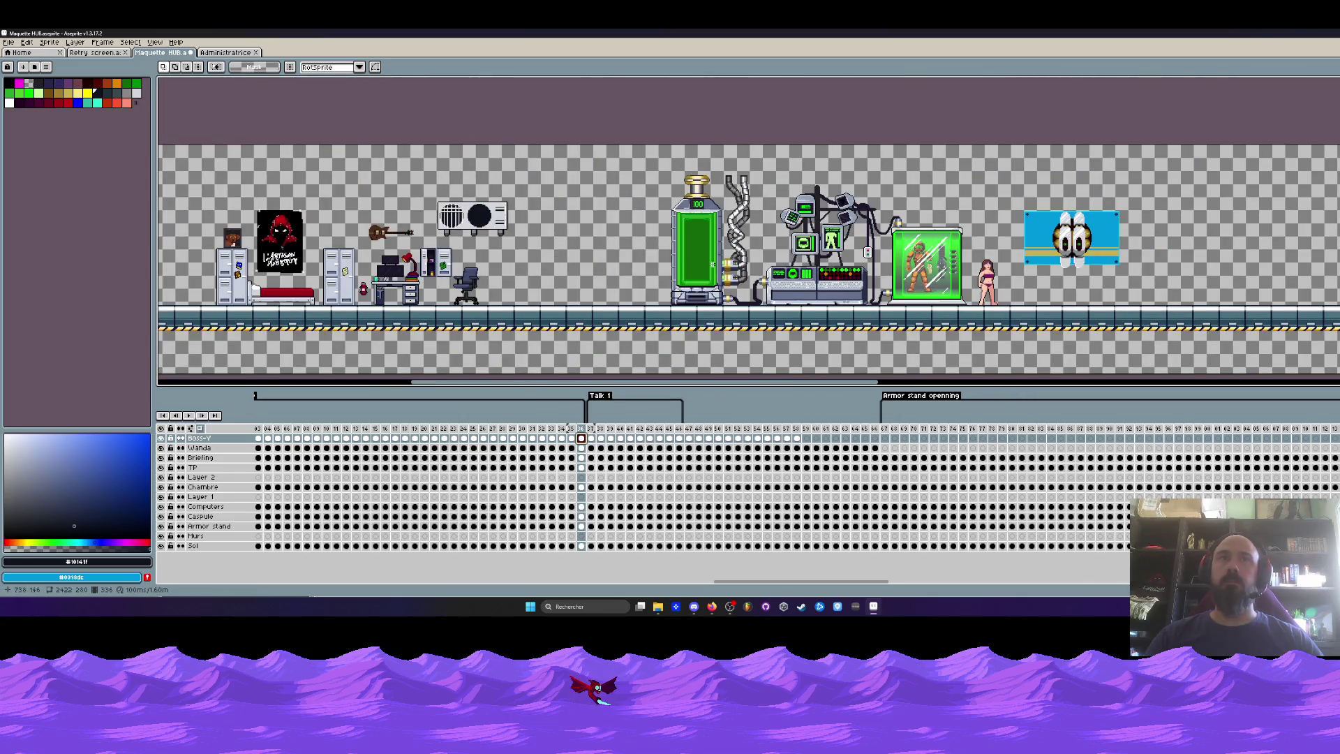
left_click(600, 437)
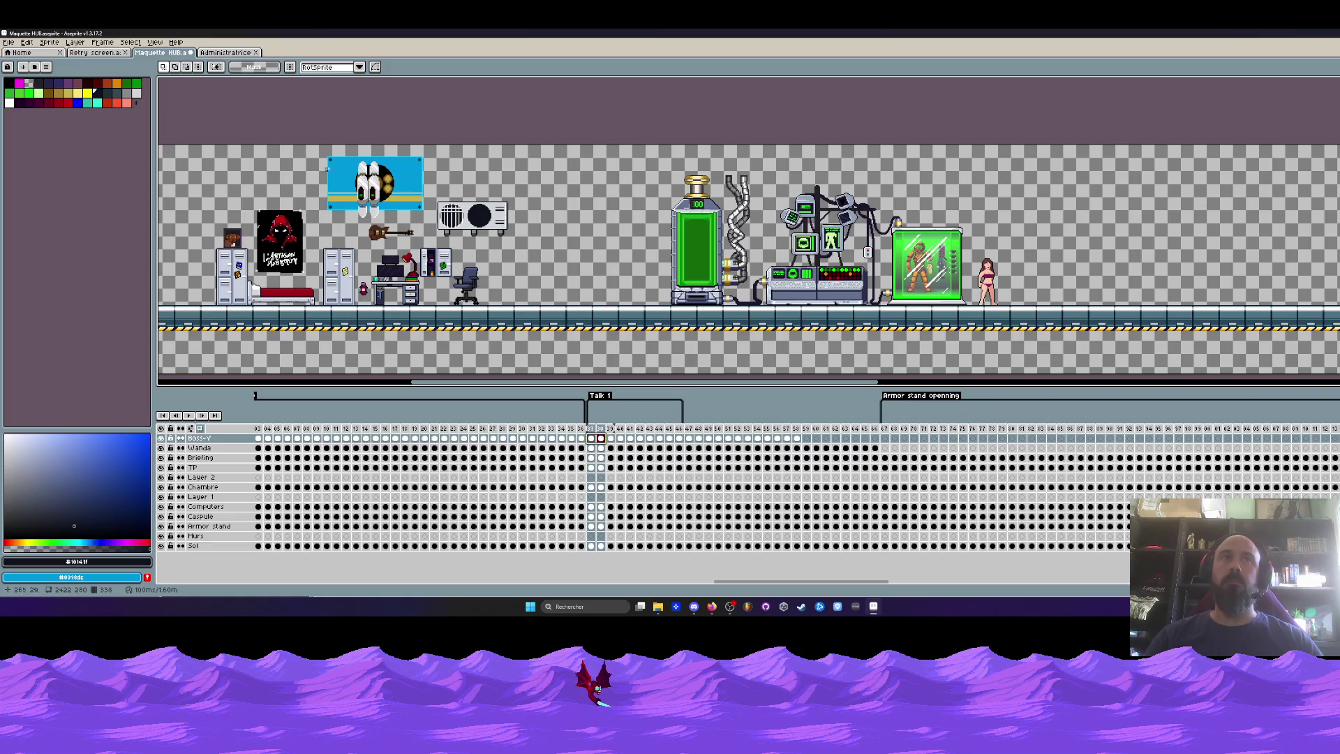
Across frames 37–58, move the blue boss panel right of the girl and commit the move.
left_click_drag(796, 438, 591, 438)
left_click_drag(526, 211, 868, 260)
left_click_drag(704, 241, 1057, 251)
scroll(1057, 251, "up", 2)
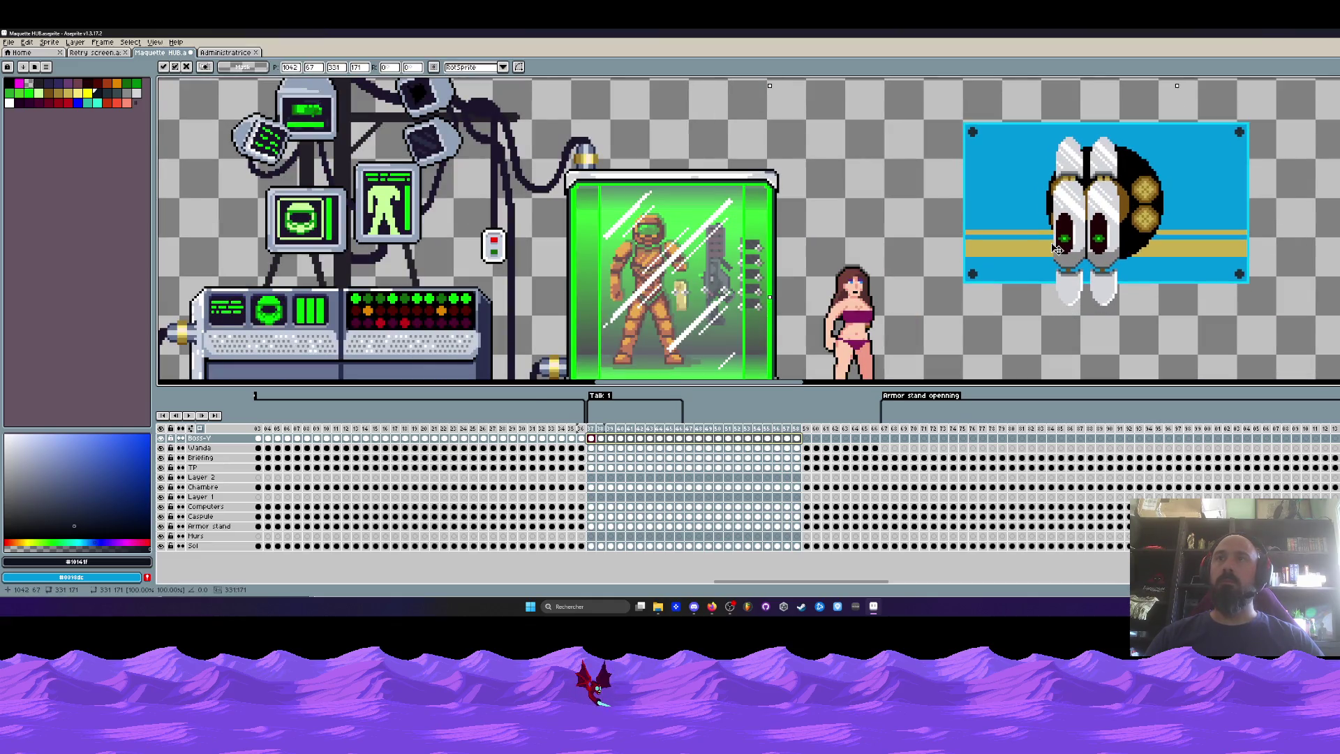
scroll(1057, 251, "down", 2)
left_click(591, 429)
Compare the boss in frames 36 and 37, play the animation, and stretch Talk 1 to frame 58.
scroll(1088, 209, "up", 2)
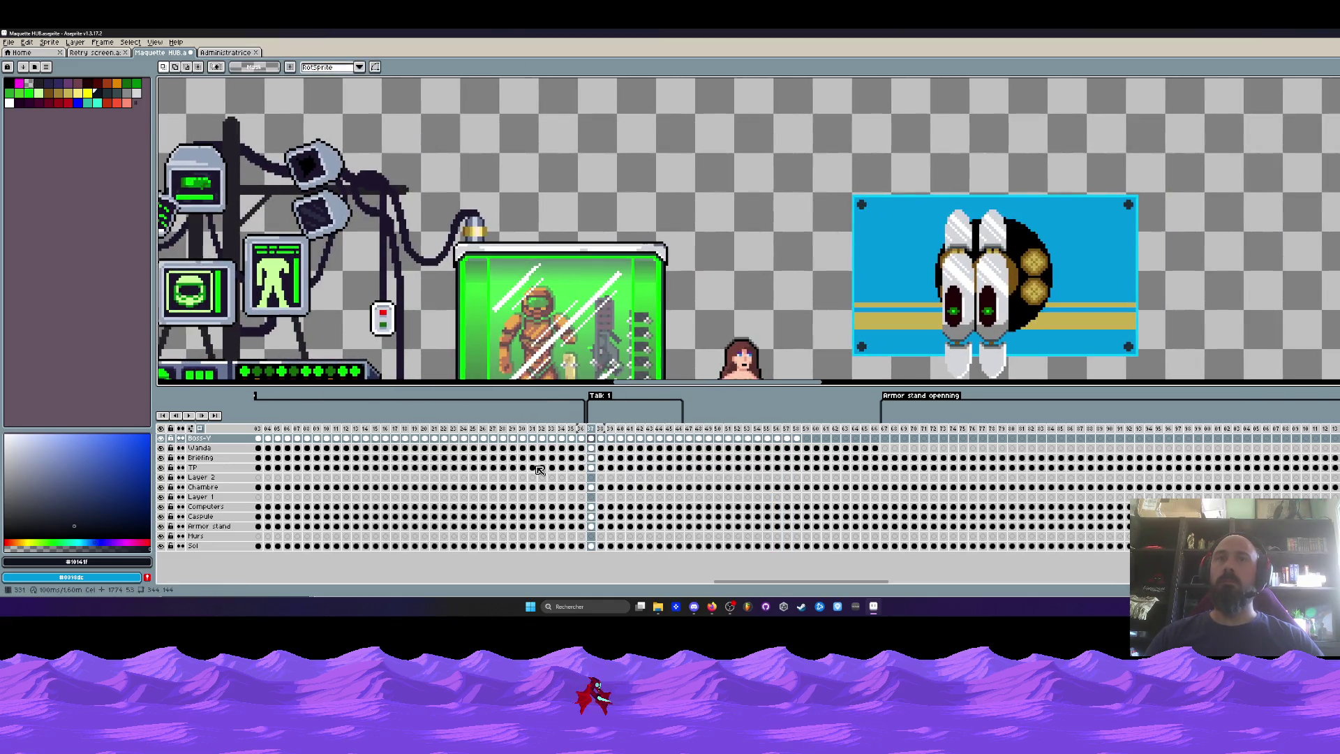
left_click(582, 439)
key("minus")
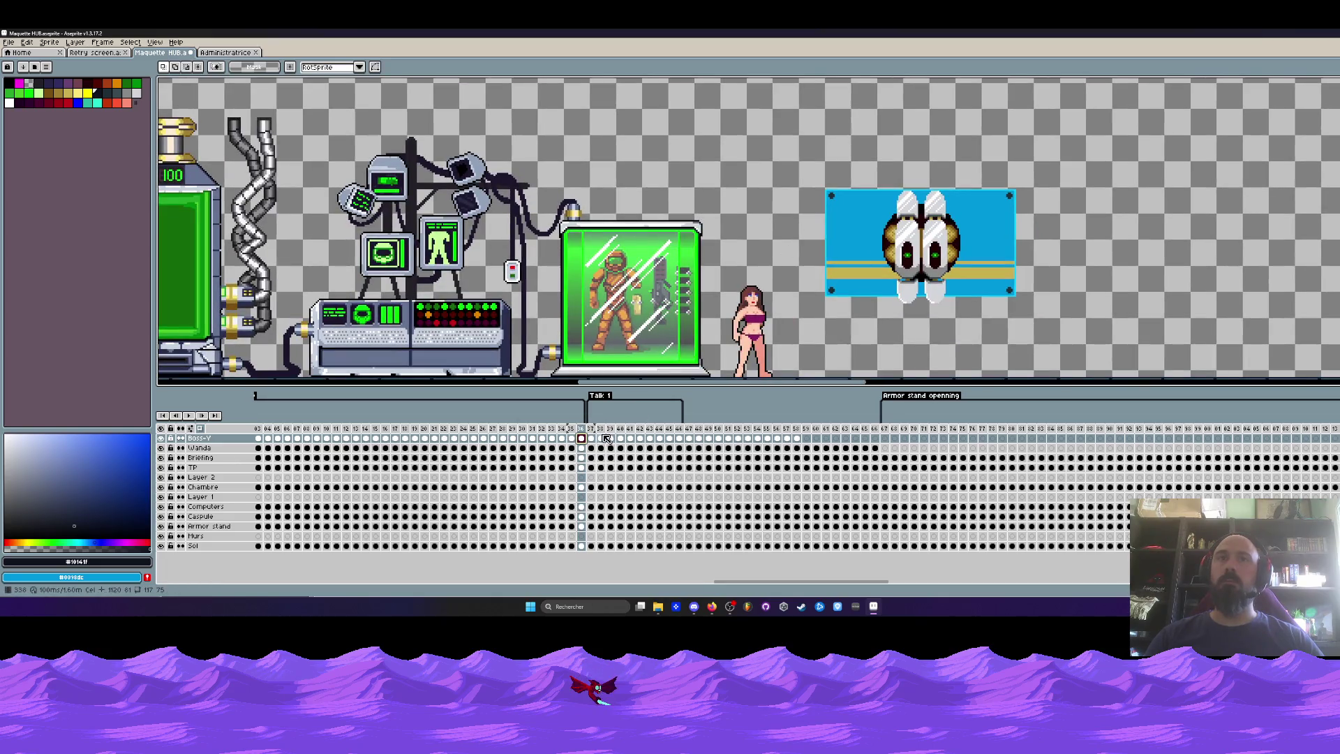
left_click(591, 438)
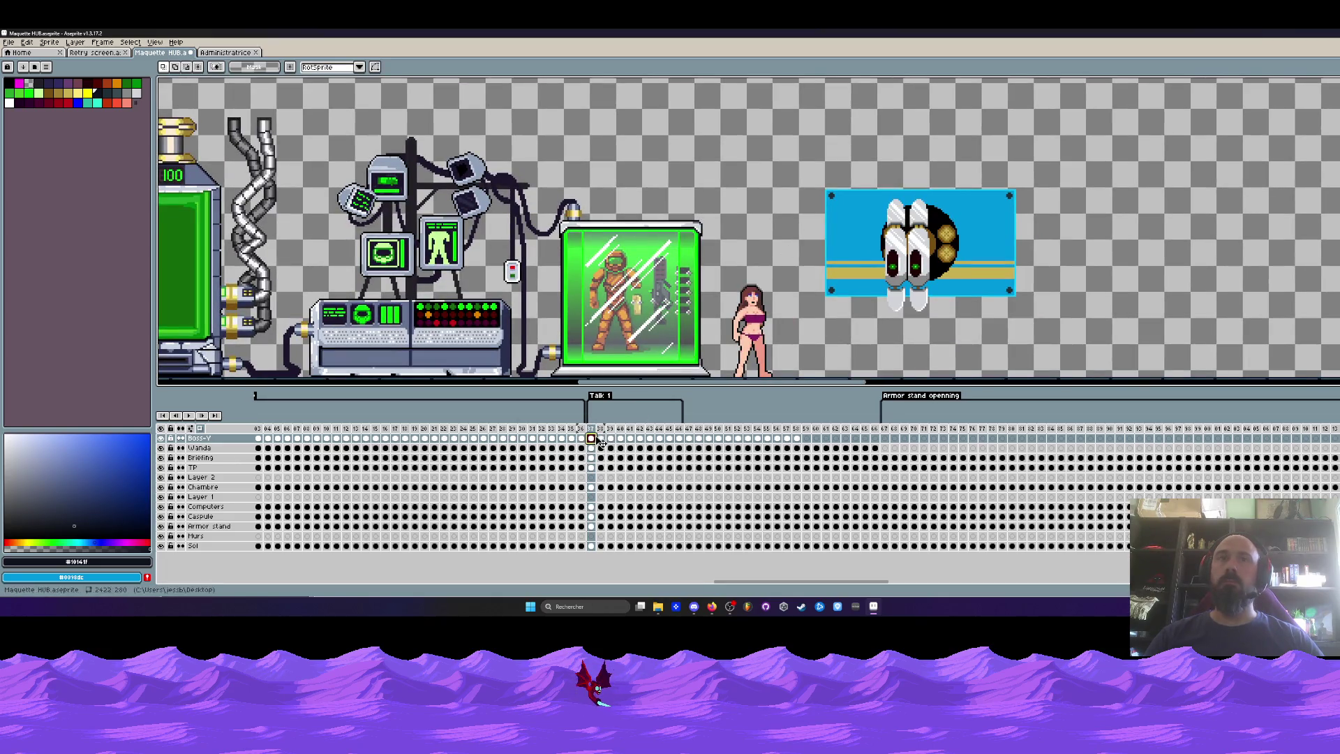
left_click(581, 429)
left_click(591, 429)
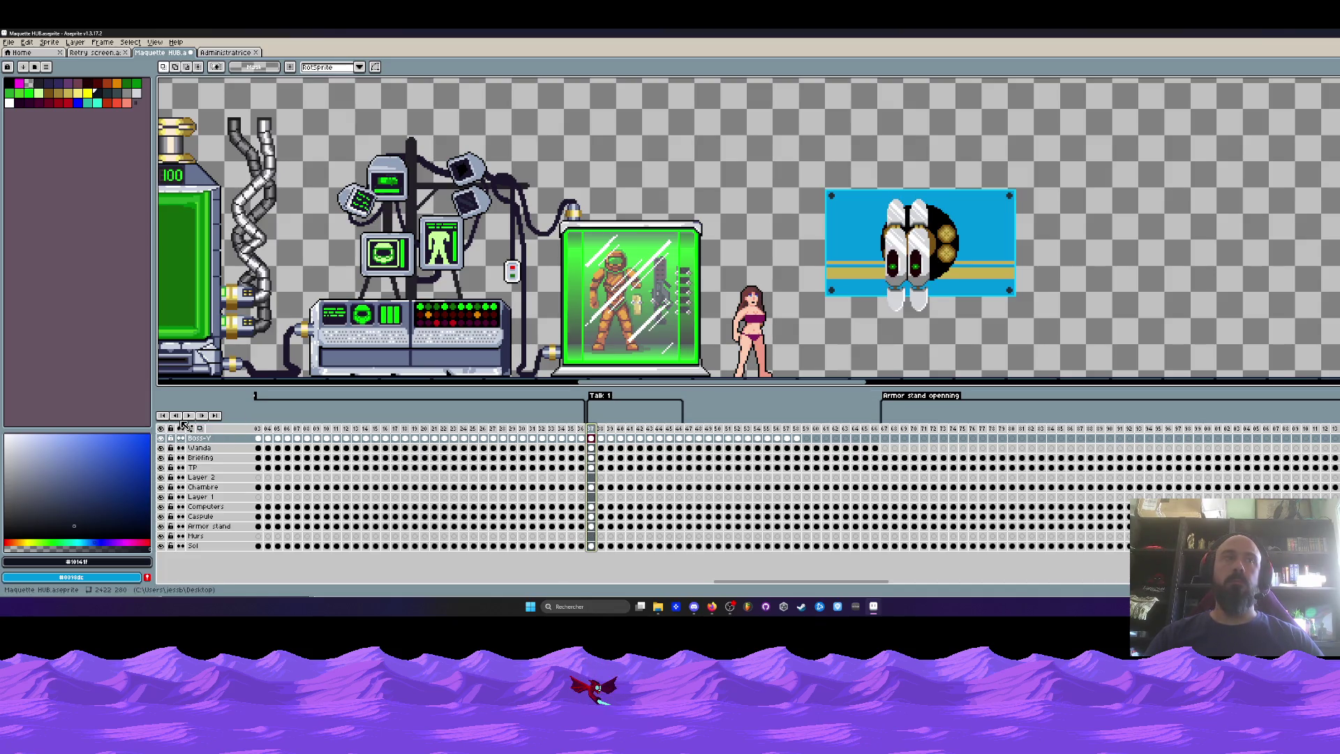
left_click(189, 415)
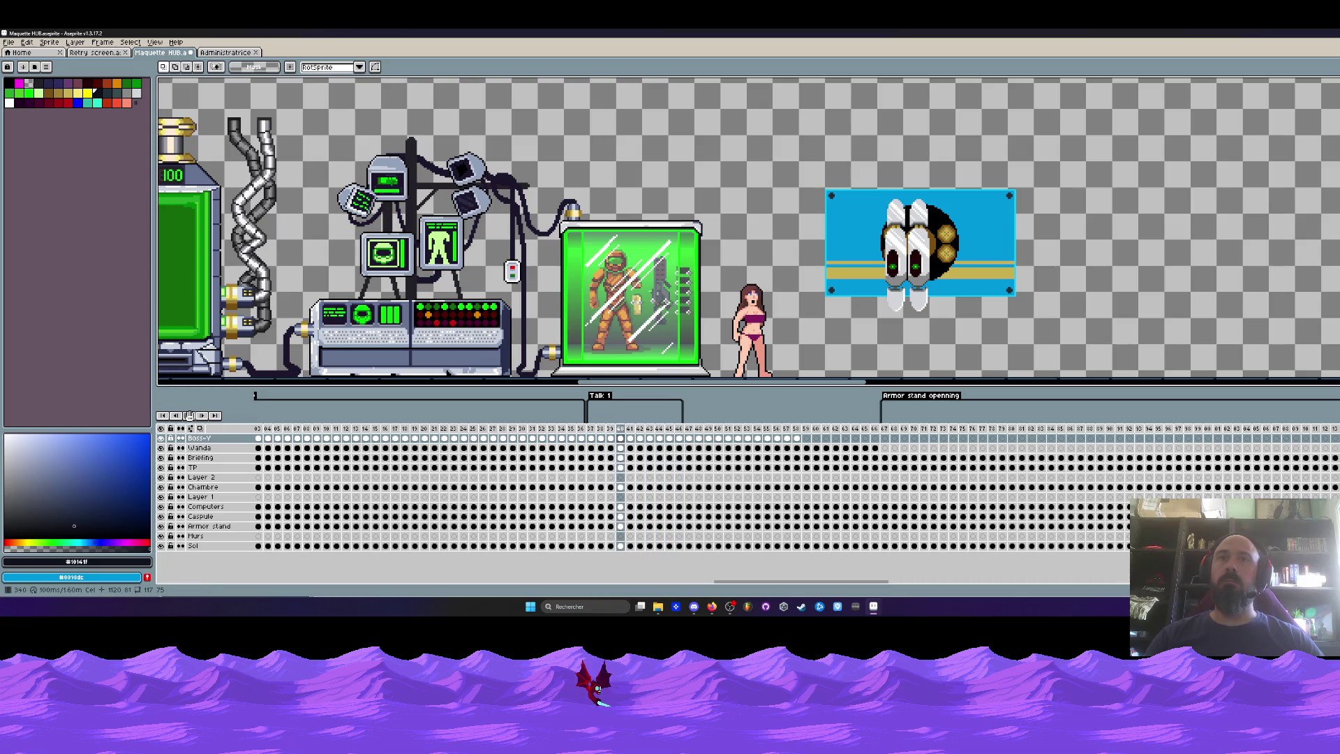
left_click_drag(682, 418, 796, 422)
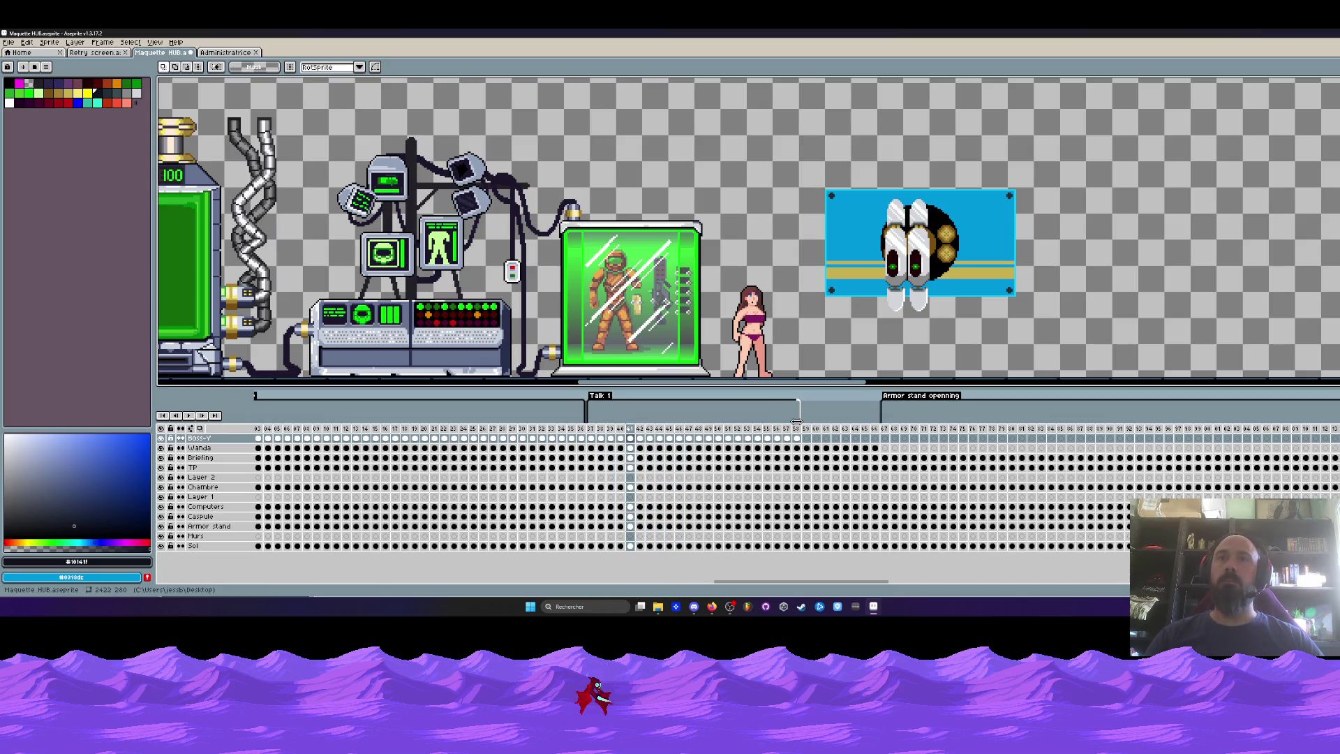
Undo the Talk 1 stretch and tag the frames after Talk 1 as 'Boss-y talk'.
key("ctrl+z")
key("ctrl+z")
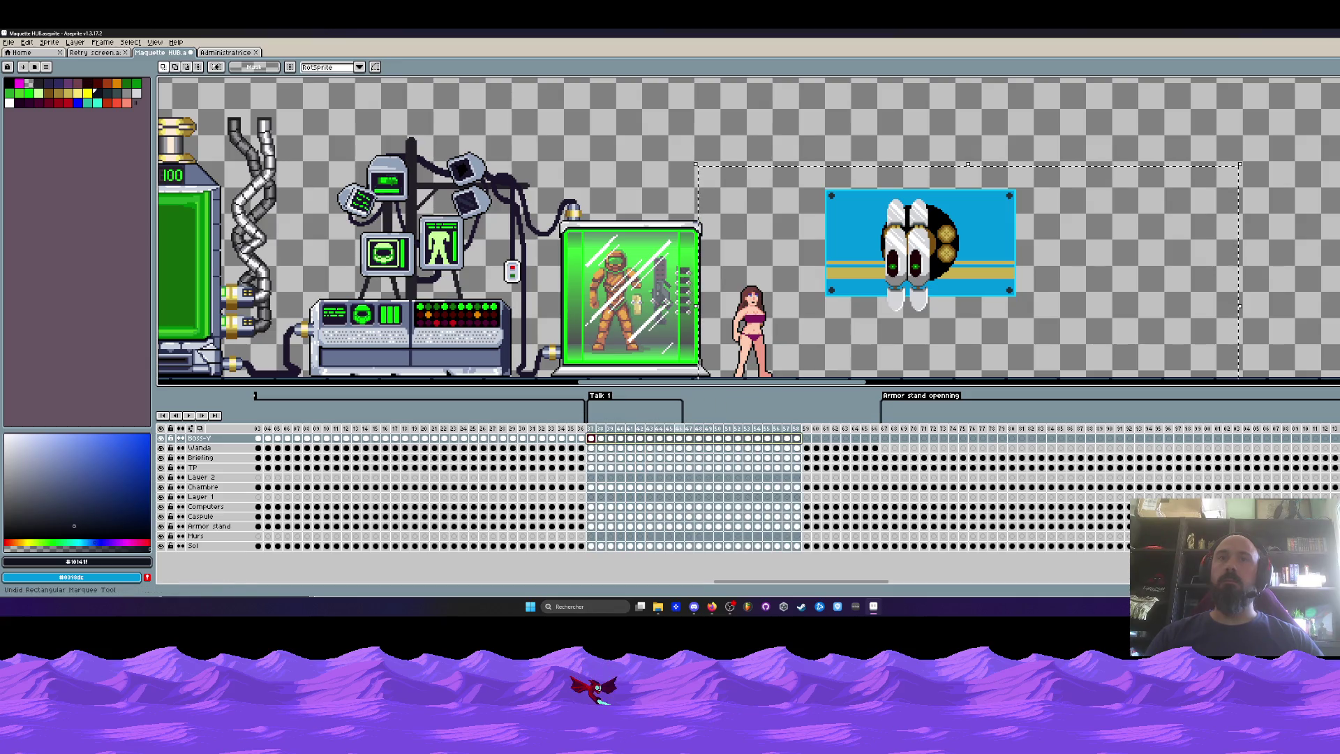
left_click_drag(689, 427, 787, 428)
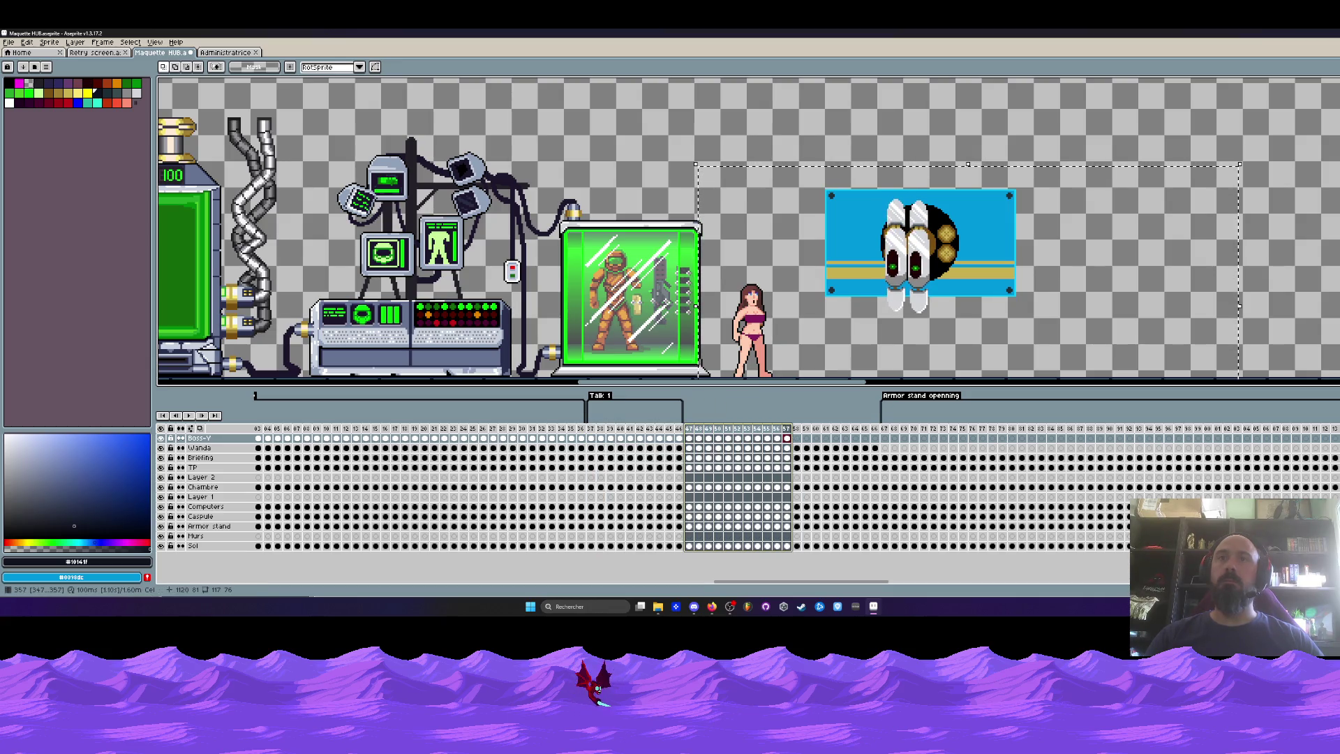
right_click(786, 428)
left_click(820, 477)
type("Boss")
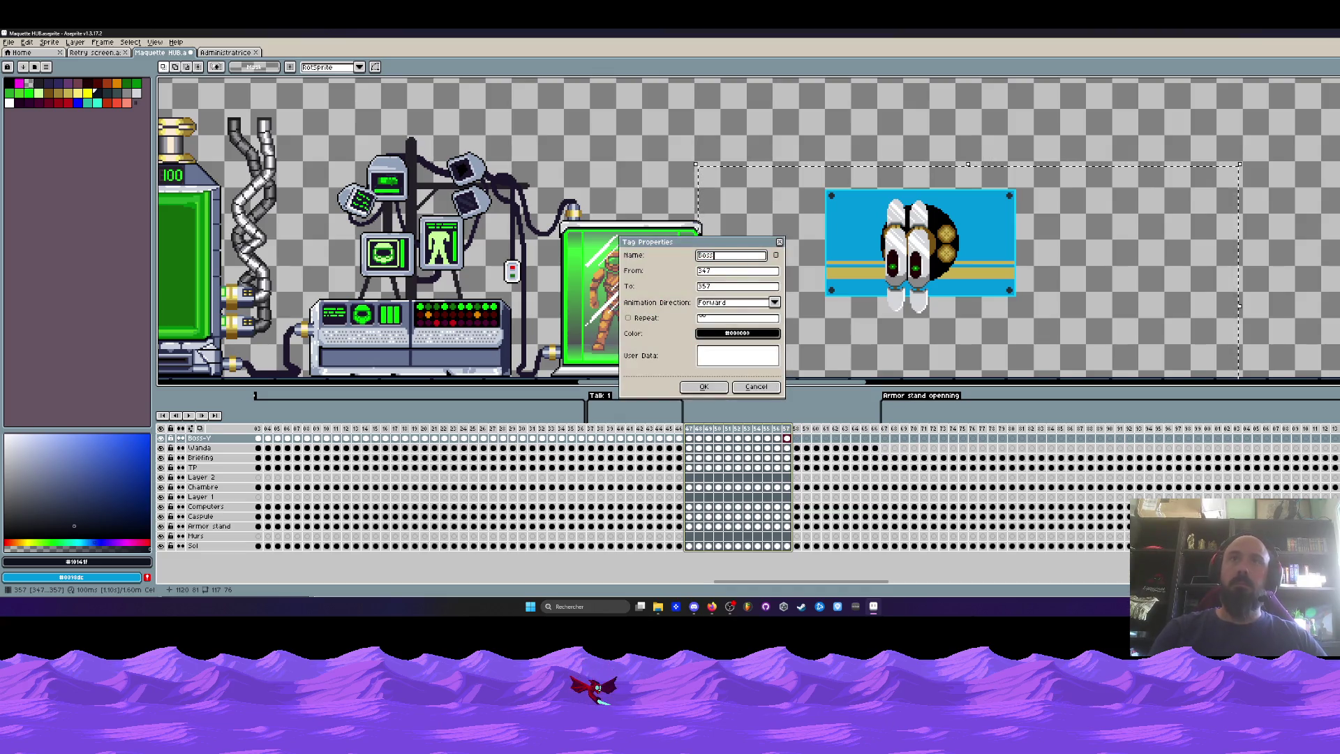
type("-")
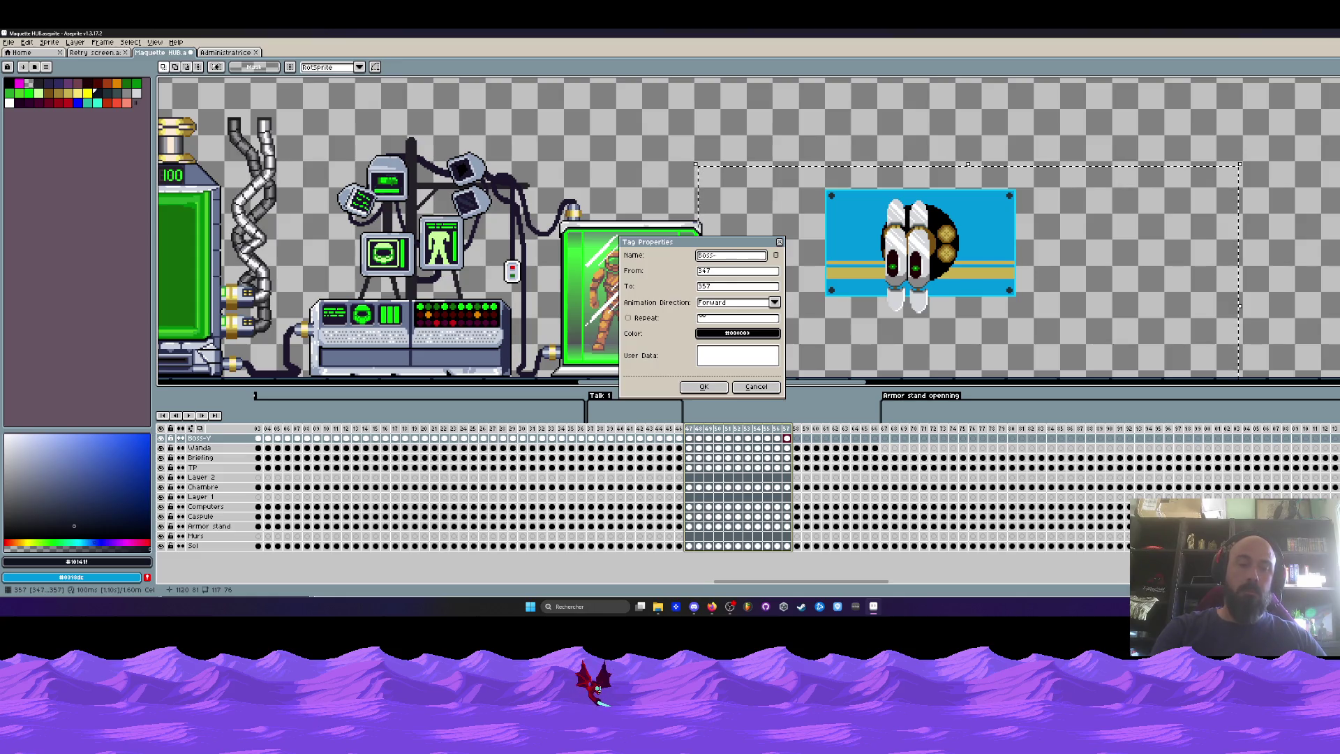
type("y talk2")
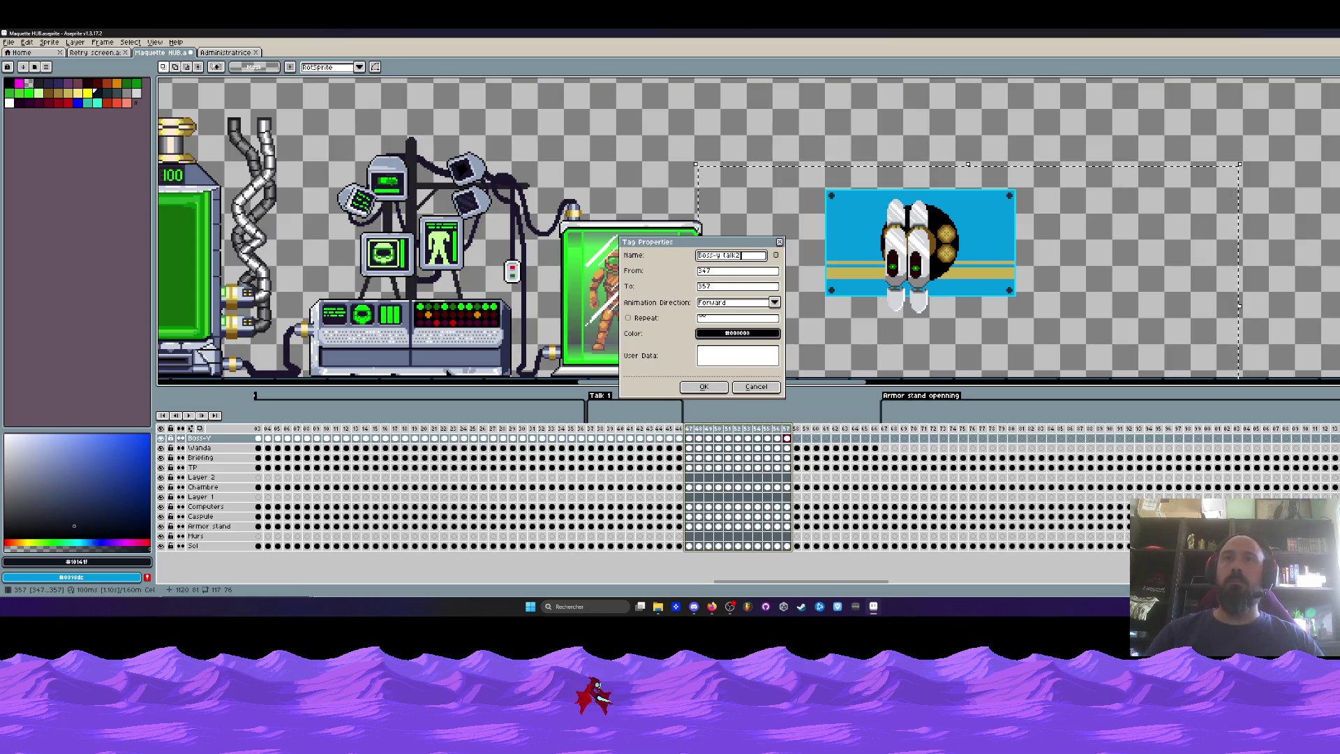
key("BackSpace")
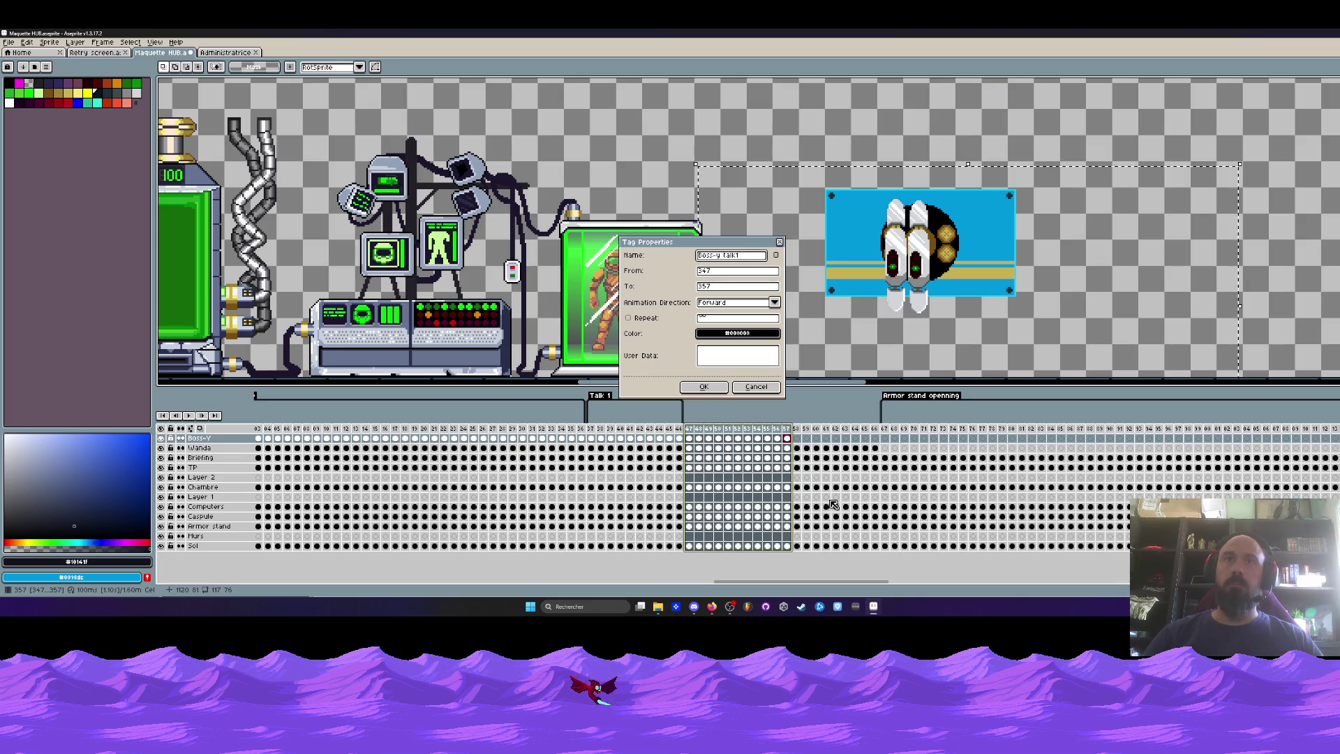
key("BackSpace")
left_click(705, 387)
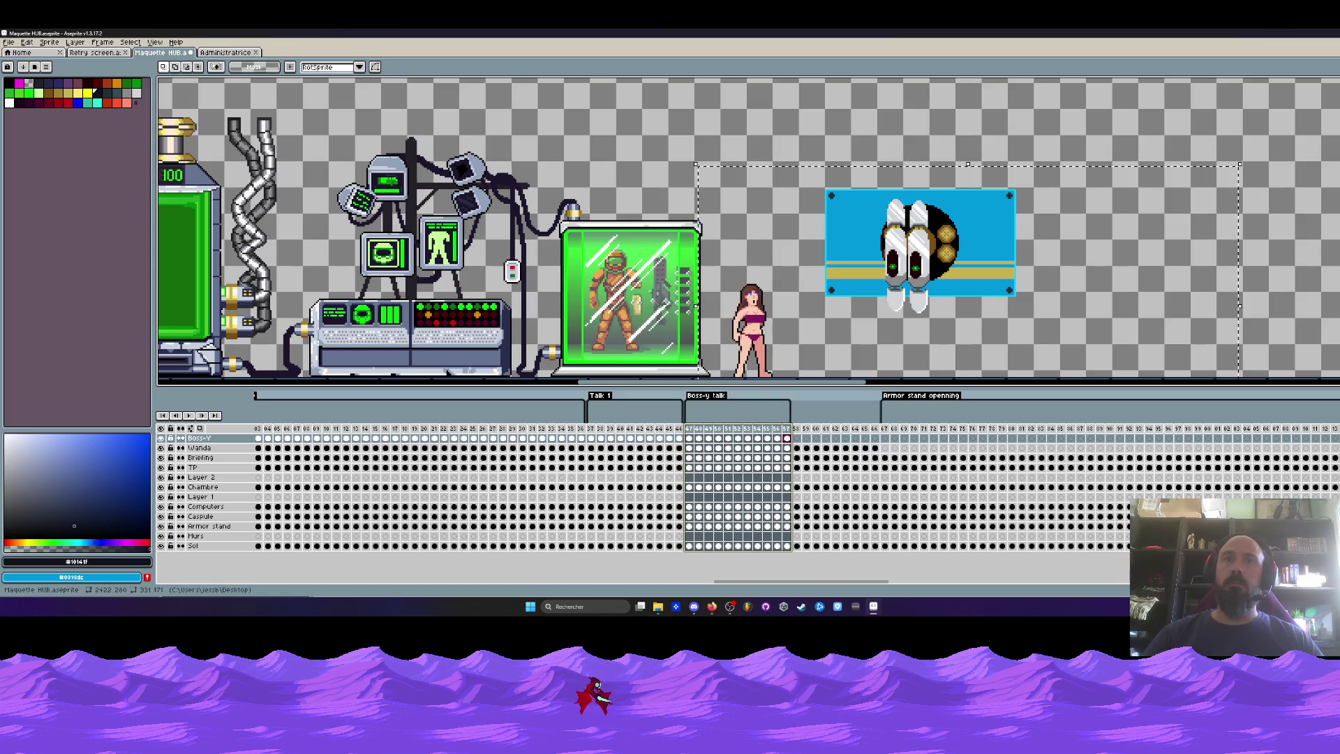
Clear the girl from the frames following Boss-y talk.
left_click_drag(595, 429, 786, 428)
left_click_drag(874, 428, 796, 429)
key("Delete")
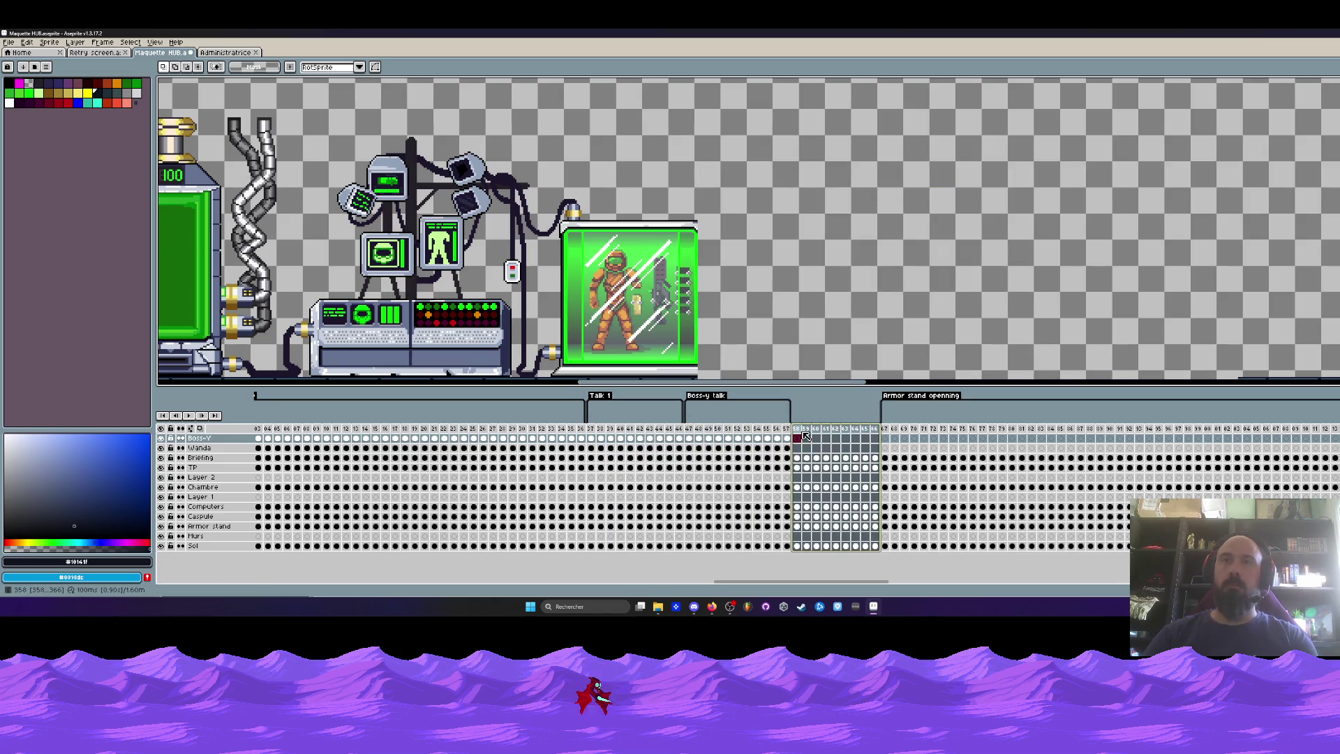
Delete the emptied frames, then return to frame 37 with the boss panel and girl in view.
left_click(861, 448)
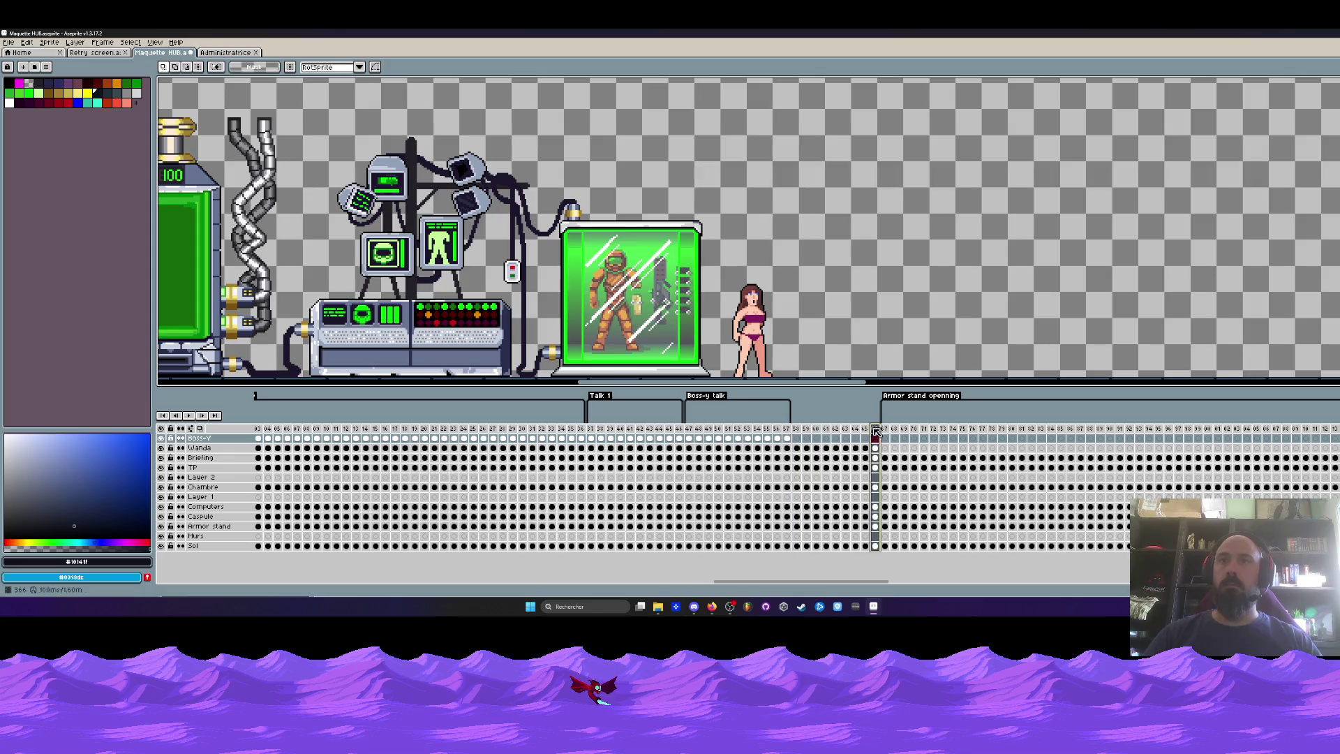
key("alt+c")
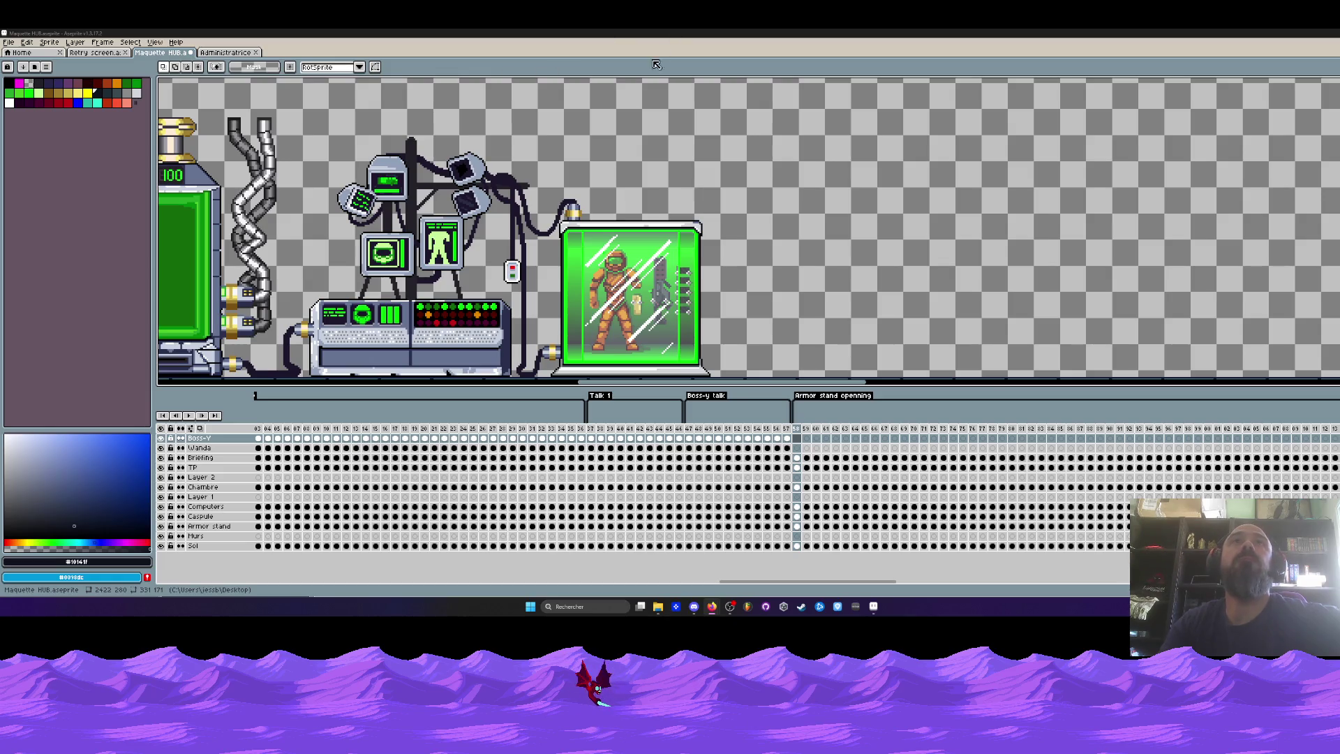
scroll(600, 230, "down", 2)
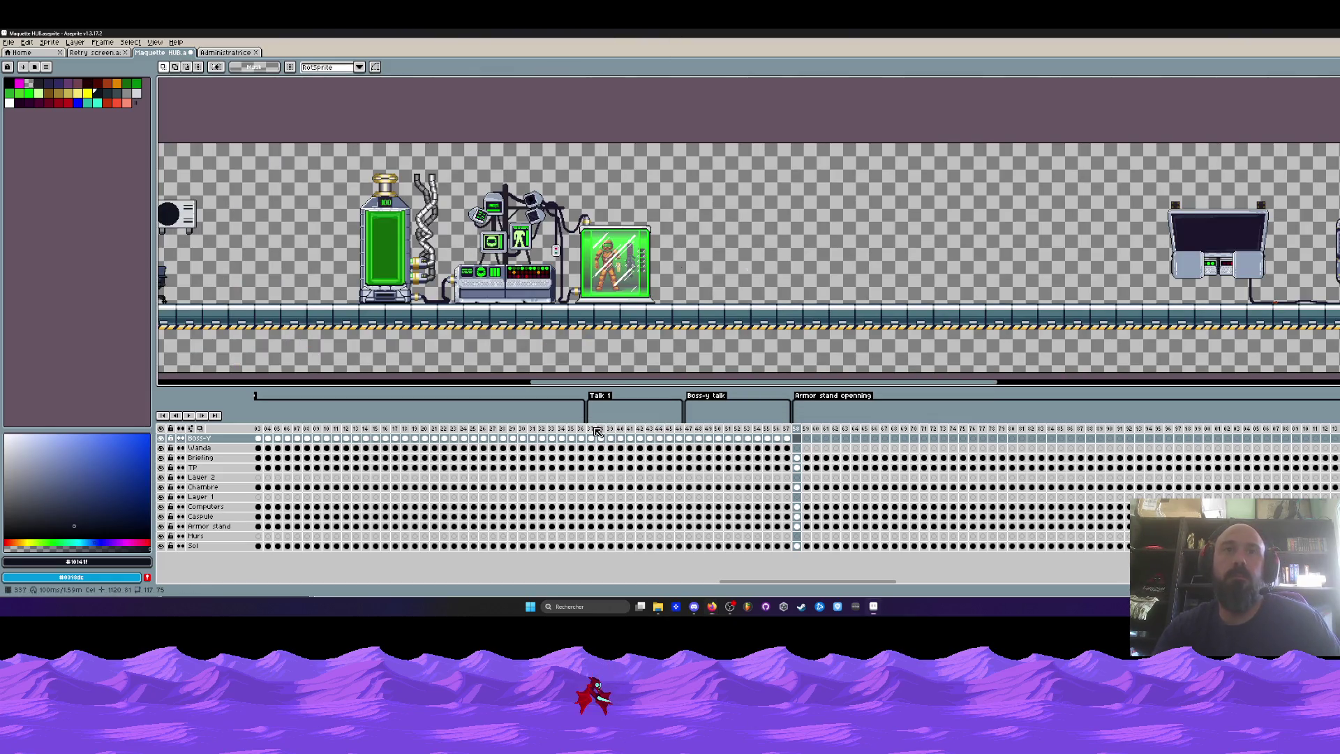
left_click(590, 428)
scroll(739, 257, "up", 2)
left_click_drag(727, 258, 710, 256)
scroll(710, 256, "up", 1)
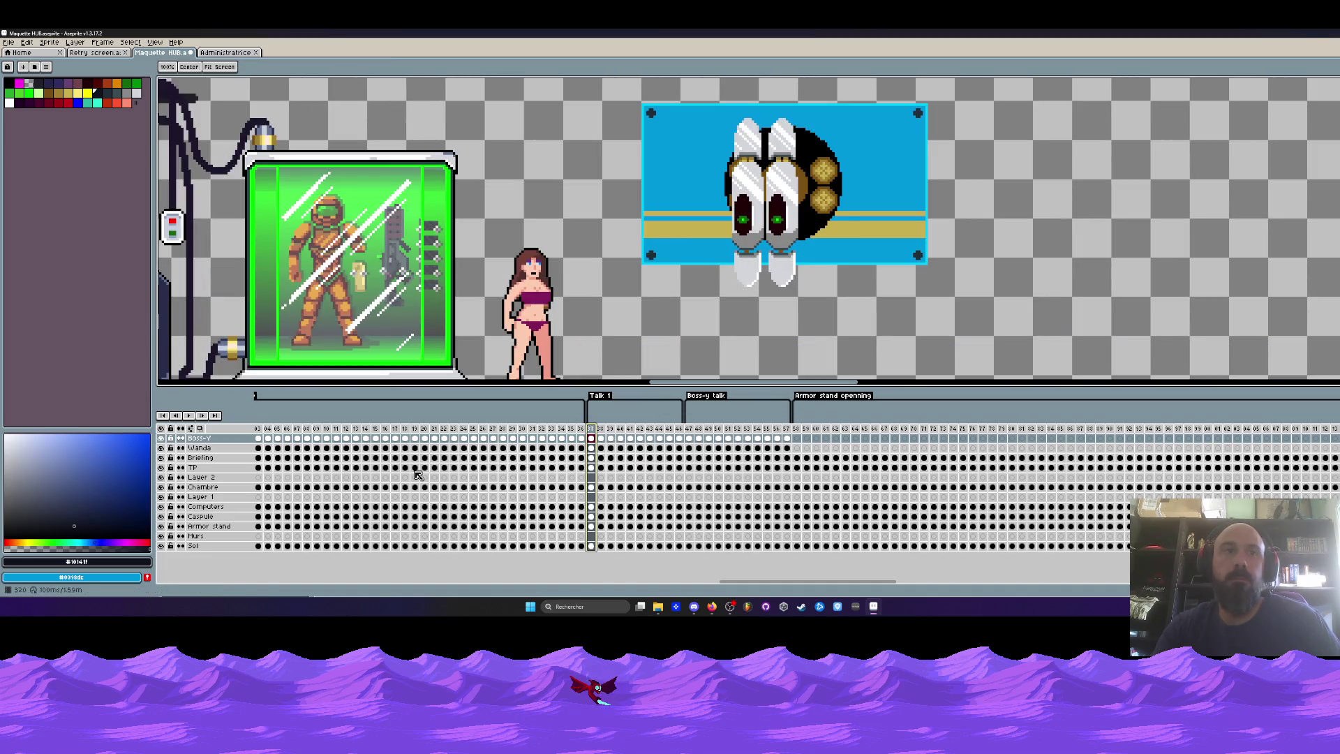
Set frames 37–57 as a loop section and play it, then stop playback.
left_click_drag(787, 431, 590, 431)
right_click(591, 432)
left_click(630, 487)
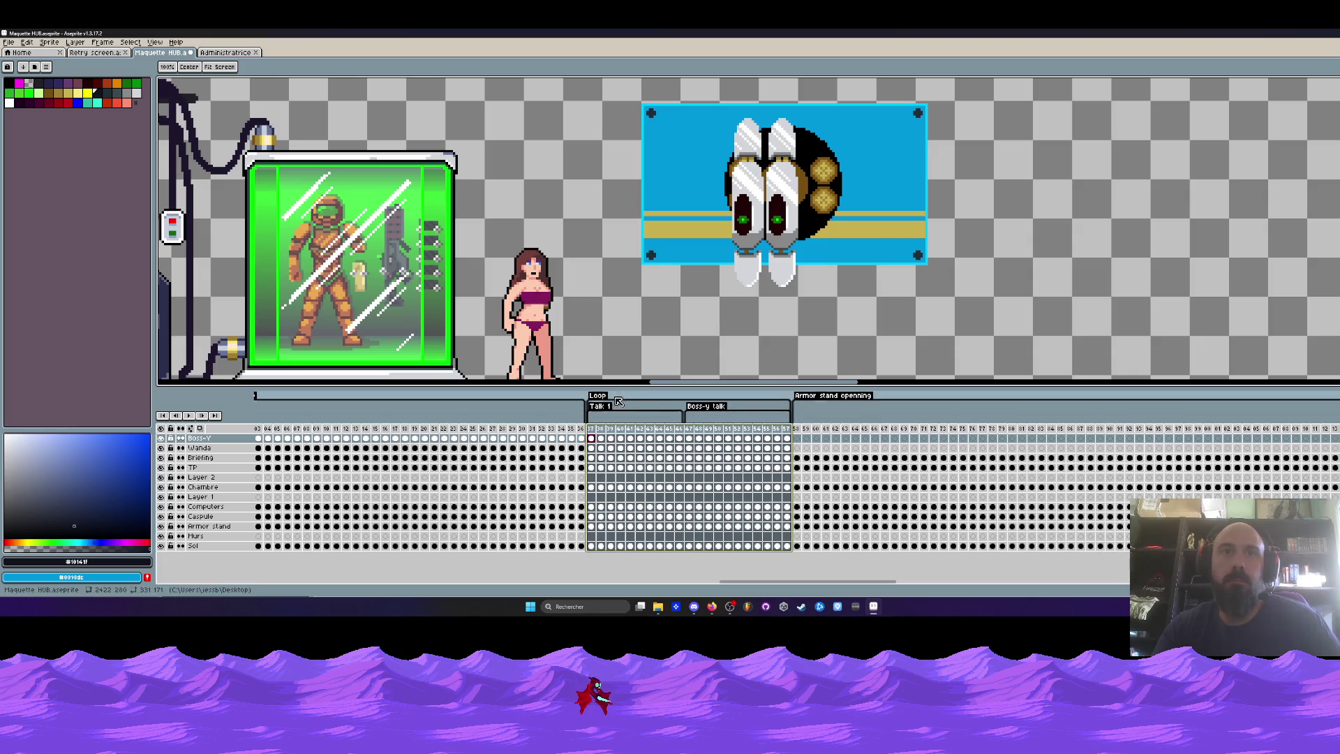
left_click(594, 414)
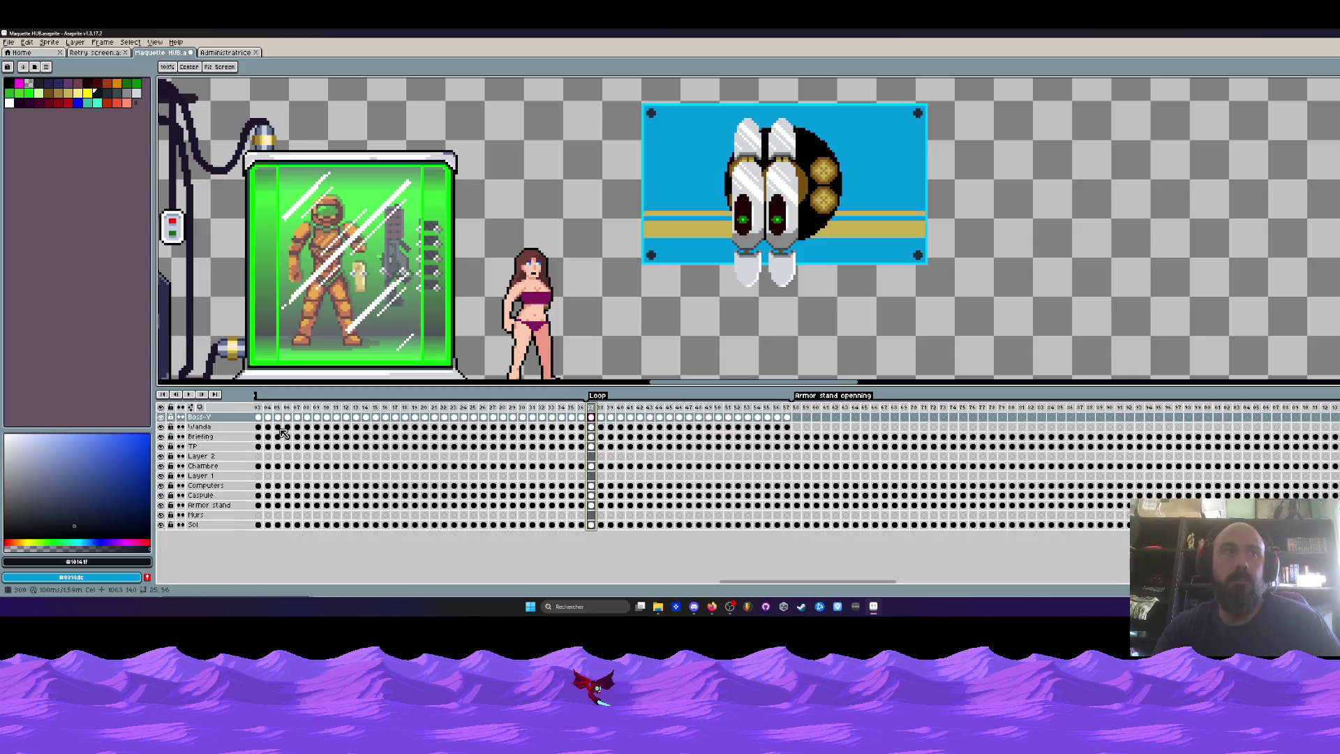
left_click(189, 394)
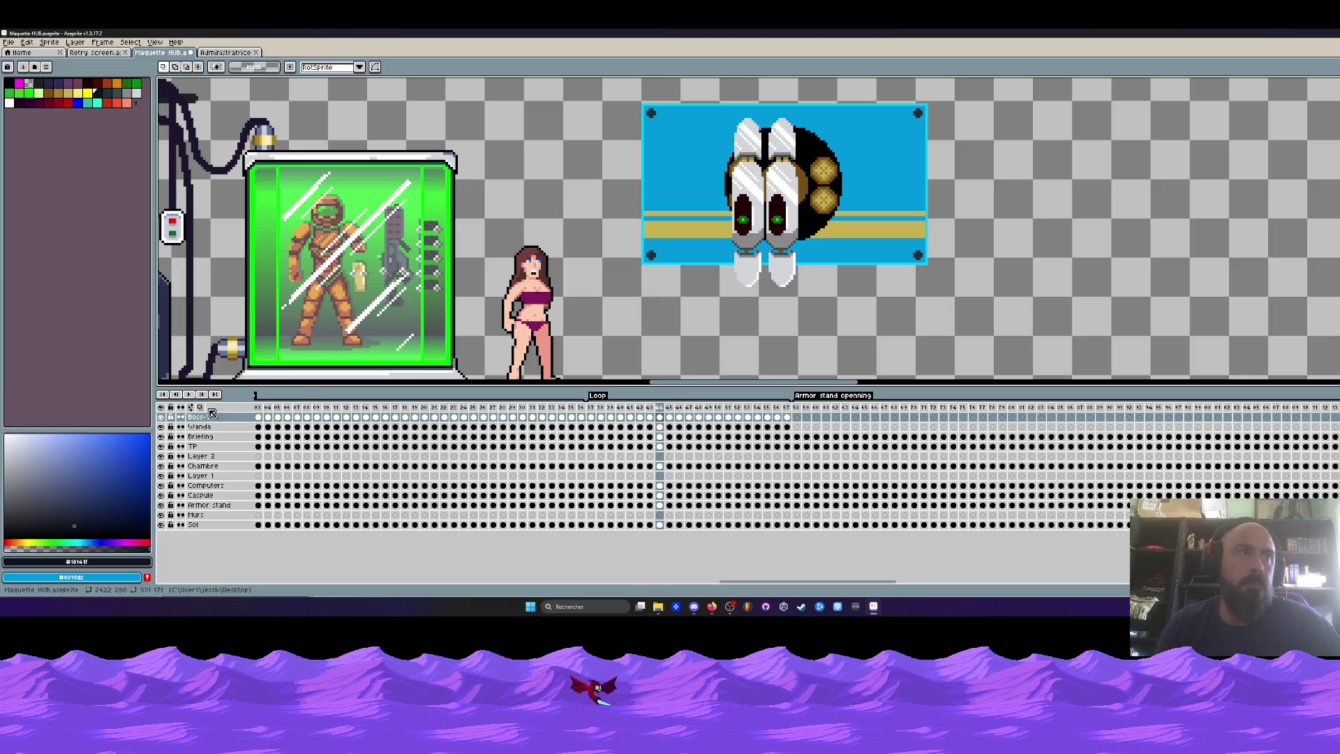
key("Return")
Check a Boss-y talk frame, then jump to frame 58 and zoom out over the whole room.
left_click(669, 437)
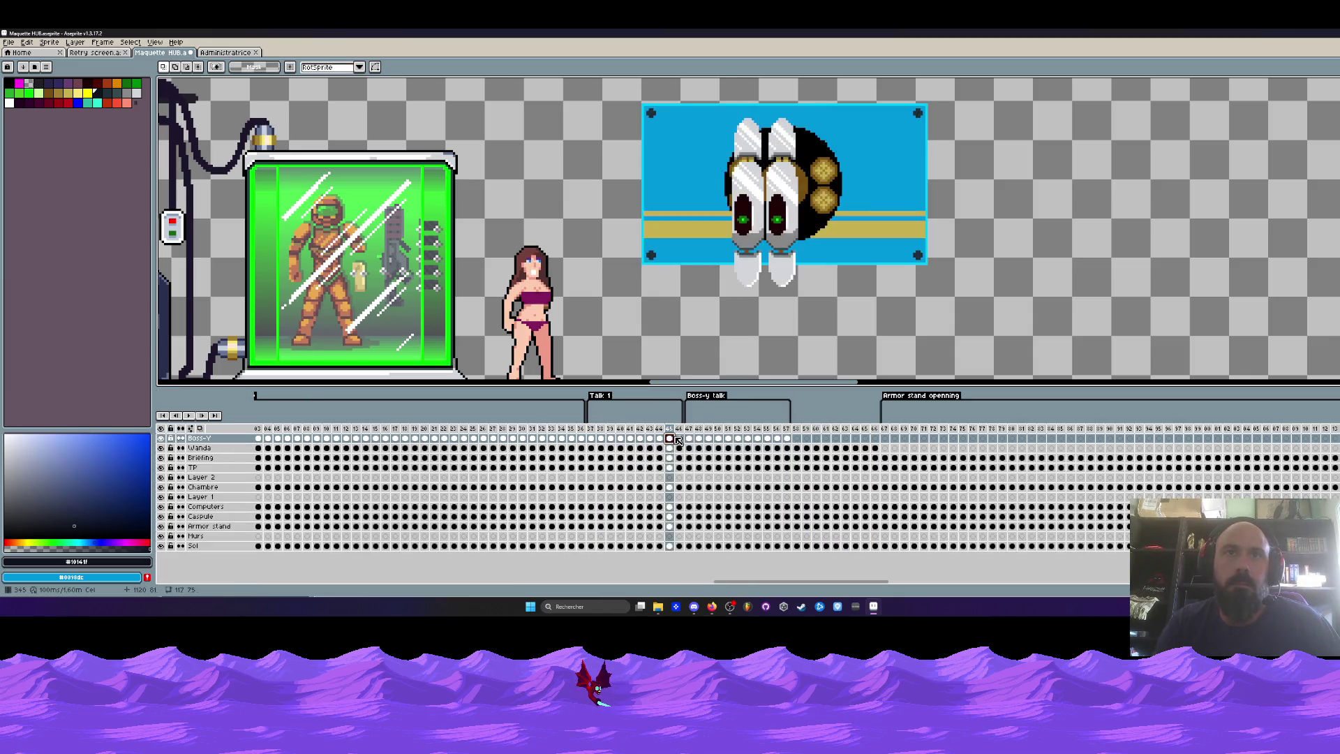
left_click(796, 437)
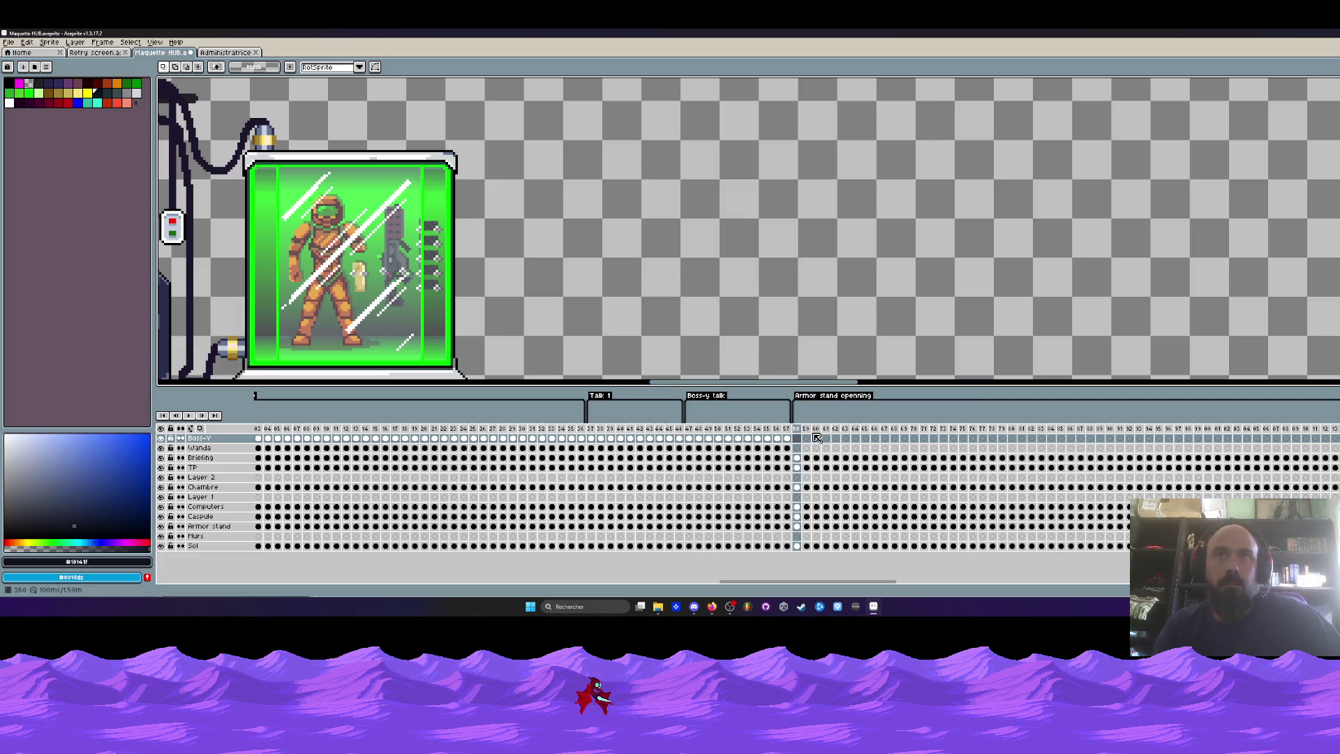
scroll(663, 353, "down", 2)
left_click_drag(664, 352, 725, 244)
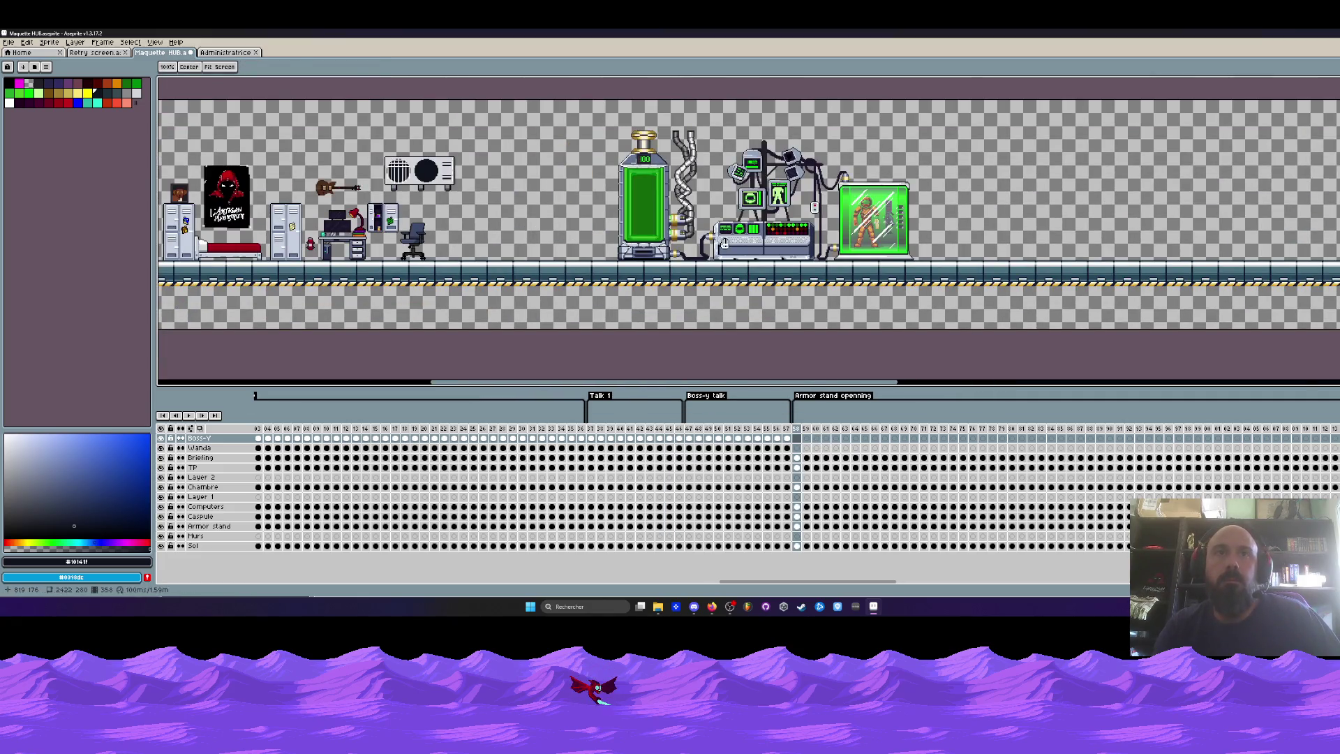
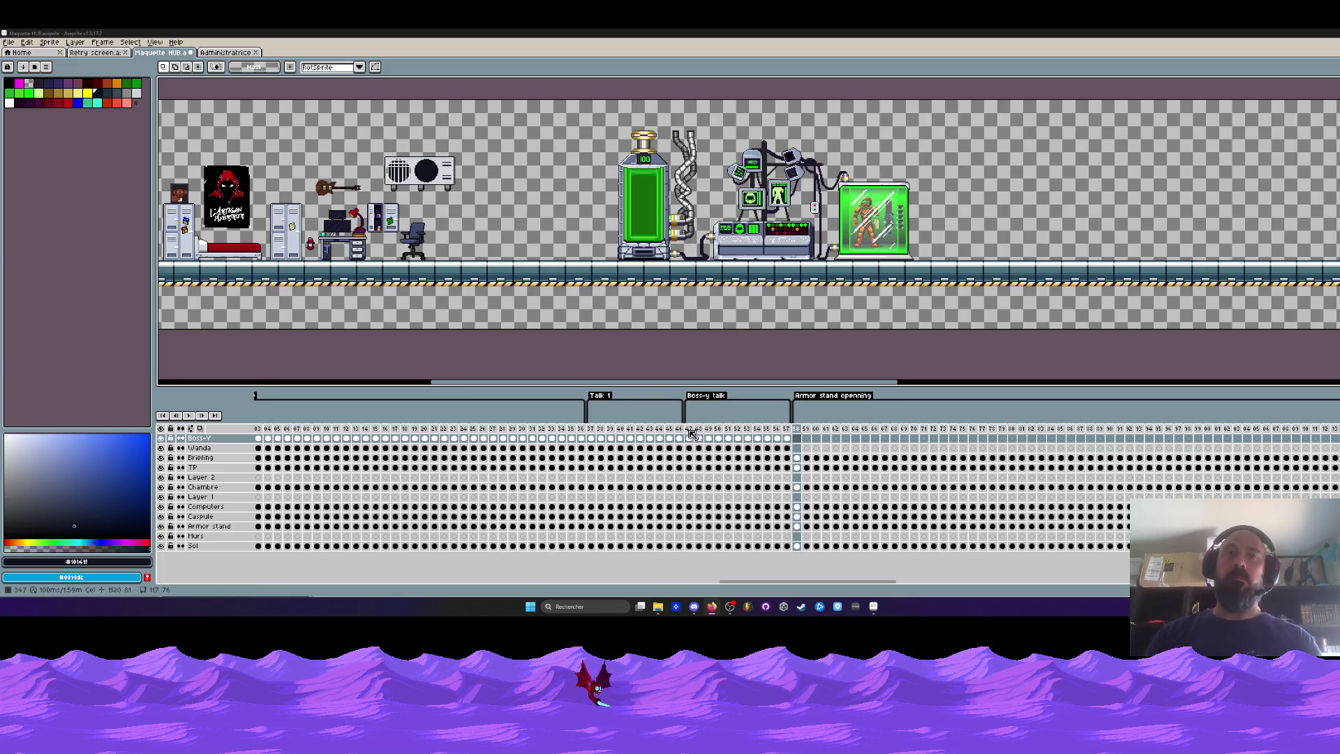
Find the last frame before the armor stand opens and select frames 47–53 on every layer.
left_click(799, 429)
scroll(523, 507, "right", 5)
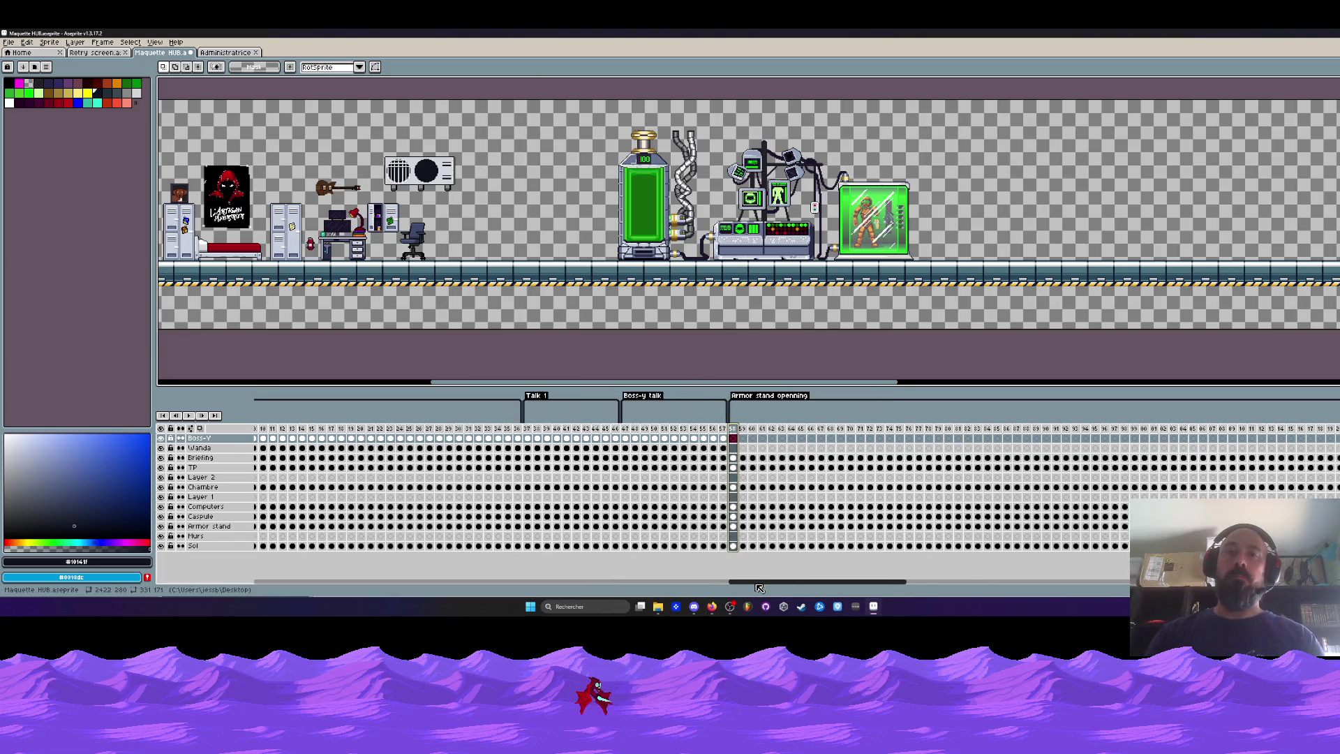
left_click(491, 446)
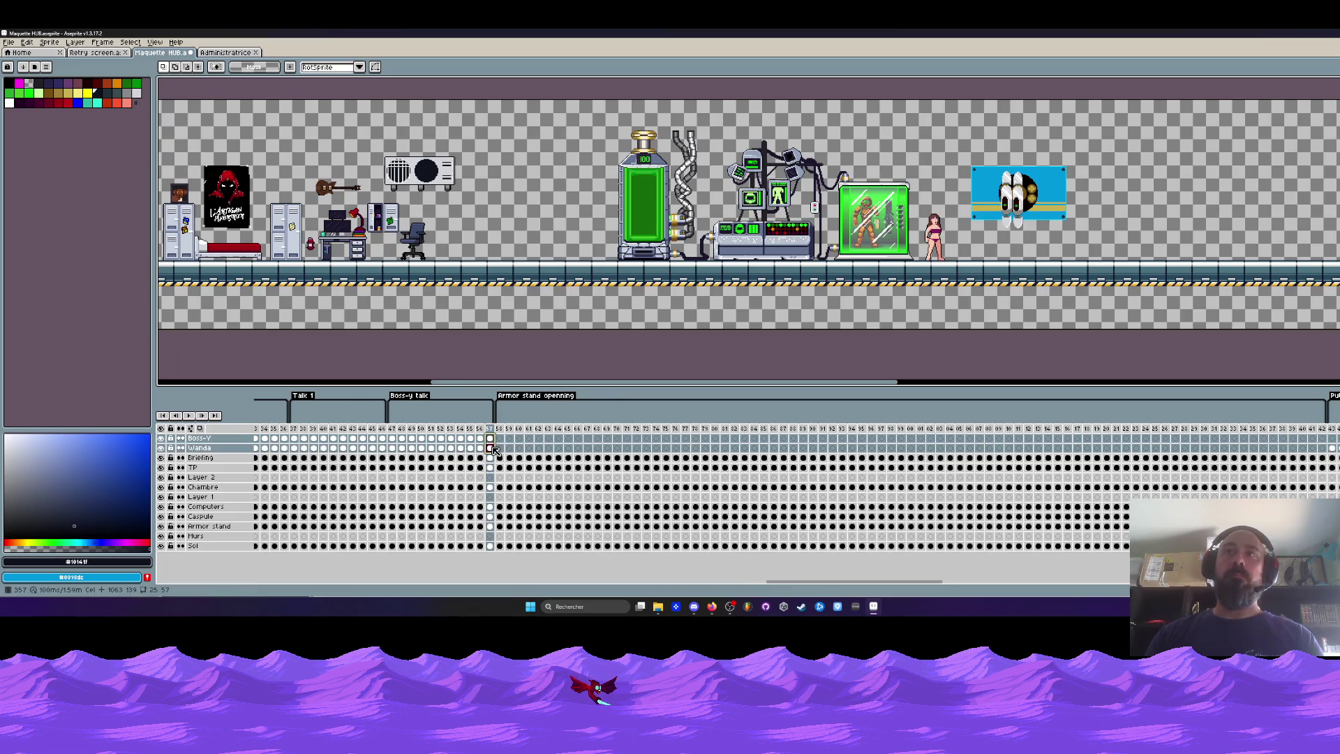
left_click_drag(393, 432, 455, 442)
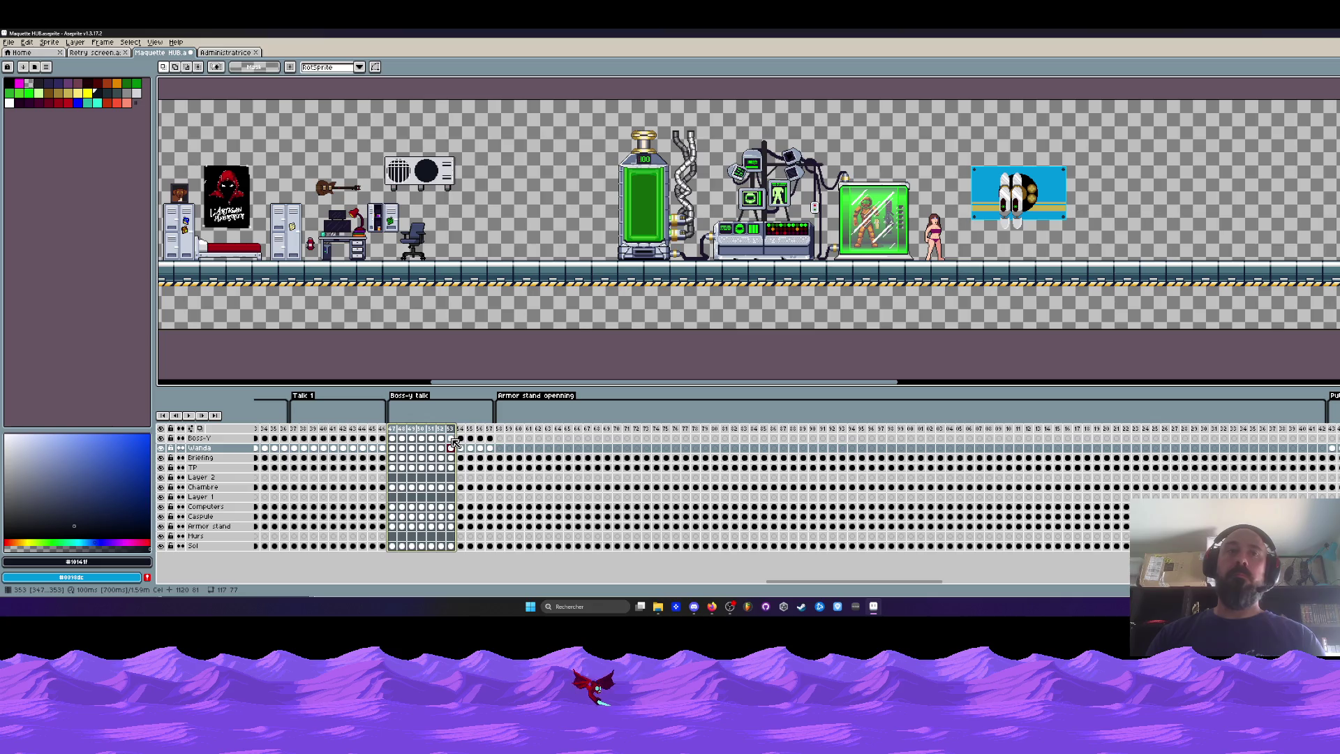
Preview the boss talk frame by frame from frame 47 through frame 58.
left_click(293, 449)
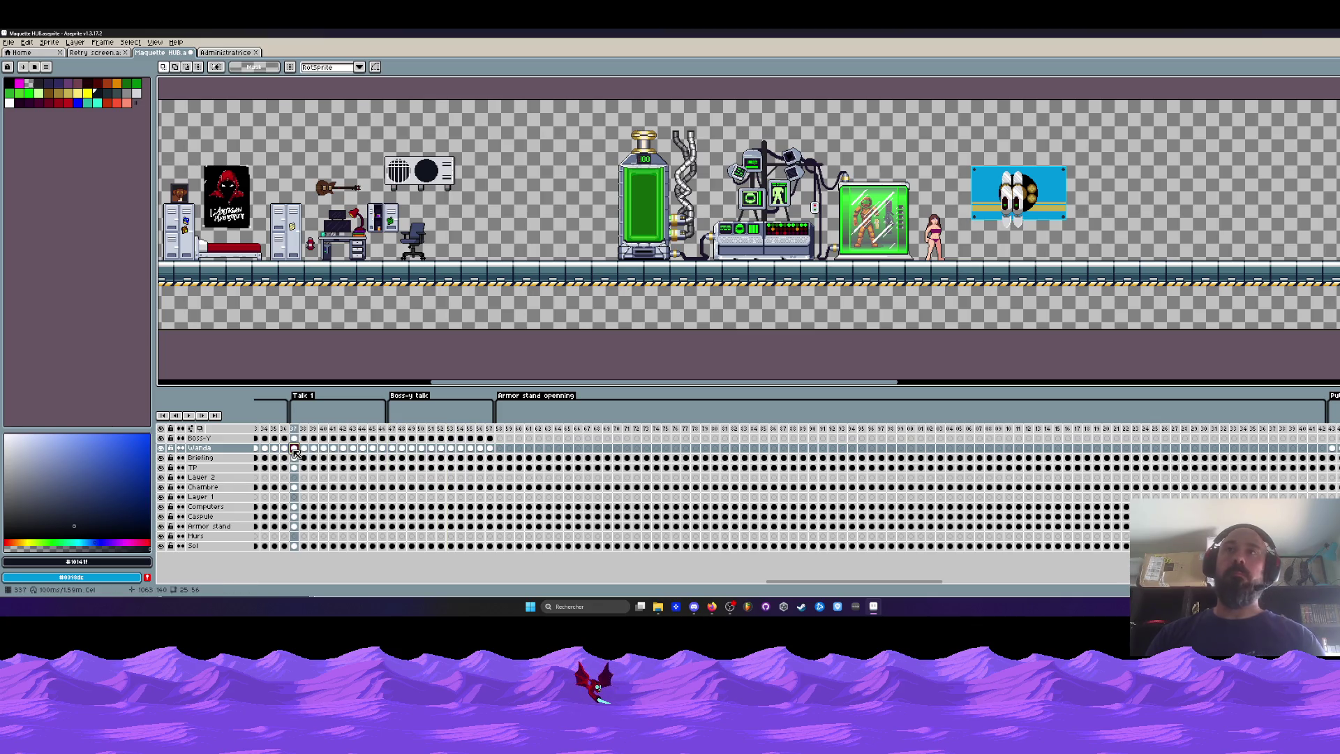
left_click(392, 448)
left_click(401, 448)
left_click(412, 448)
left_click(421, 448)
left_click(431, 447)
left_click(441, 448)
left_click(451, 447)
left_click(461, 448)
left_click(470, 448)
left_click(480, 448)
left_click(490, 448)
key("Right")
Check the Boss-Y and Wanda cels at frames 47 and 55–57, undoing an accidental change.
mouse_move(491, 440)
left_mouse_down()
mouse_move(471, 452)
mouse_move(490, 451)
left_mouse_up()
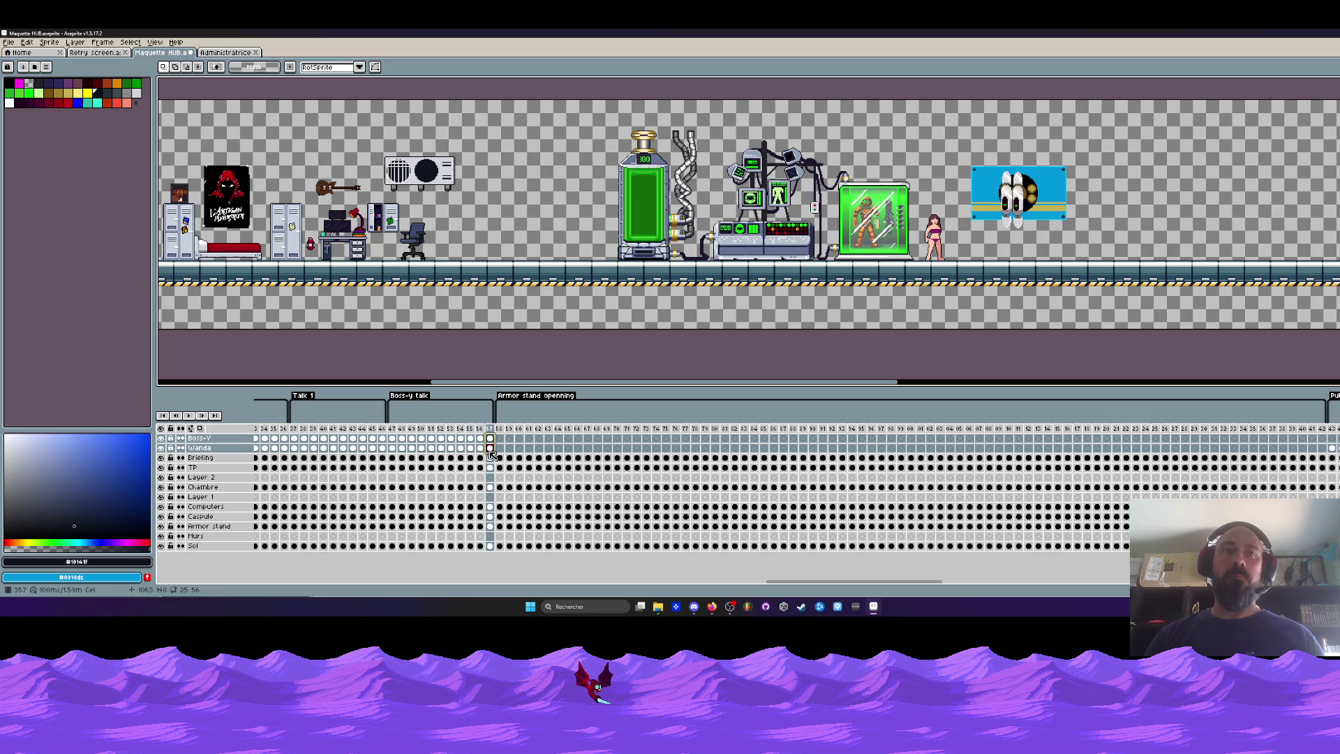
left_click(392, 438)
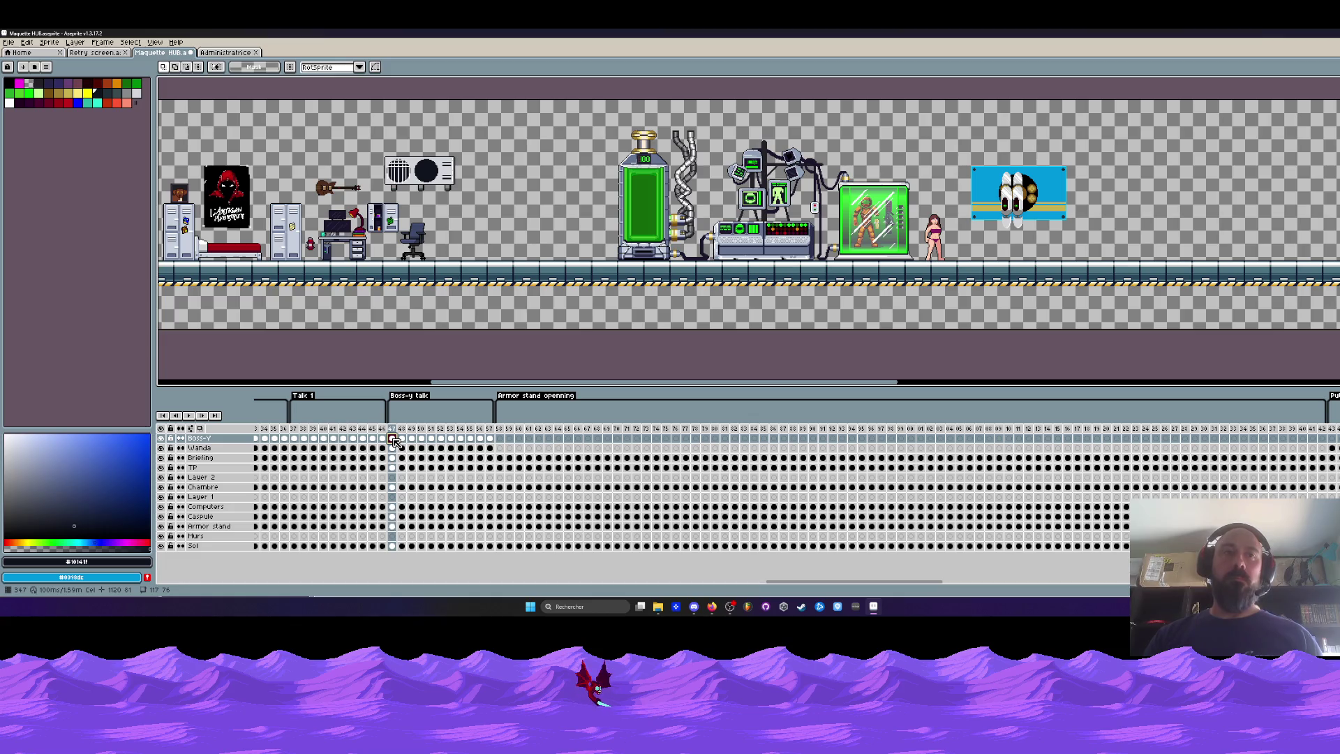
left_click_drag(394, 441, 396, 450)
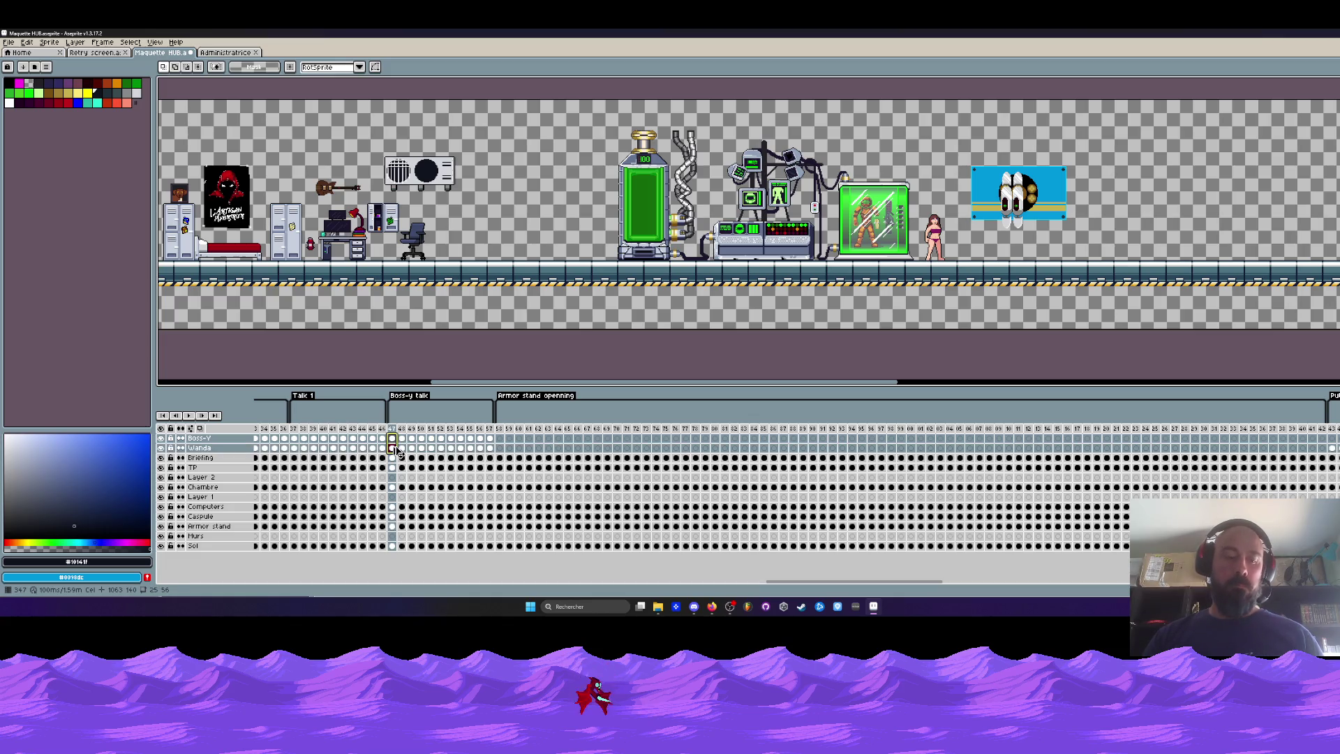
left_click(500, 443)
left_click(509, 438)
left_click(519, 439)
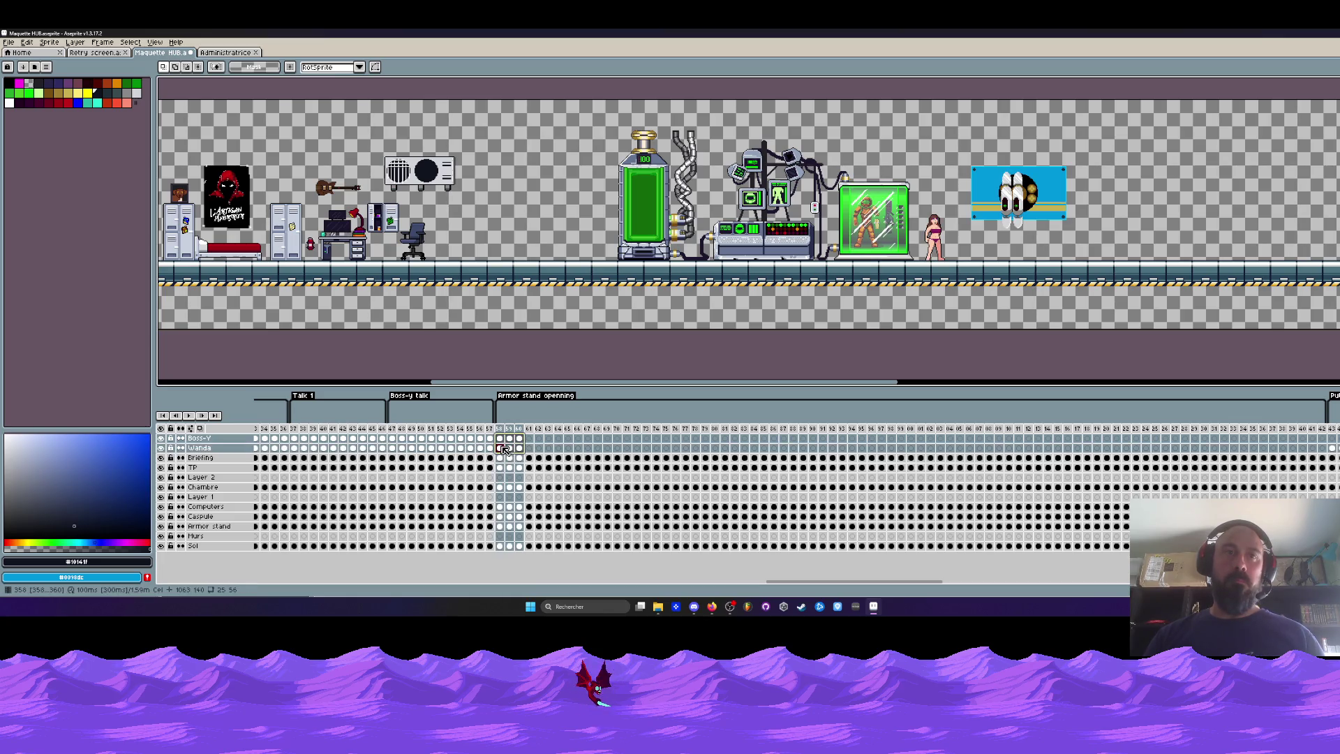
left_click(528, 438)
key("ctrl+z")
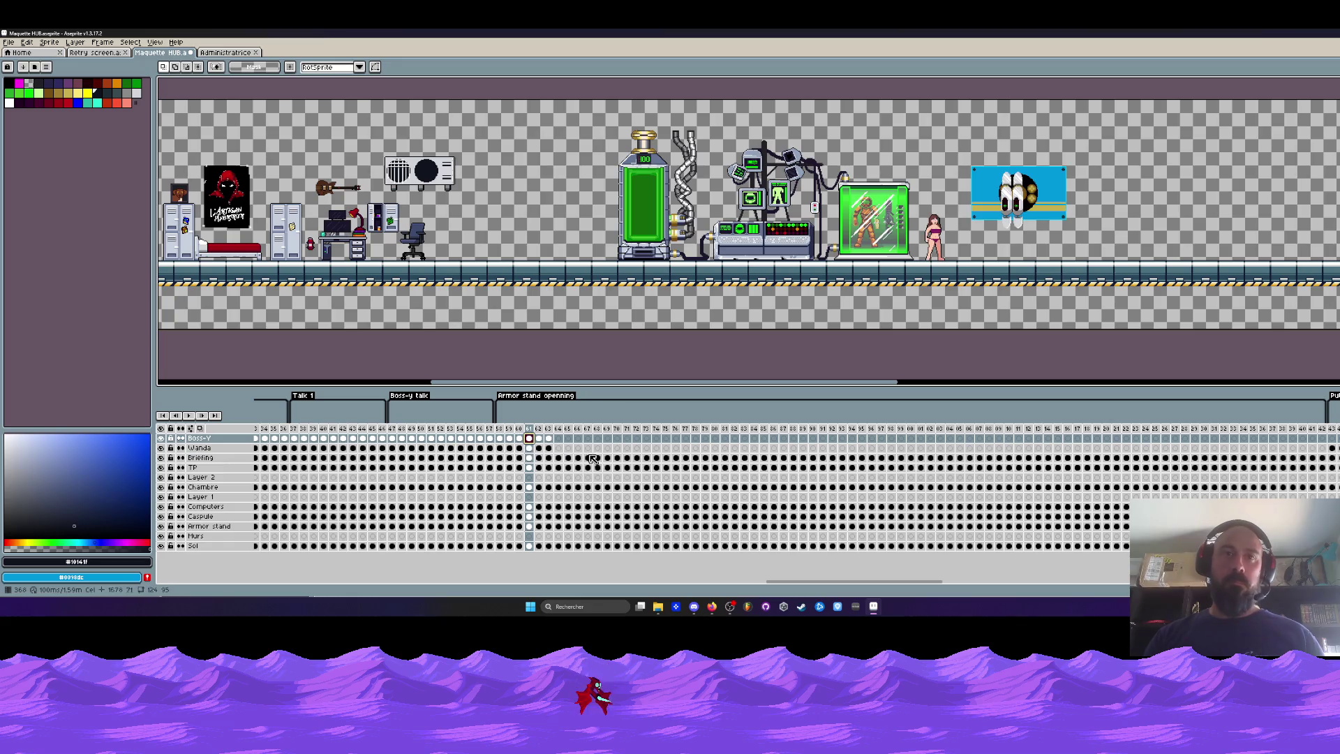
Step through the armor stand opening and select that frame block on every layer.
left_click(558, 439)
left_click(587, 439)
left_click(617, 439)
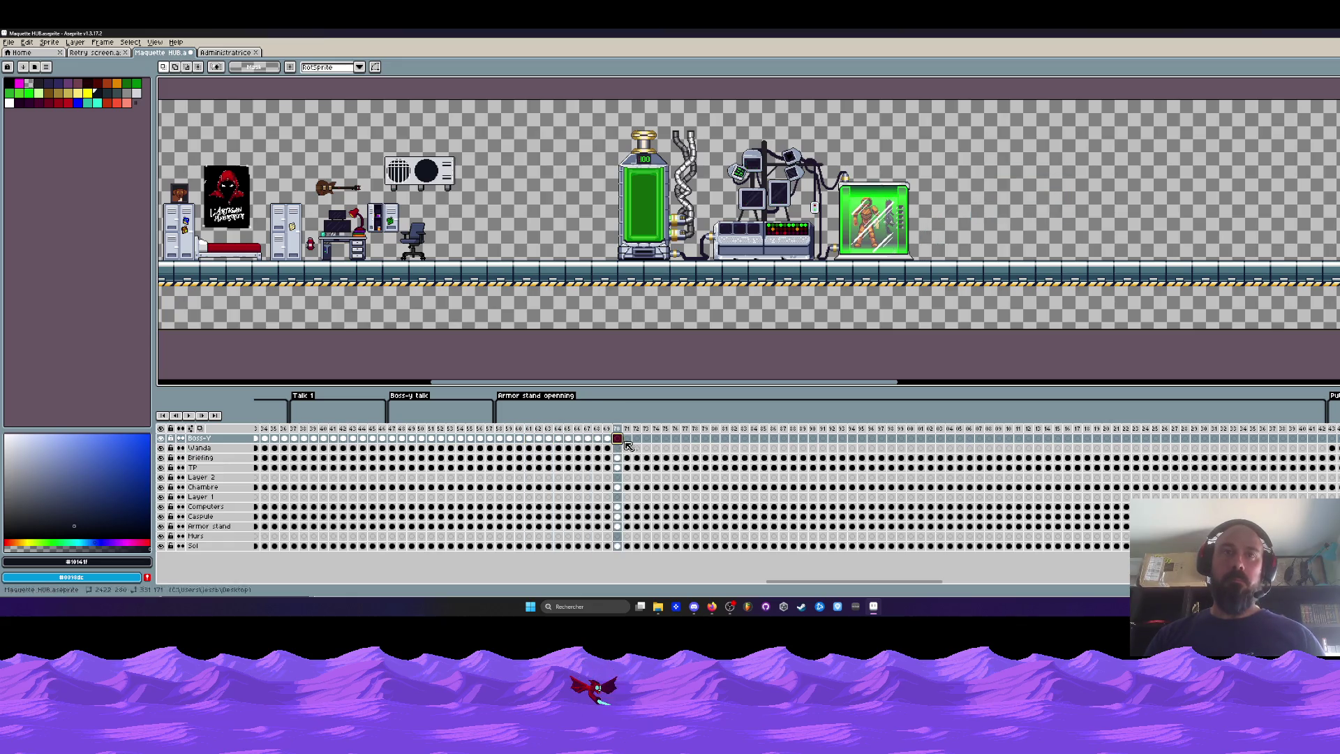
left_click(646, 439)
left_click(676, 439)
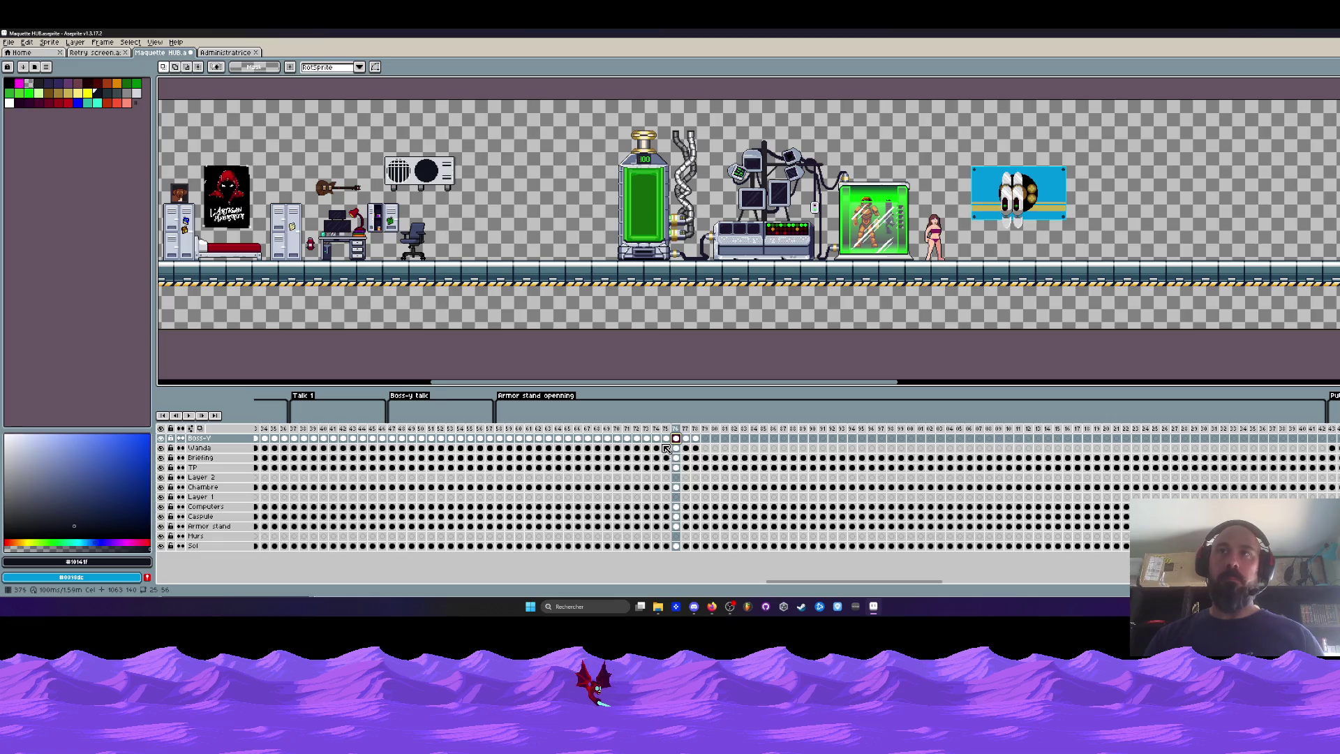
mouse_move(499, 428)
left_mouse_down()
mouse_move(689, 445)
mouse_move(506, 449)
mouse_move(697, 453)
mouse_move(529, 467)
left_mouse_up()
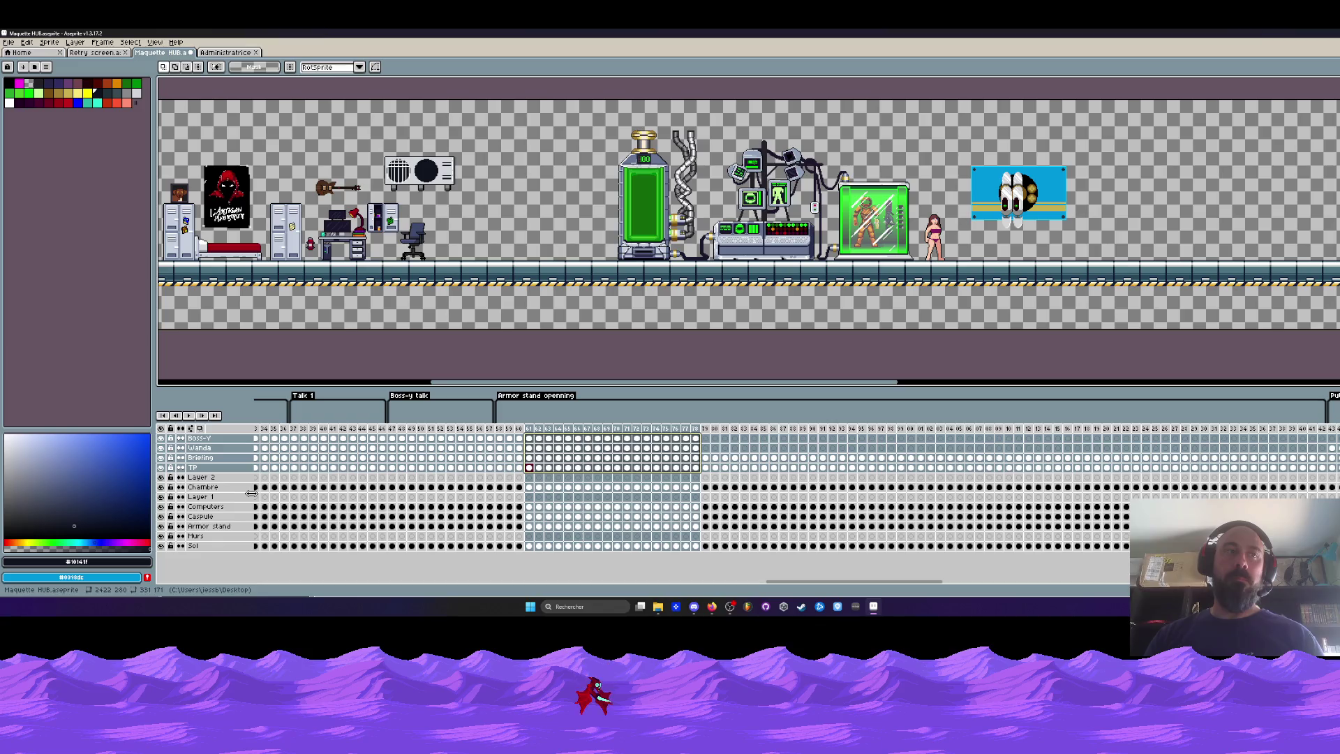
Select and copy the Computers layer cels from frame 34 onward.
left_click(491, 526)
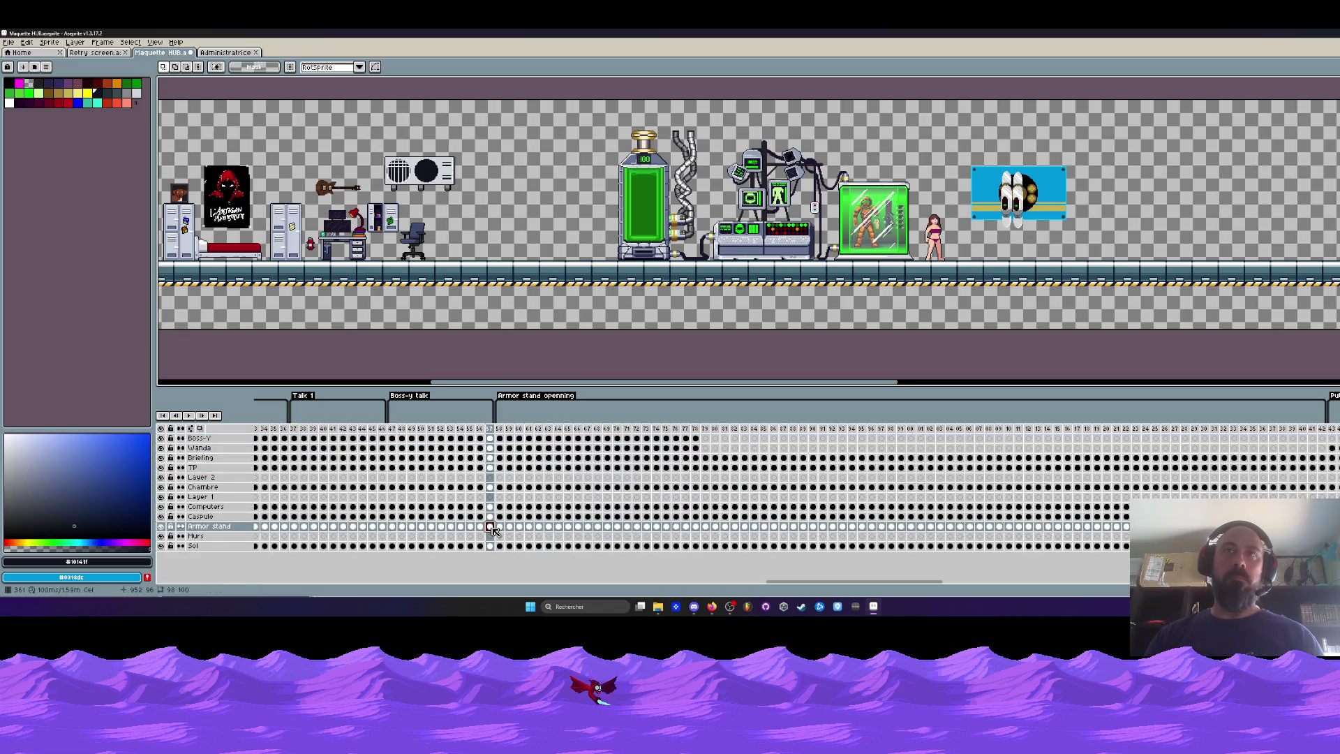
mouse_move(353, 507)
left_mouse_down()
mouse_move(530, 507)
mouse_move(270, 509)
left_mouse_up()
left_click(578, 508)
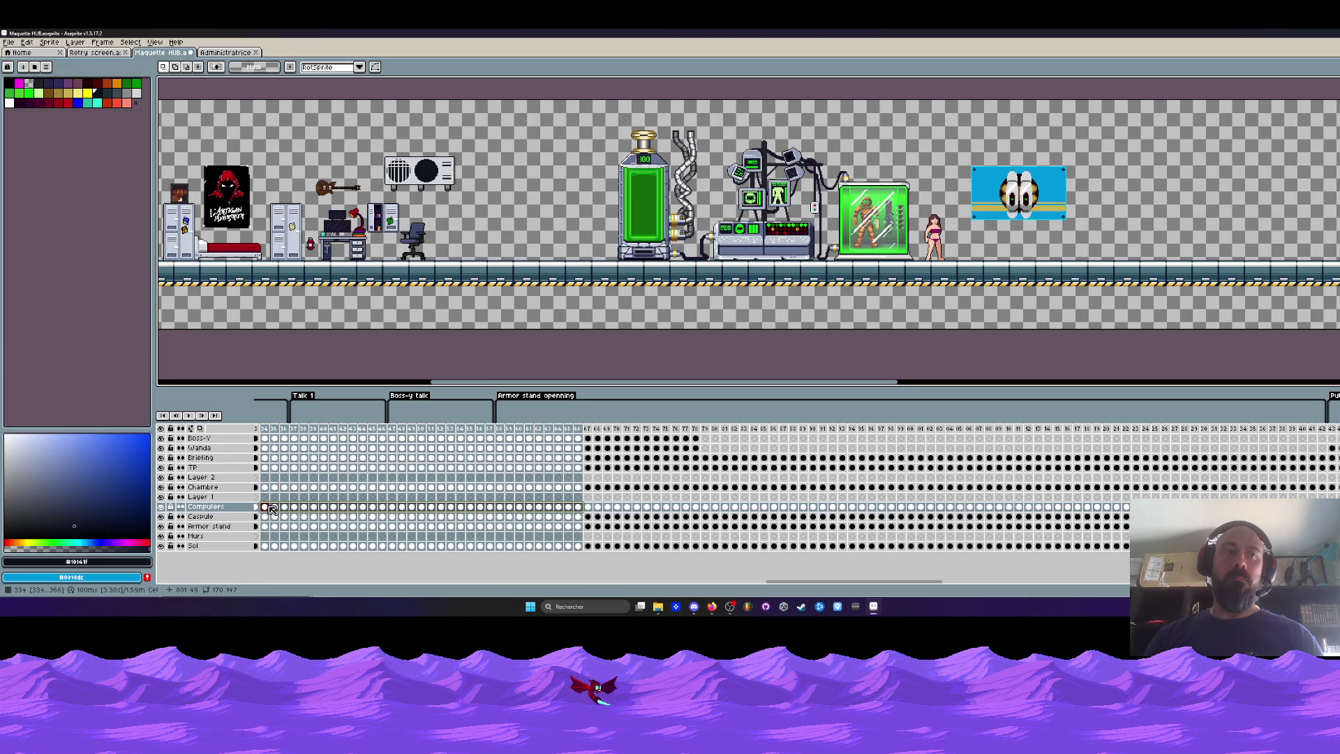
key("ctrl+c")
left_click(588, 508)
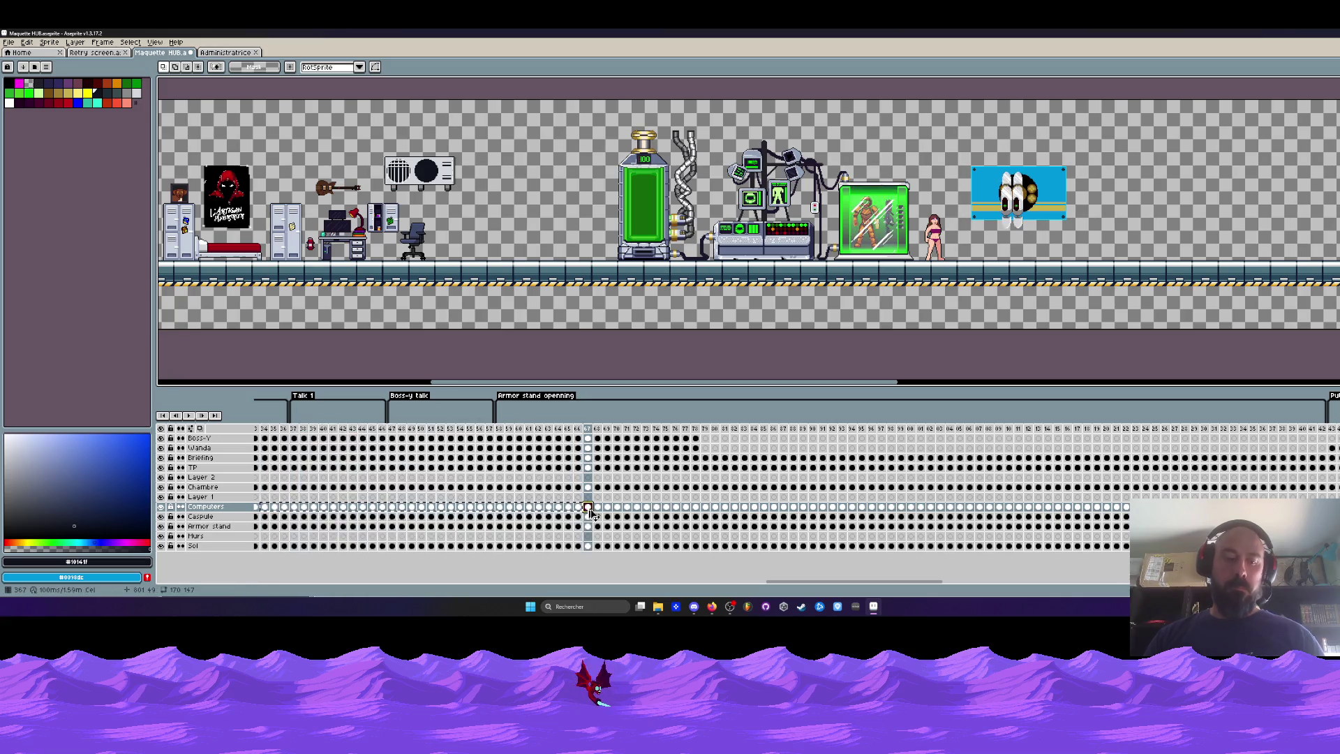
left_click_drag(900, 511, 265, 510)
key("ctrl+c")
Paste the copied Computers screen frames at the later frame and check them.
left_click_drag(798, 583, 867, 583)
left_click(477, 508)
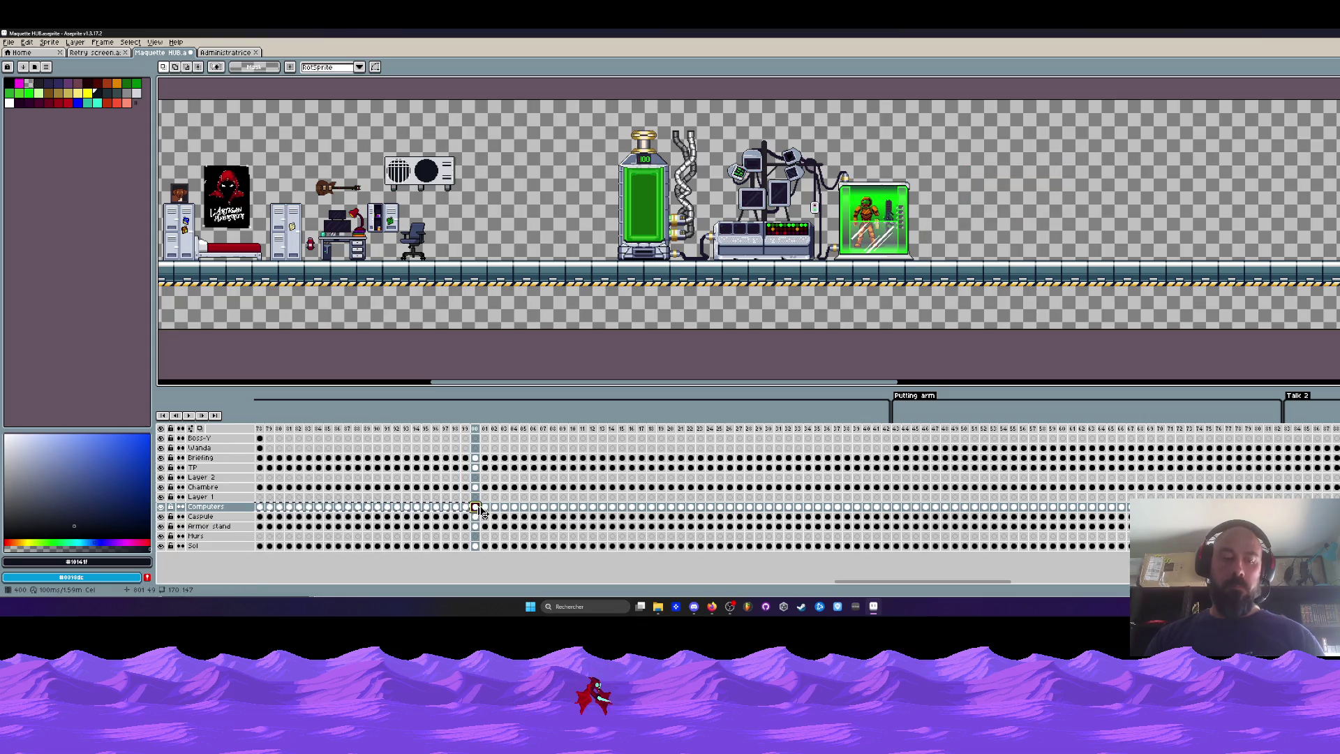
key("ctrl+v")
left_click(819, 507)
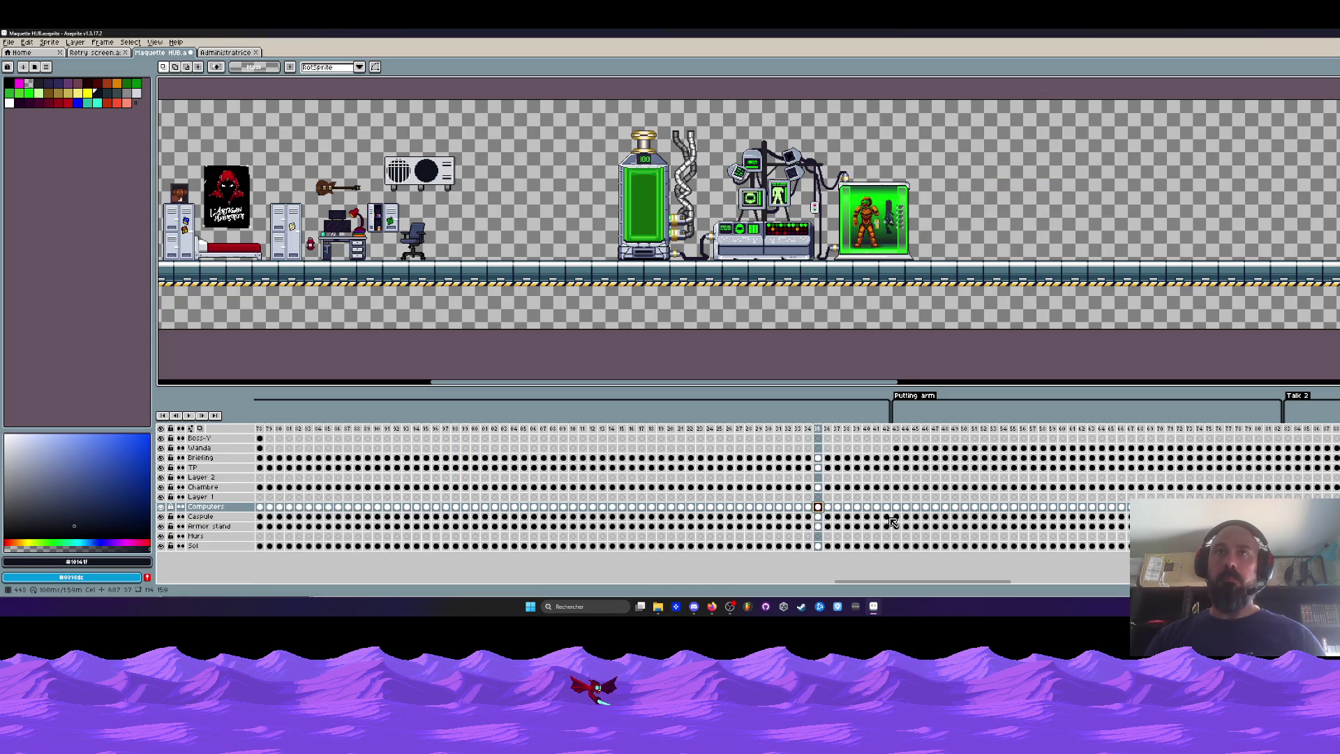
left_click_drag(932, 581, 1054, 576)
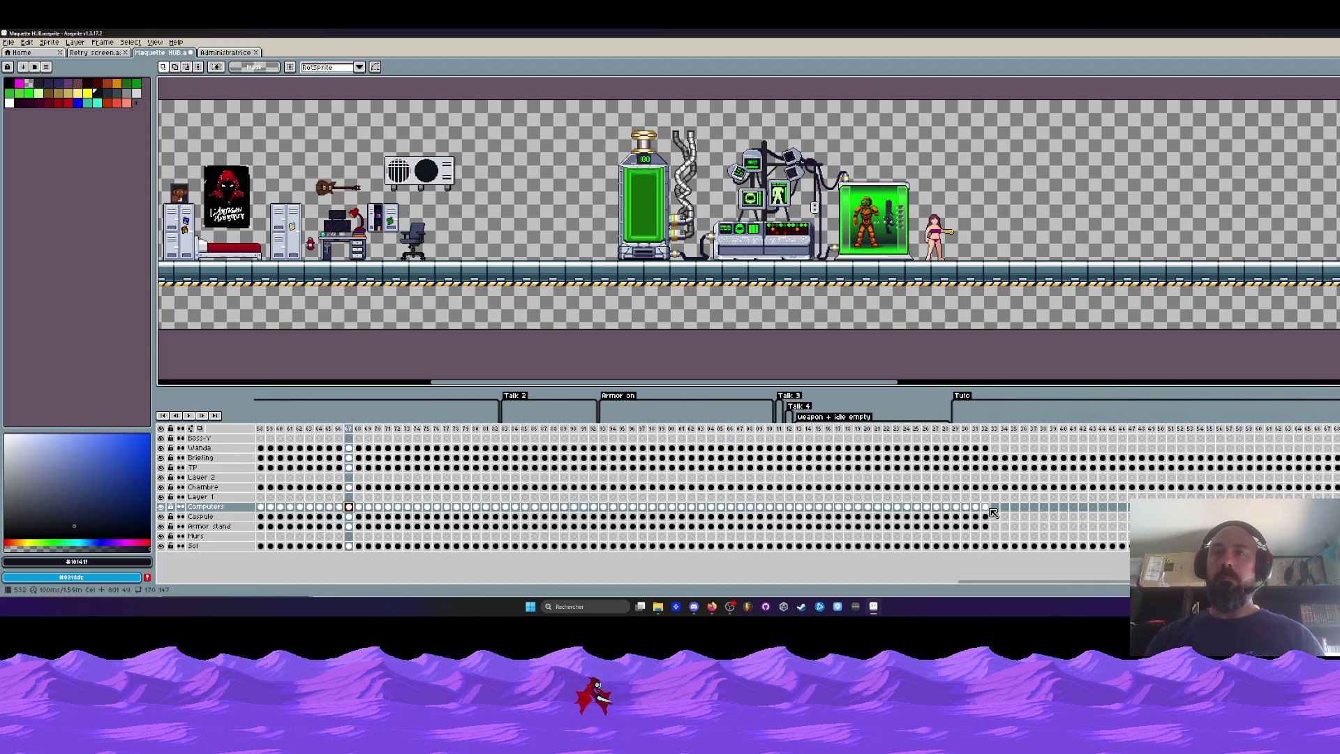
key("ctrl+z")
Browse the later frames and select frames 83–92, the Talk 2 range, on every layer.
left_click(850, 438)
left_click_drag(900, 583, 948, 584)
left_click(755, 437)
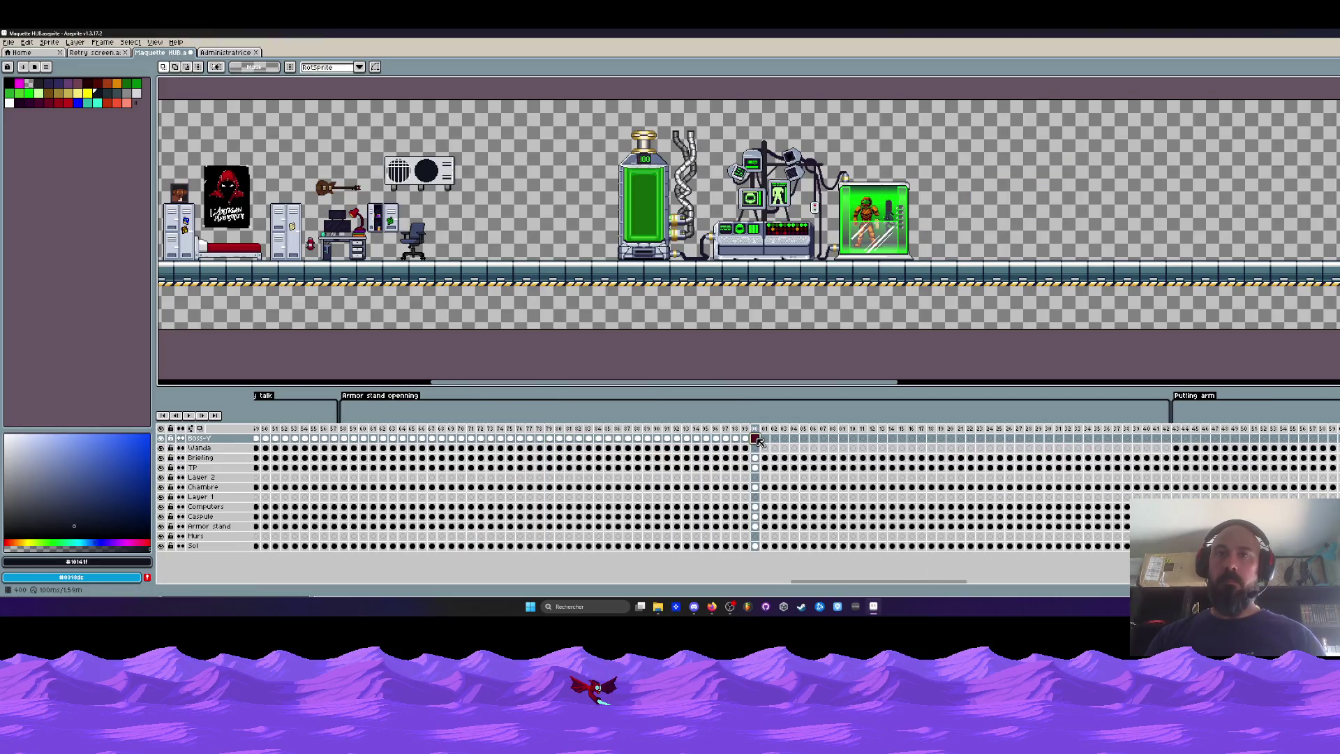
left_click(961, 438)
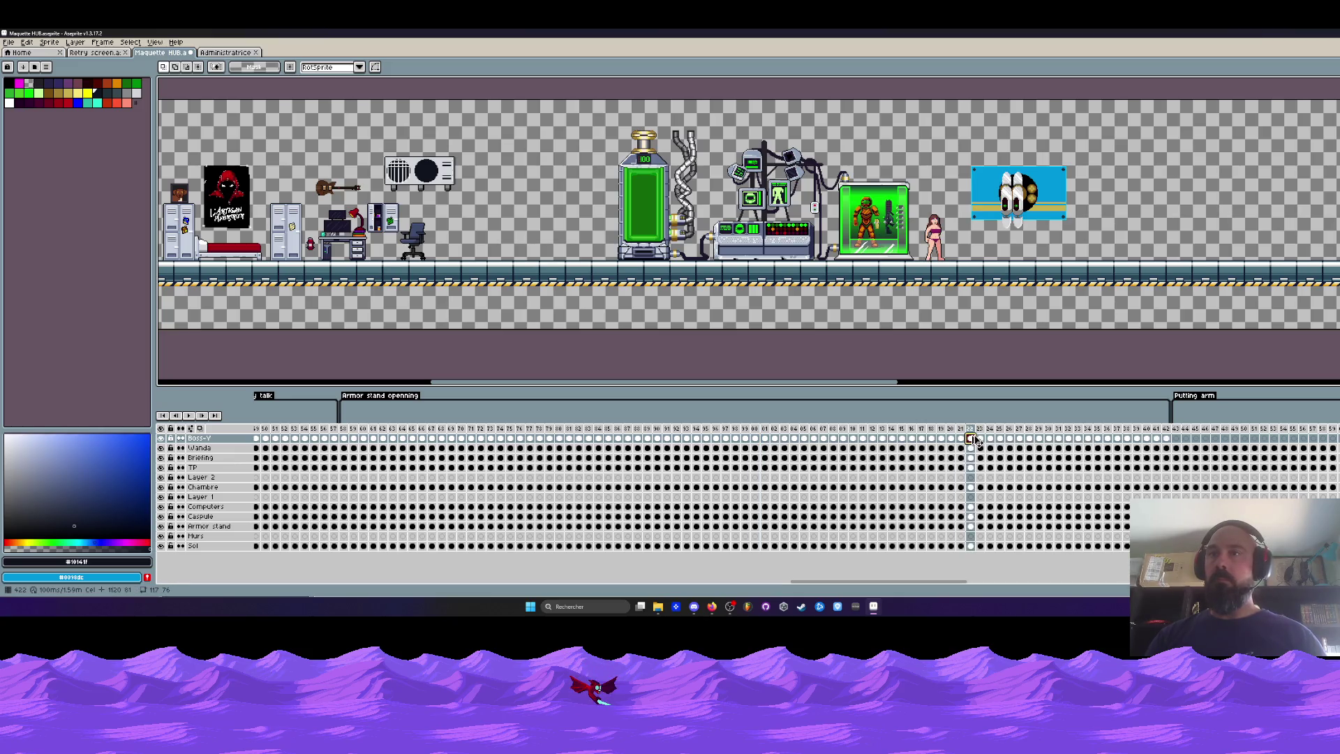
left_click_drag(960, 582, 1011, 581)
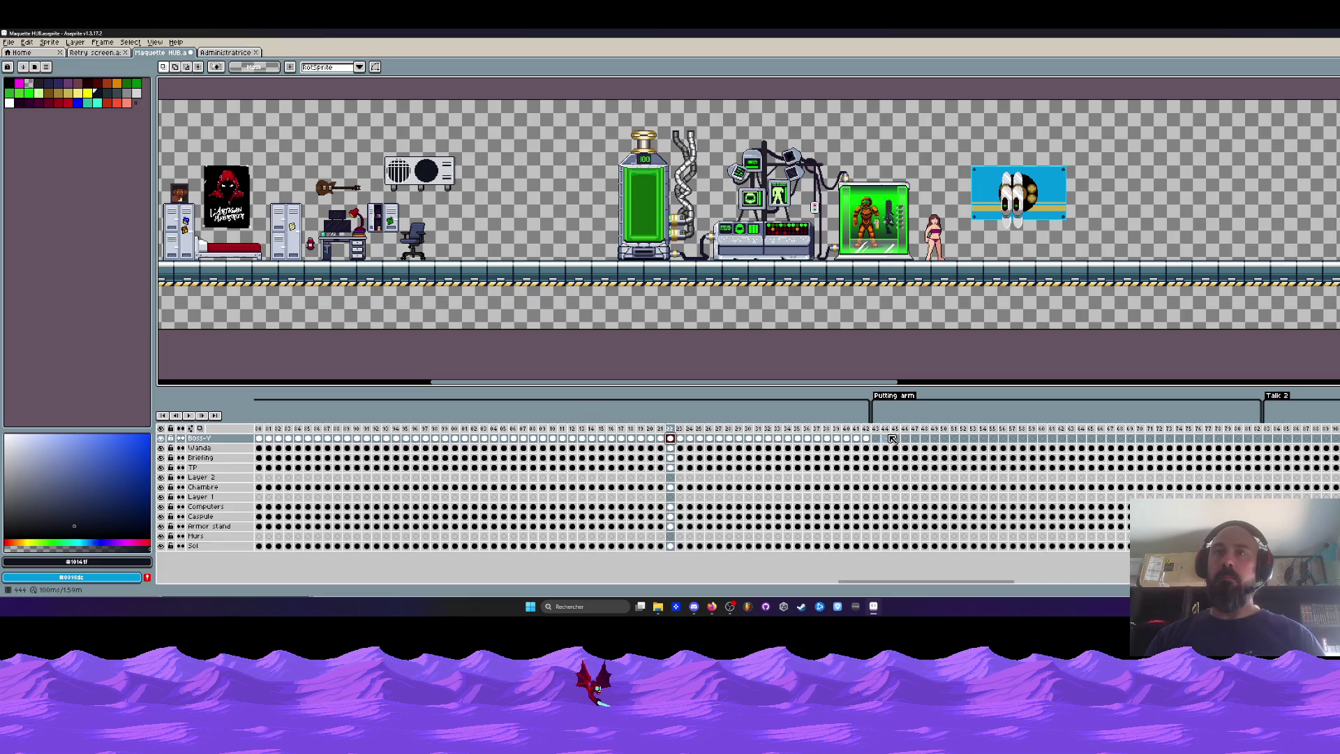
left_click(877, 438)
left_click_drag(877, 432, 1243, 452)
left_click_drag(986, 582, 1043, 584)
left_click_drag(930, 433, 1018, 445)
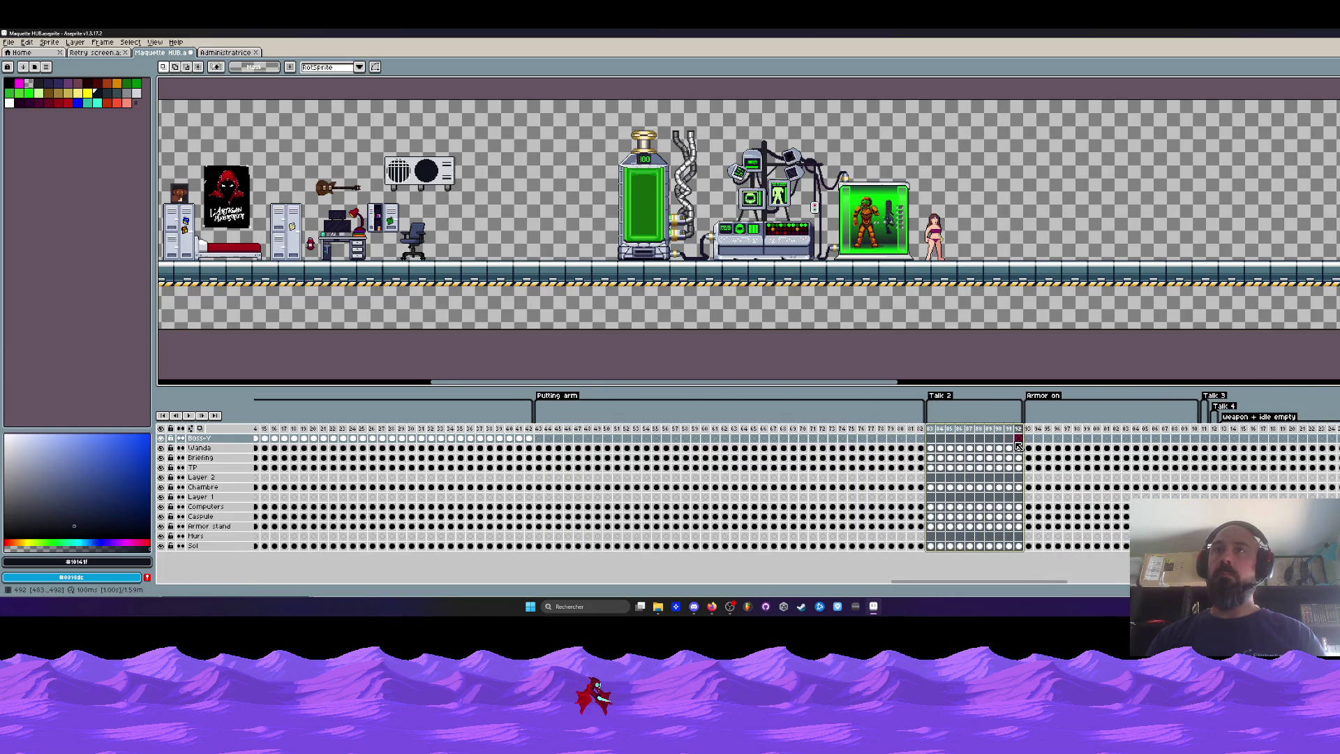
Insert new frames after frame 92 and shorten the Talk 2 tag to end at frame 92.
left_click(1021, 431)
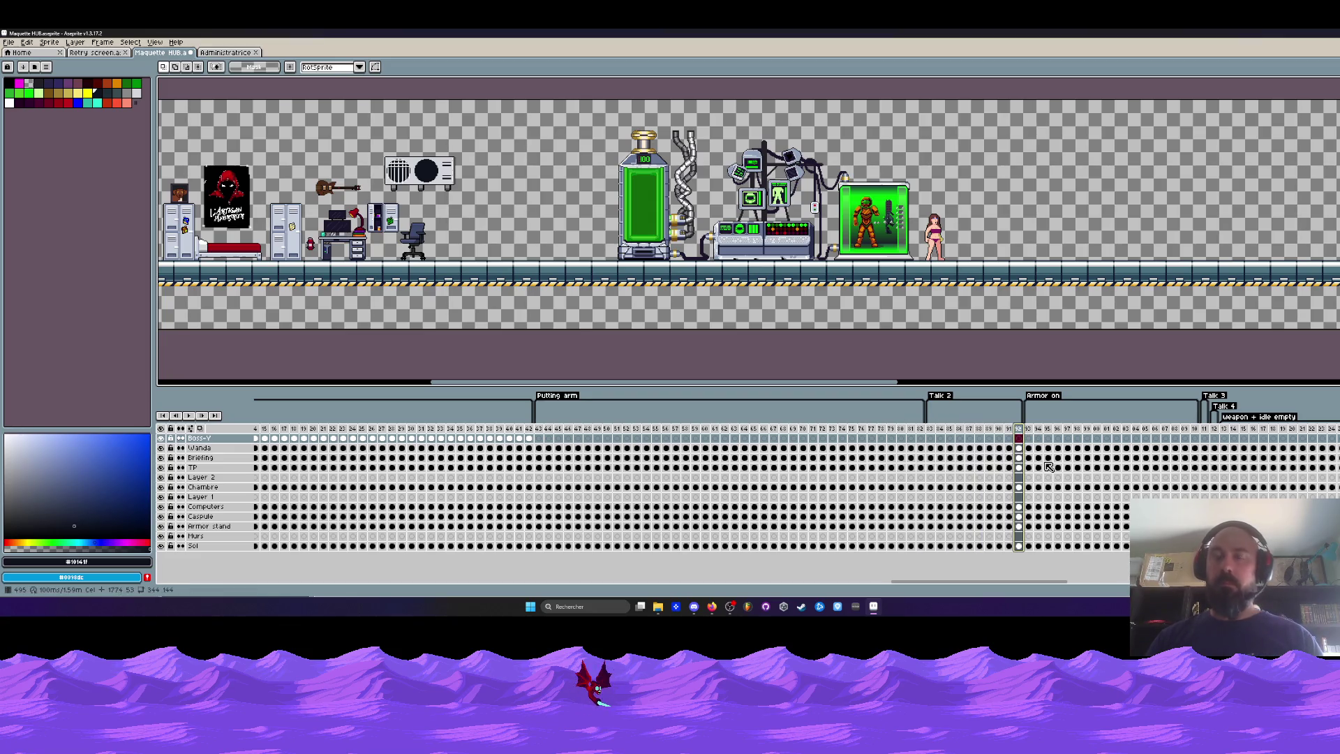
key("alt+n")
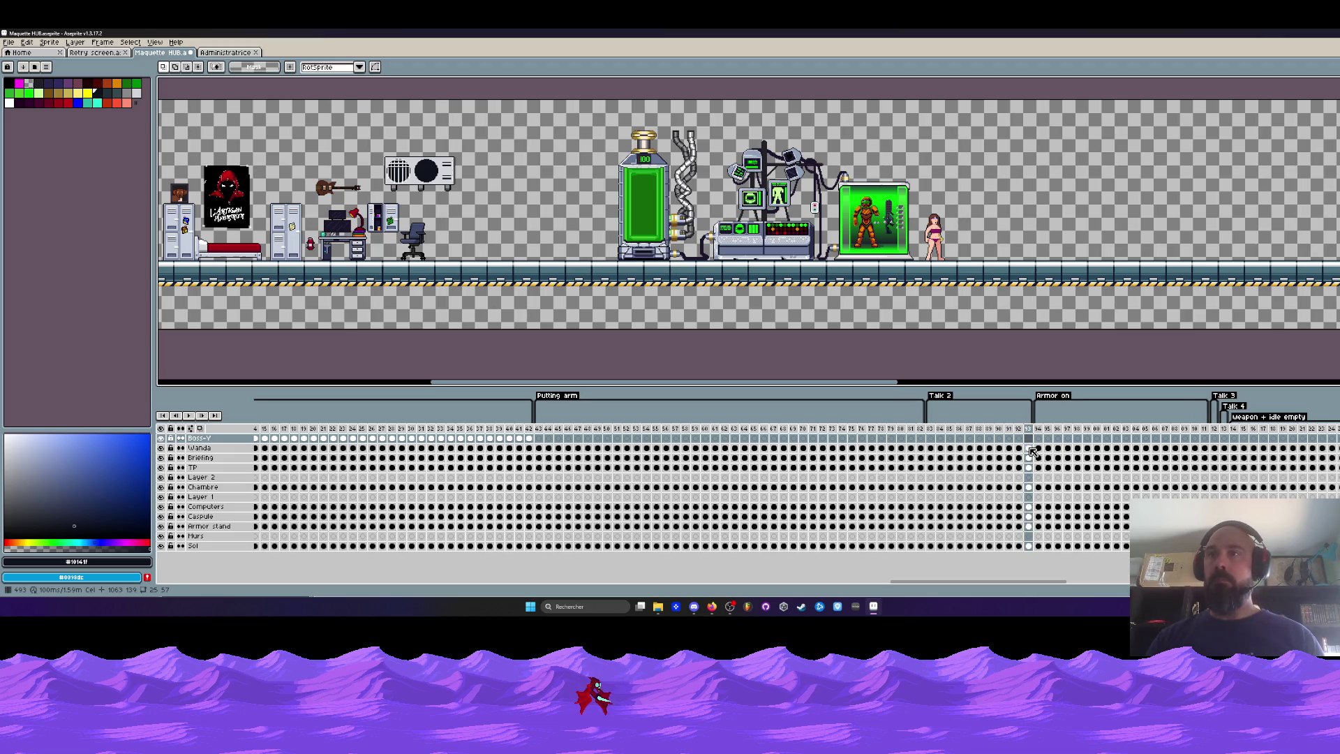
left_click(1030, 449)
key("Delete")
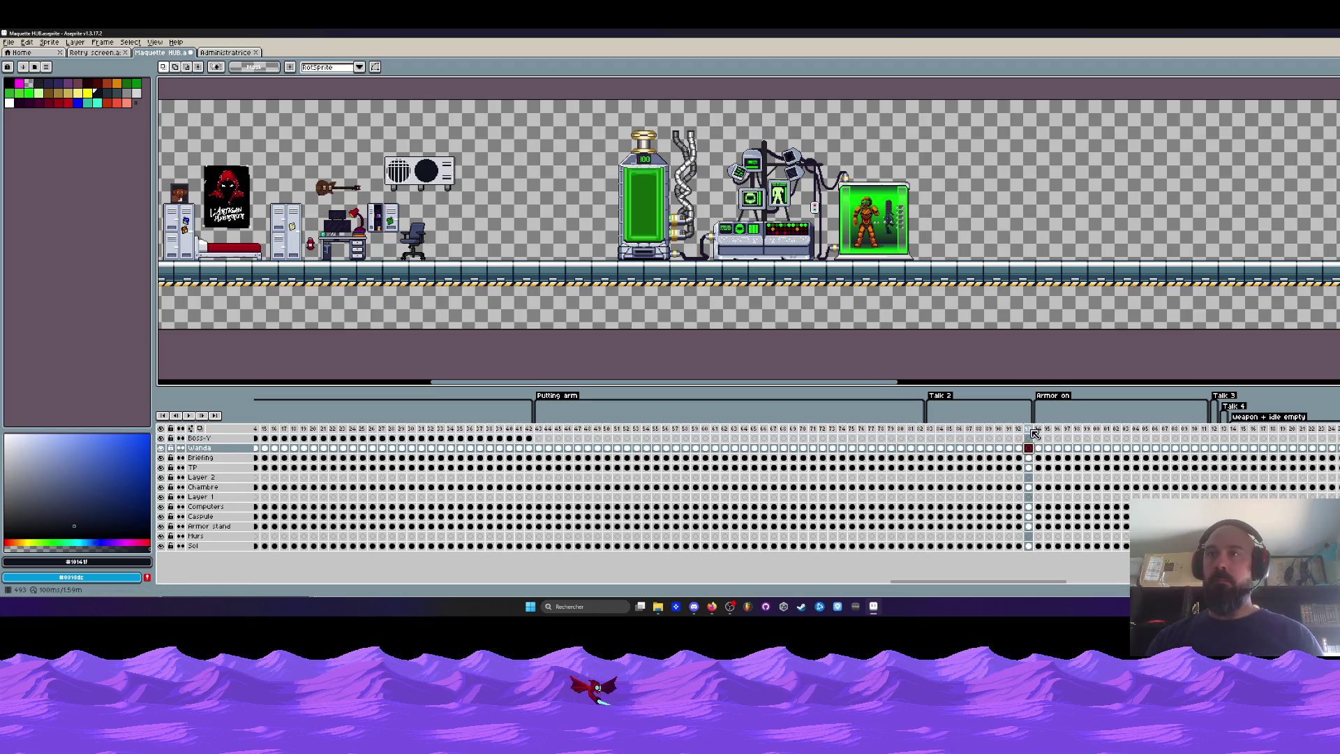
left_click(932, 449)
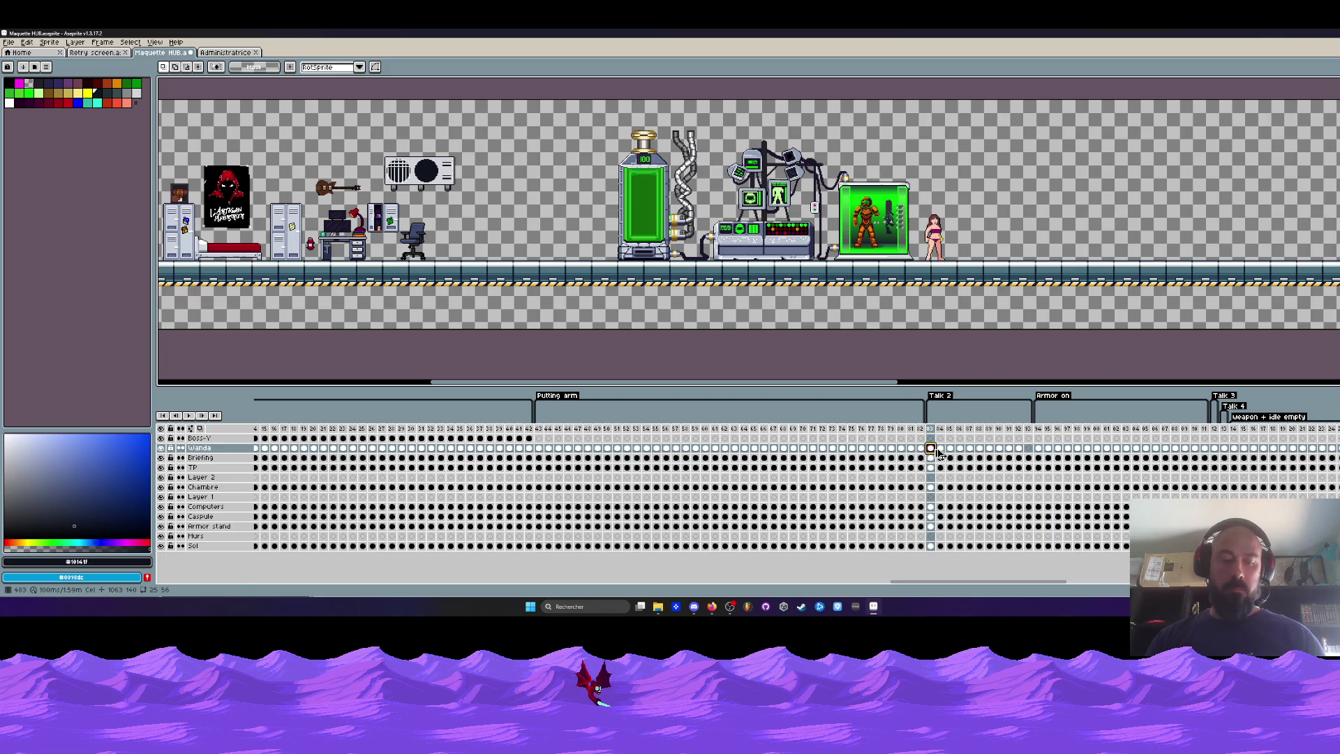
left_click(1030, 448)
key("ctrl+z")
left_click(1030, 429)
key("alt+n")
key("alt+n")
key("alt+n")
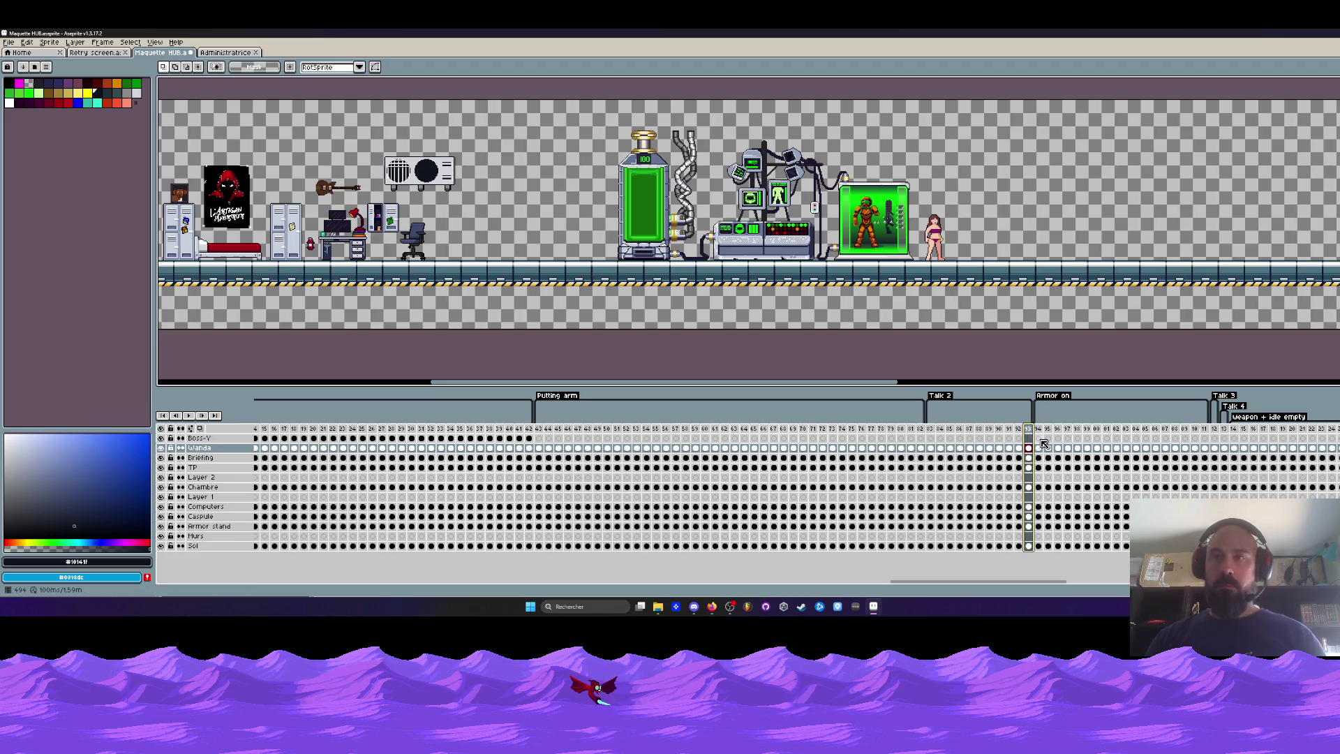
key("alt+n")
key("alt+n")
key("alt+n")
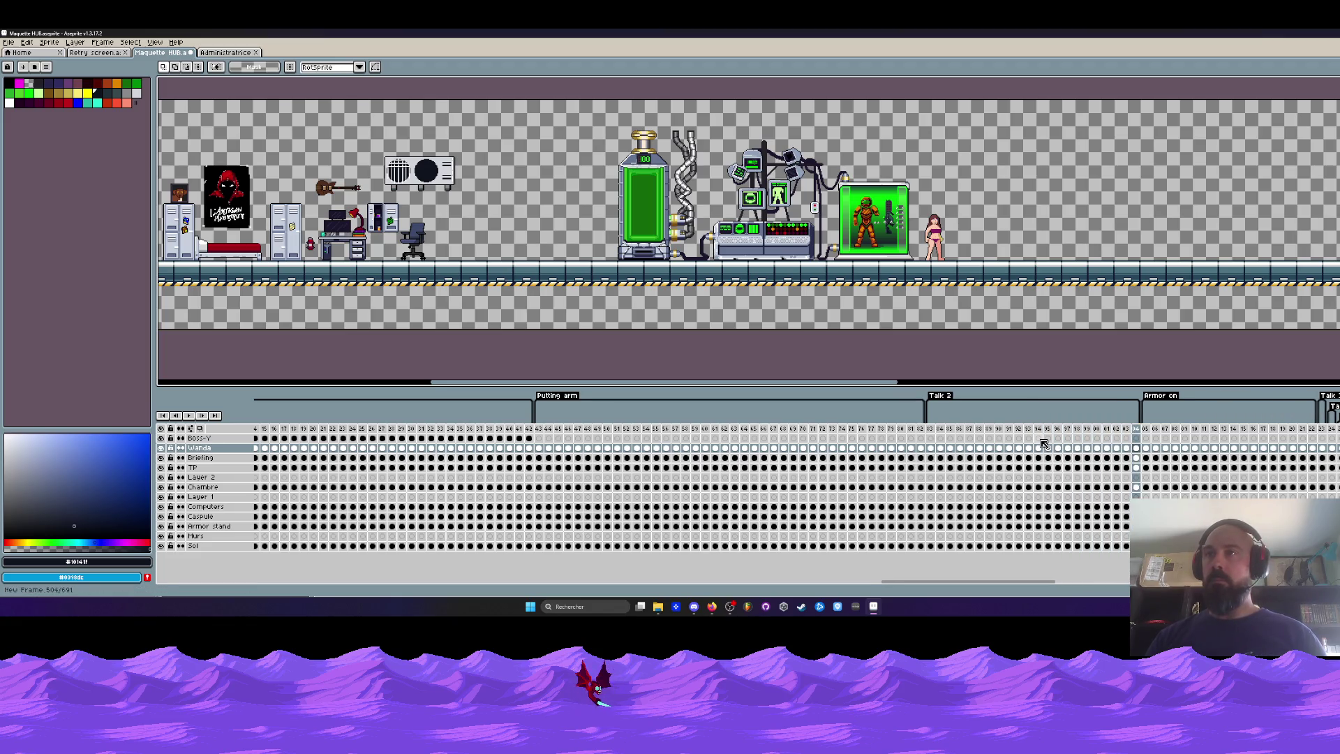
left_click_drag(1136, 409, 1021, 417)
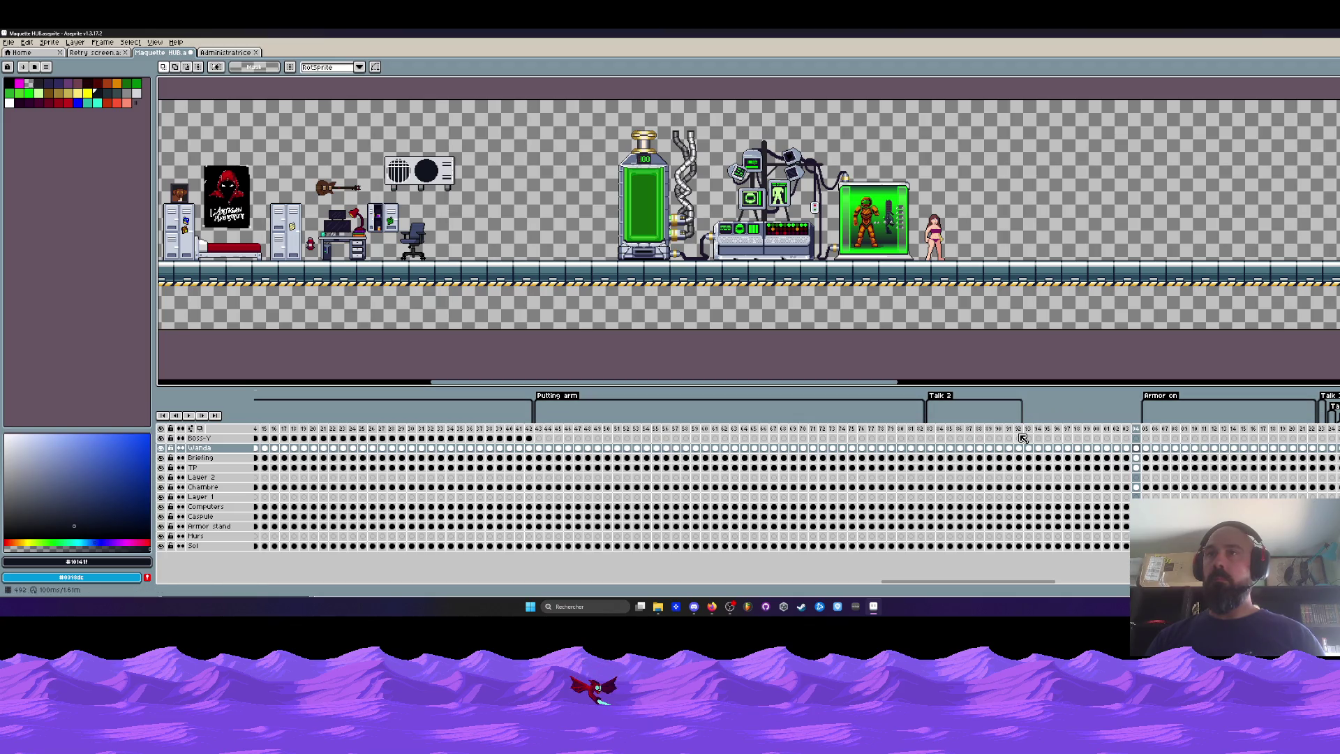
Select the new frames 93–104, then select frames 38–57 on Boss-Y and Wanda.
left_click_drag(936, 432, 1019, 435)
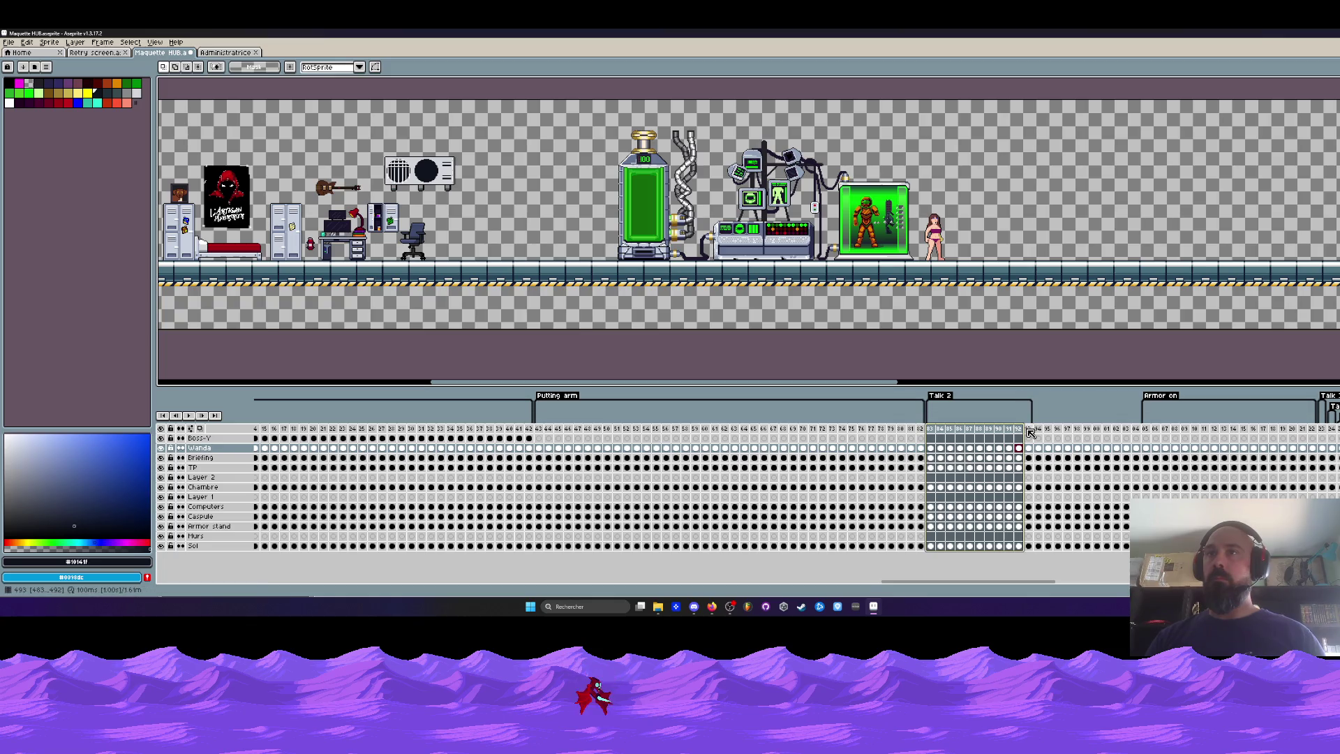
left_click(1030, 429)
left_click(1030, 448)
mouse_move(1031, 452)
left_mouse_down()
mouse_move(1074, 452)
mouse_move(1016, 454)
mouse_move(1028, 453)
left_mouse_up()
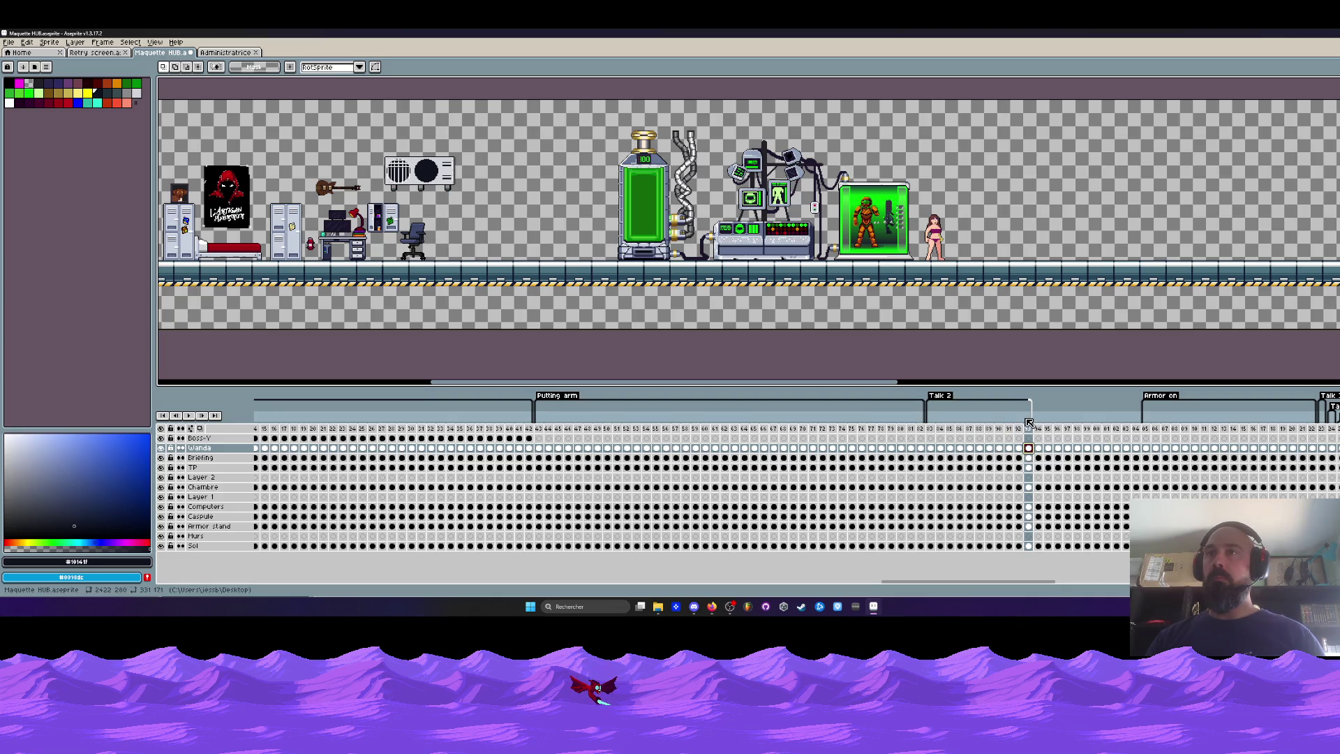
left_click_drag(1028, 427, 1136, 427)
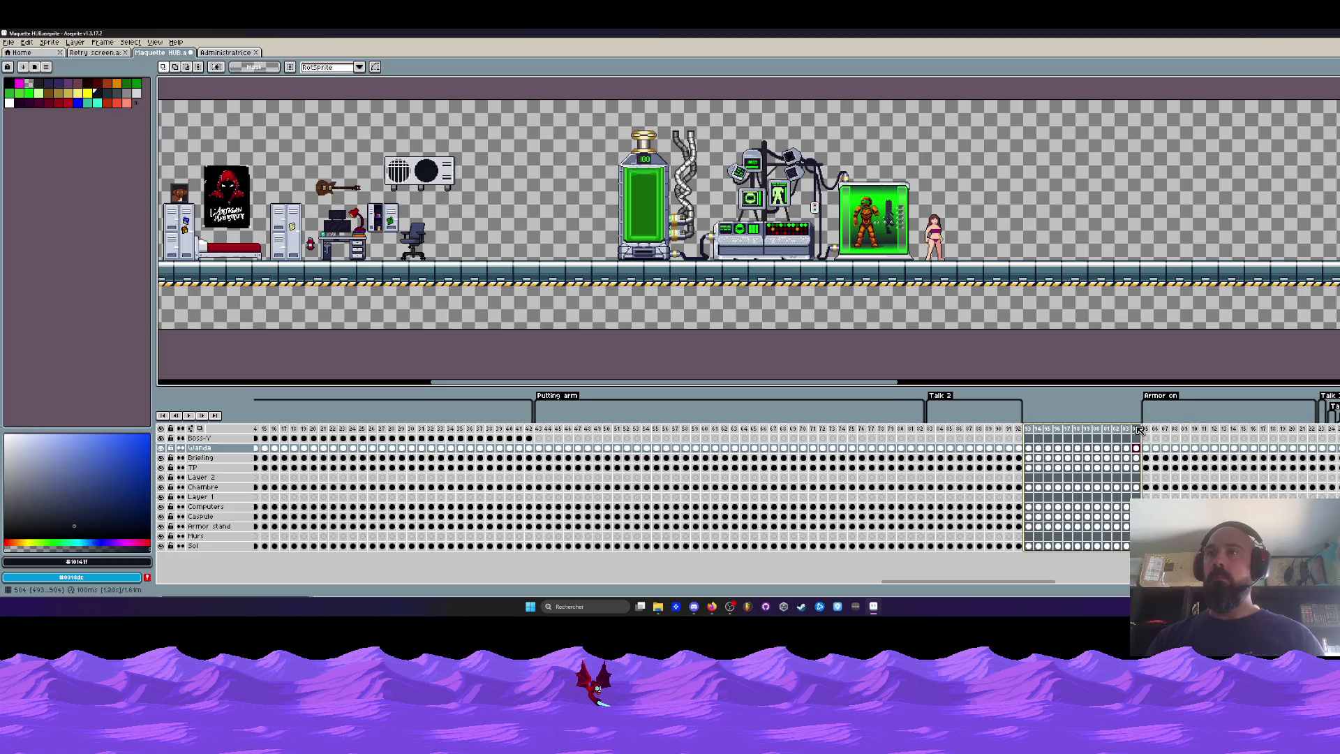
left_click_drag(1023, 582, 844, 586)
left_click_drag(748, 438, 850, 440)
left_click_drag(652, 438, 851, 450)
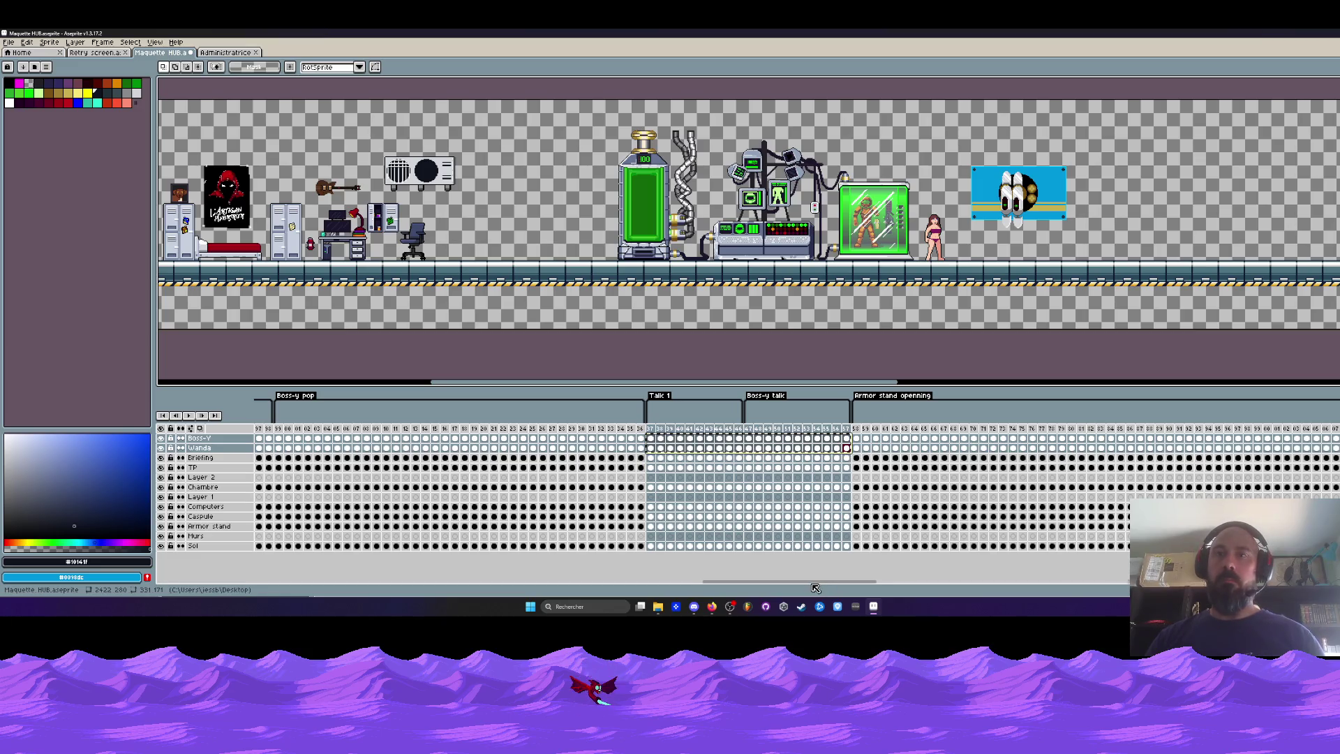
Paste the Boss-Y talking cels at frame 93.
scroll(704, 486, "right", 10)
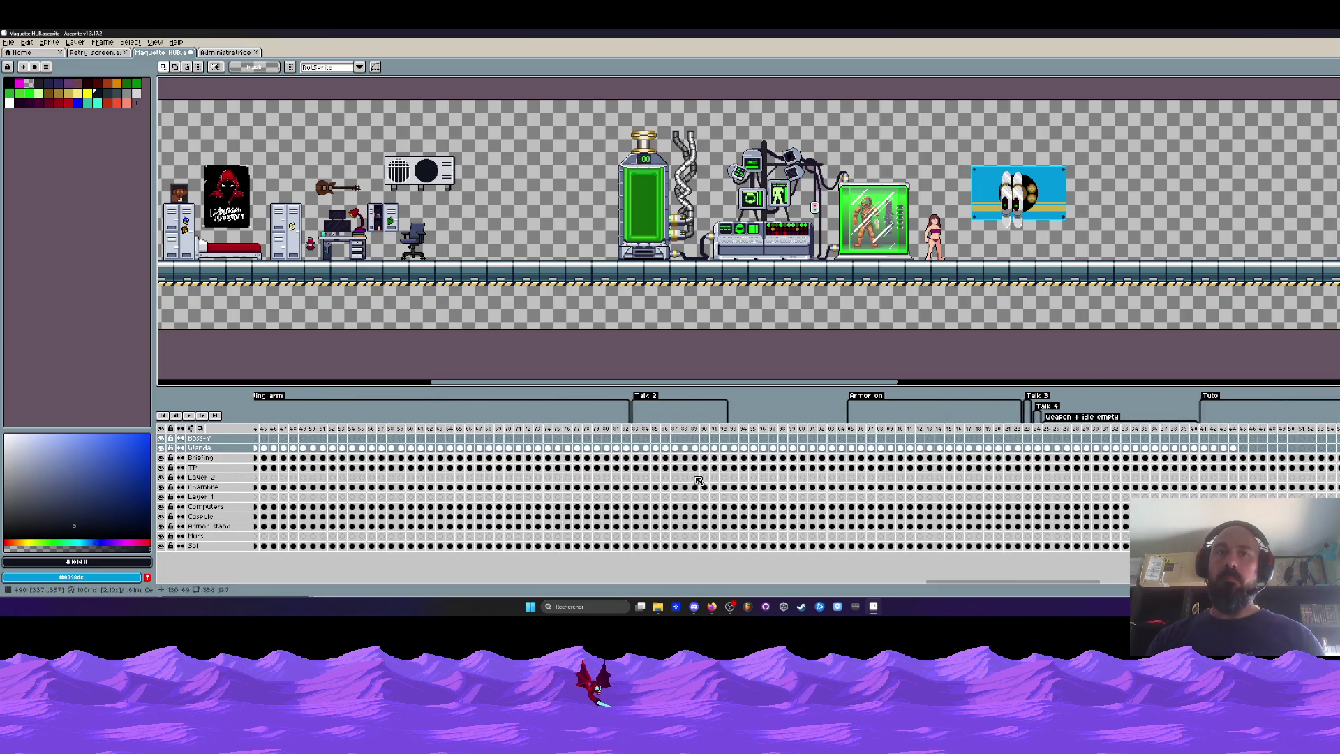
mouse_move(638, 429)
left_mouse_down()
mouse_move(843, 445)
mouse_move(640, 449)
left_mouse_up()
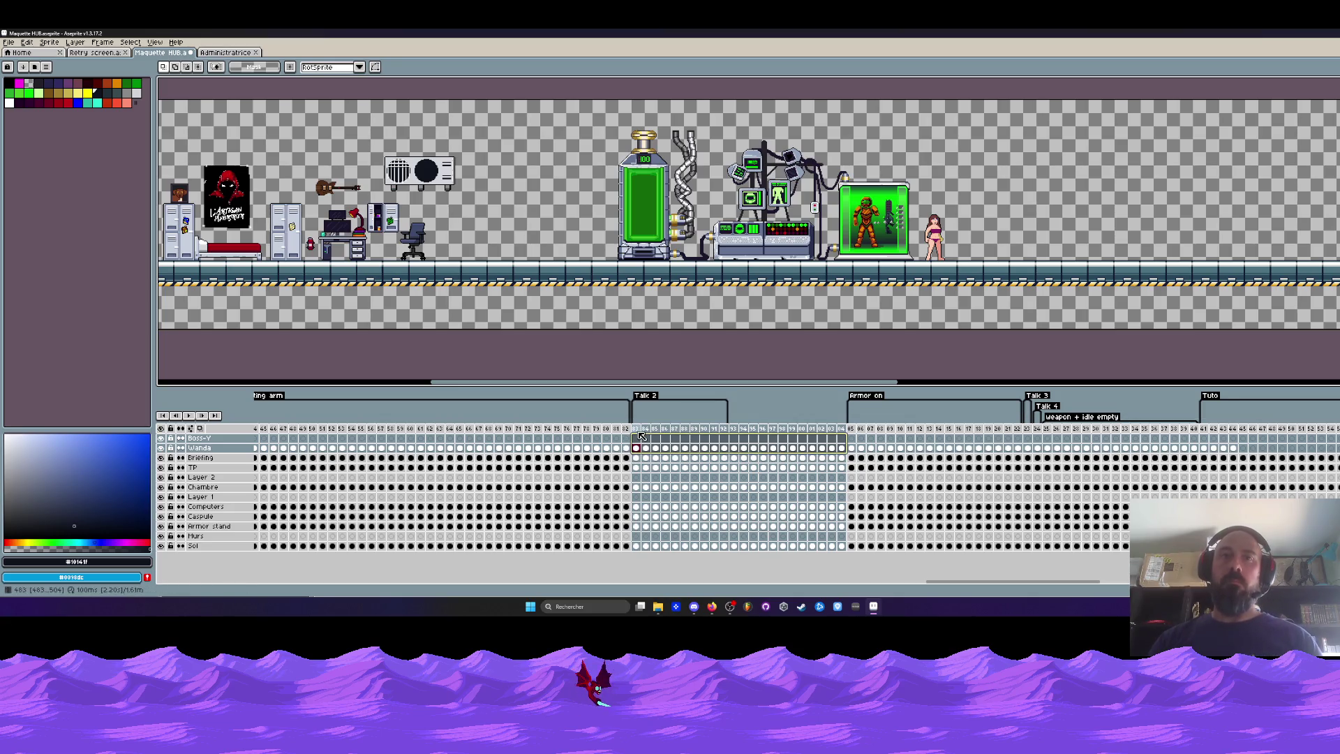
mouse_move(957, 581)
left_mouse_down()
mouse_move(698, 583)
mouse_move(689, 598)
mouse_move(713, 595)
left_mouse_up()
left_click_drag(865, 438, 964, 441)
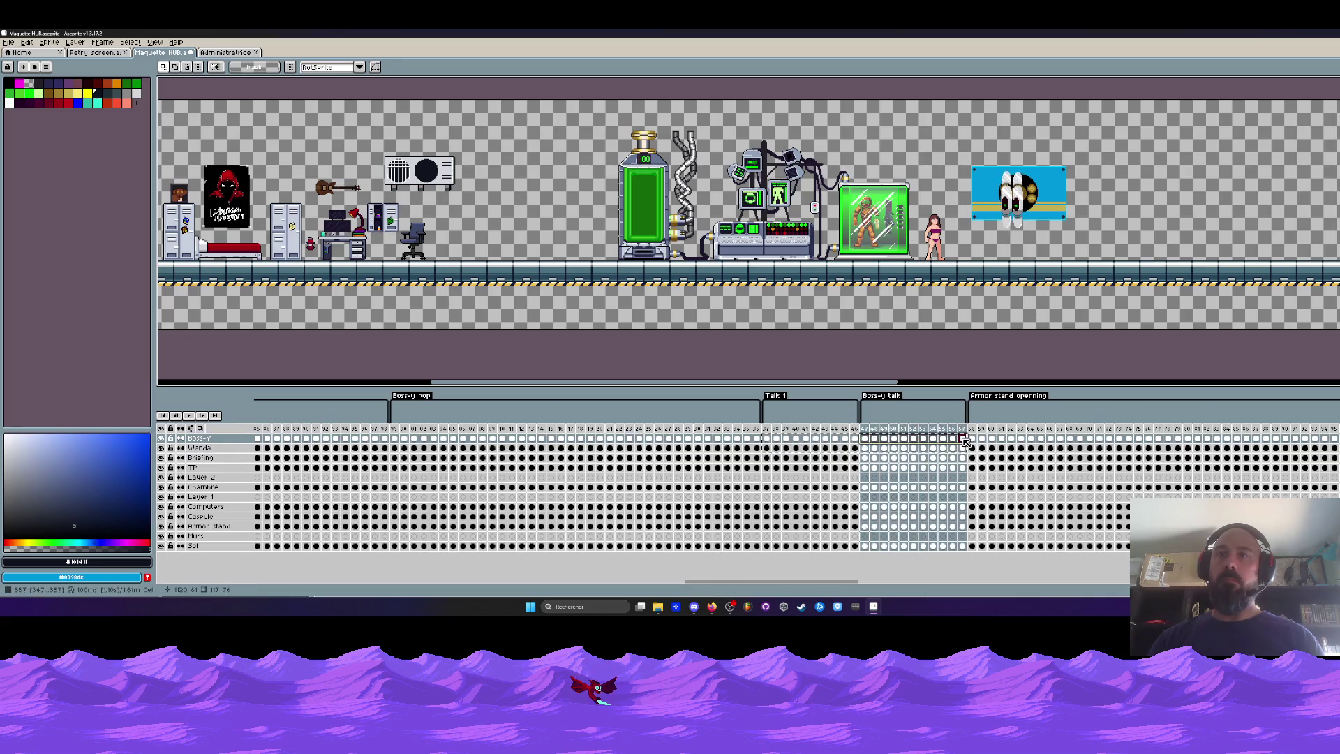
left_click_drag(856, 584, 1066, 583)
left_click(940, 439)
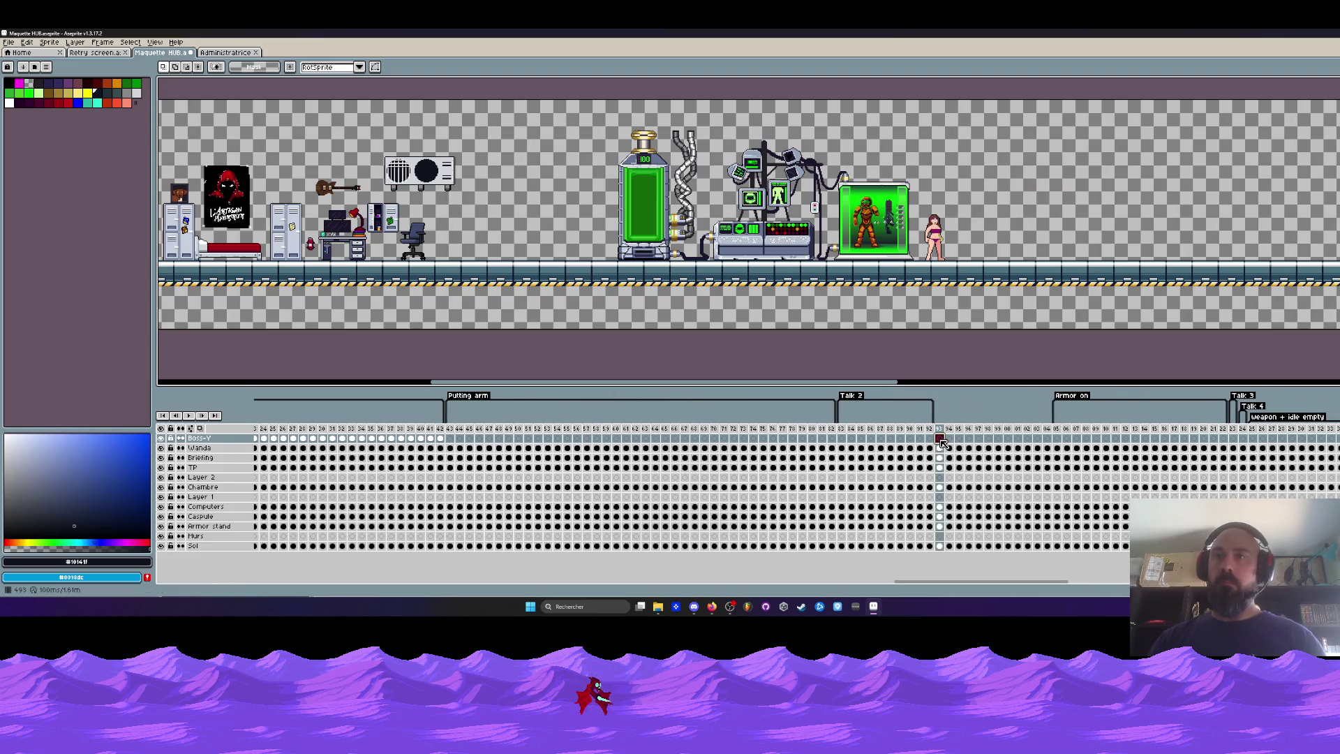
key("ctrl+v")
Copy the Boss-Y cels from frames 31–45 and paste them into frames 46–60.
left_click(842, 439)
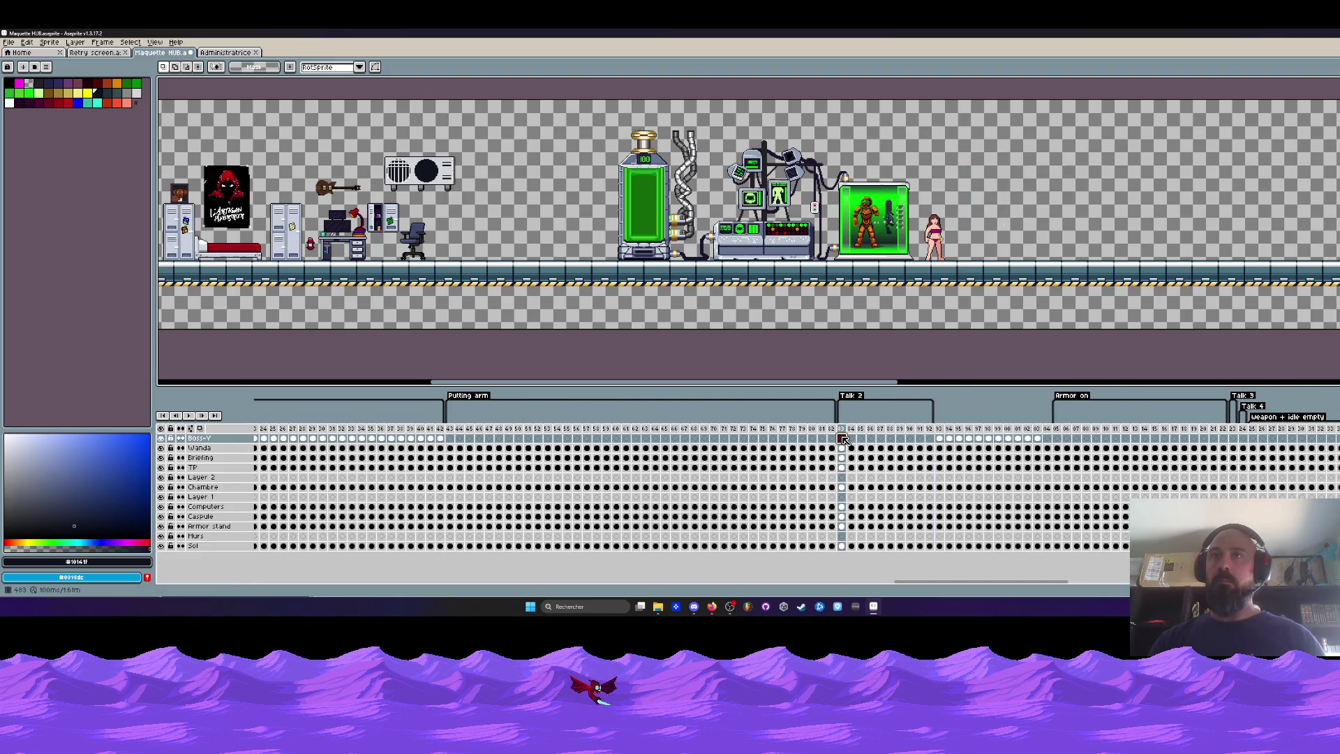
left_click(441, 439)
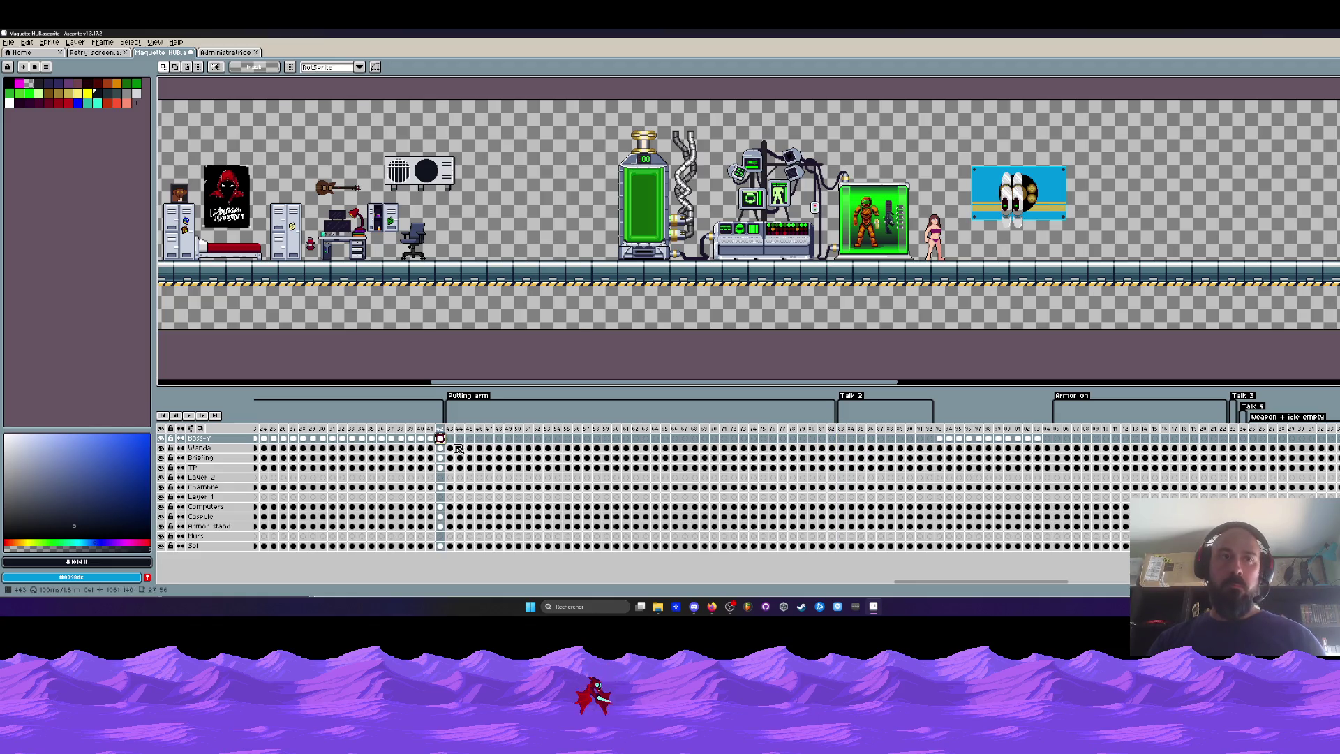
left_click(451, 439)
left_click(460, 439)
left_click(470, 439)
left_click_drag(470, 440, 332, 439)
key("ctrl+c")
left_click(479, 438)
key("ctrl+v")
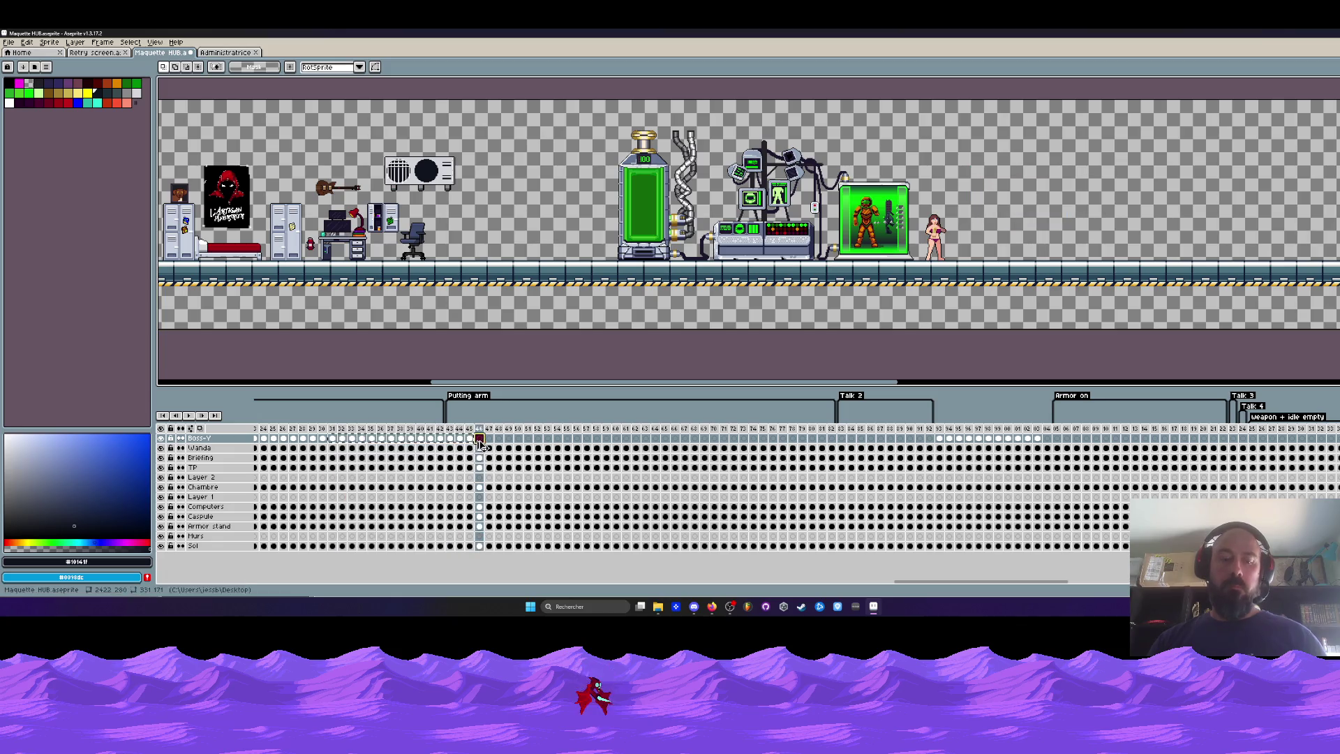
Check the filled Boss-Y frames and remove one extra frame after the pasted range.
left_click(625, 439)
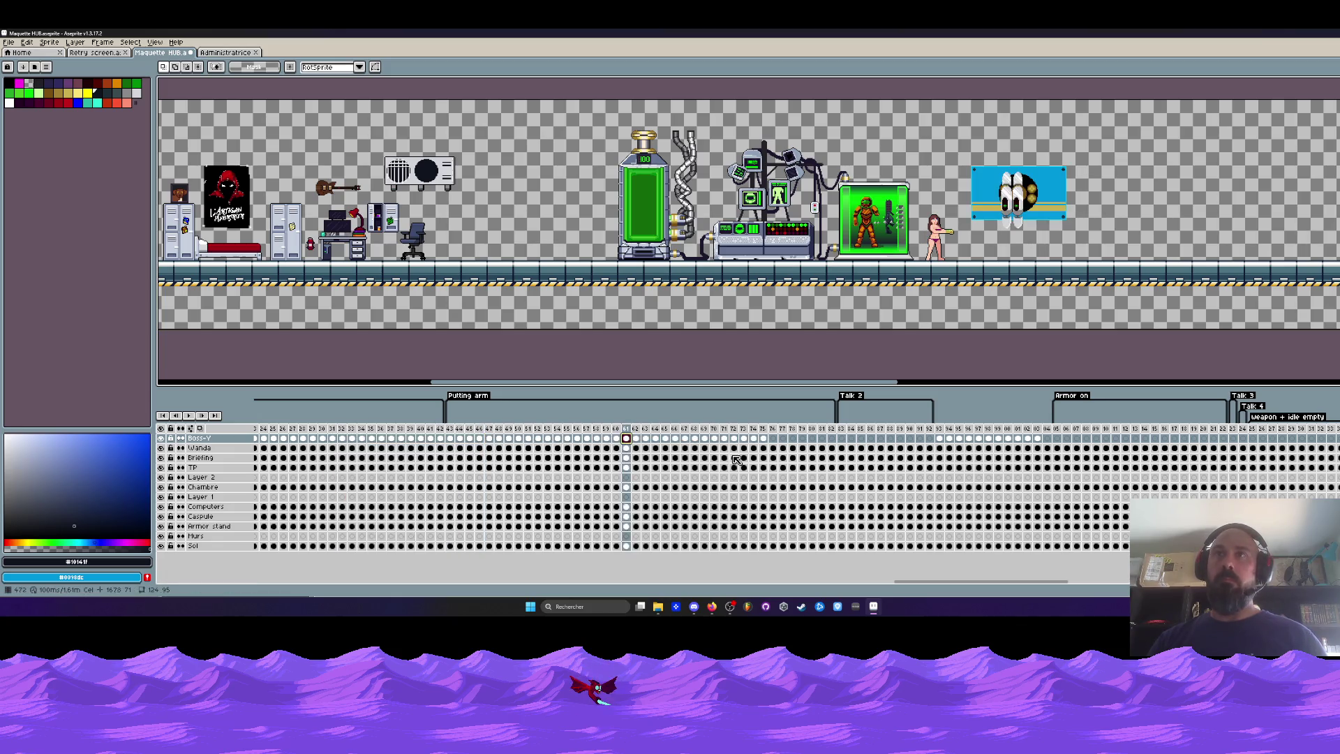
left_click(774, 439)
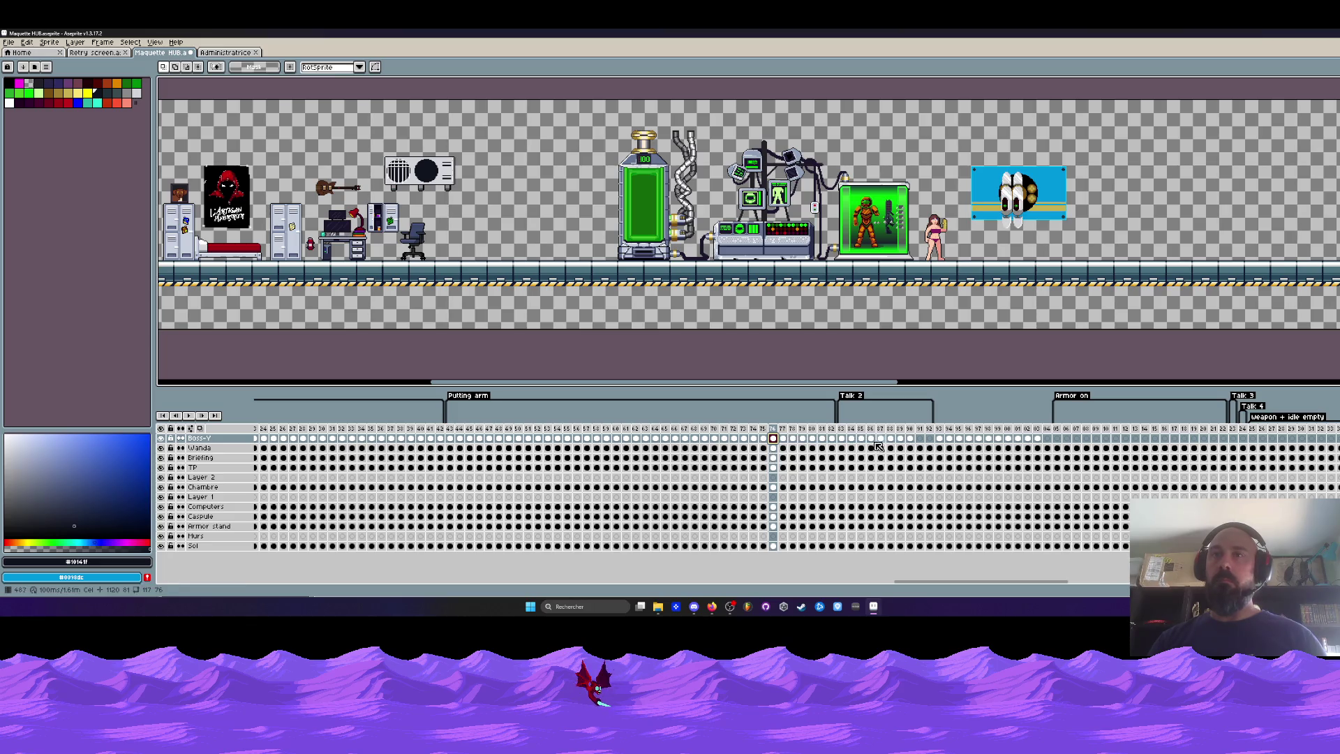
left_click(793, 440)
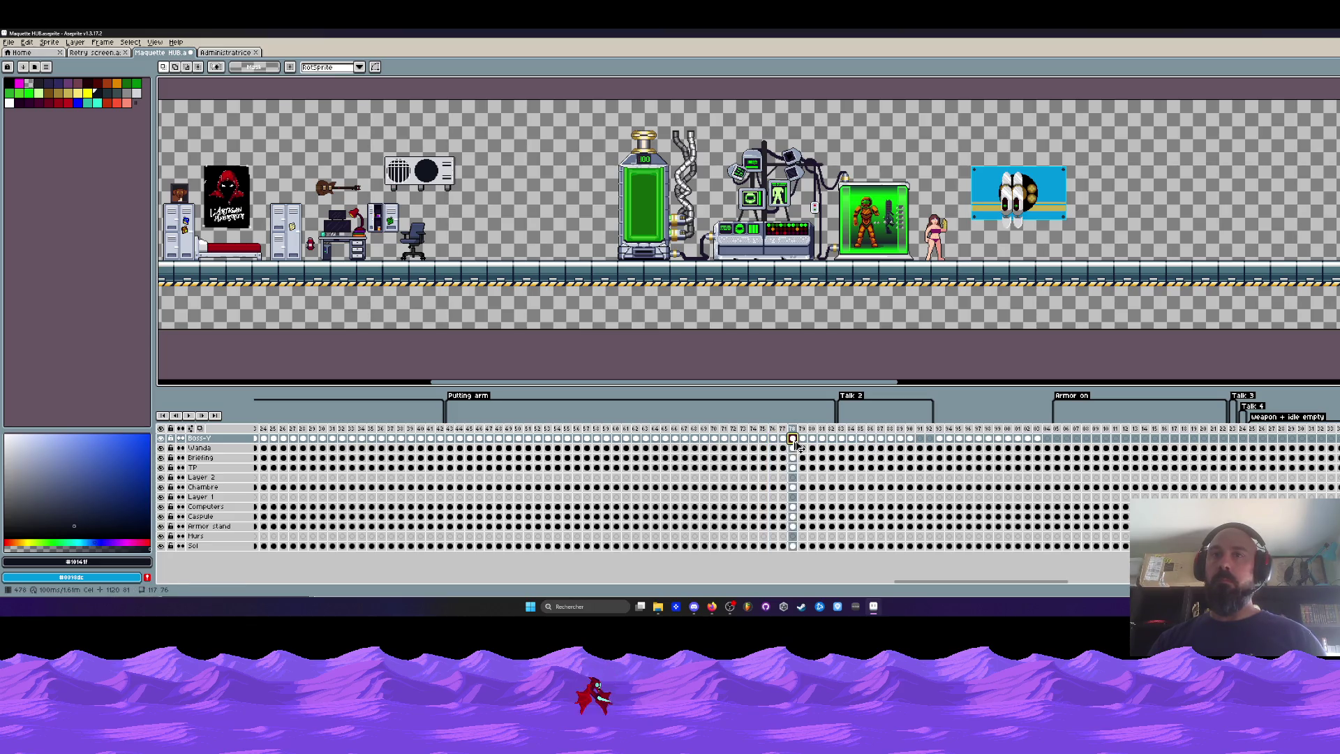
left_click_drag(941, 441, 1047, 441)
left_click(1048, 437)
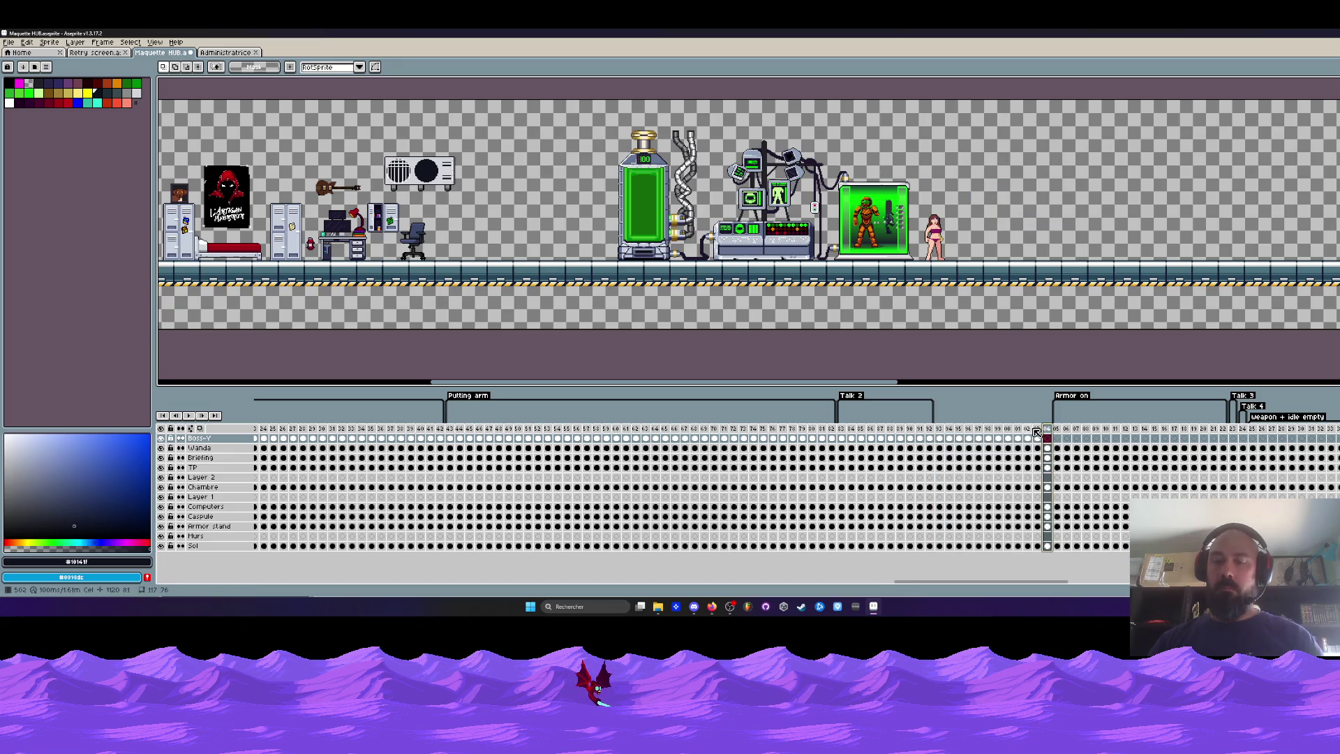
key("alt+c")
left_click_drag(853, 438, 1038, 439)
left_click(1038, 439)
left_click_drag(802, 442, 665, 439)
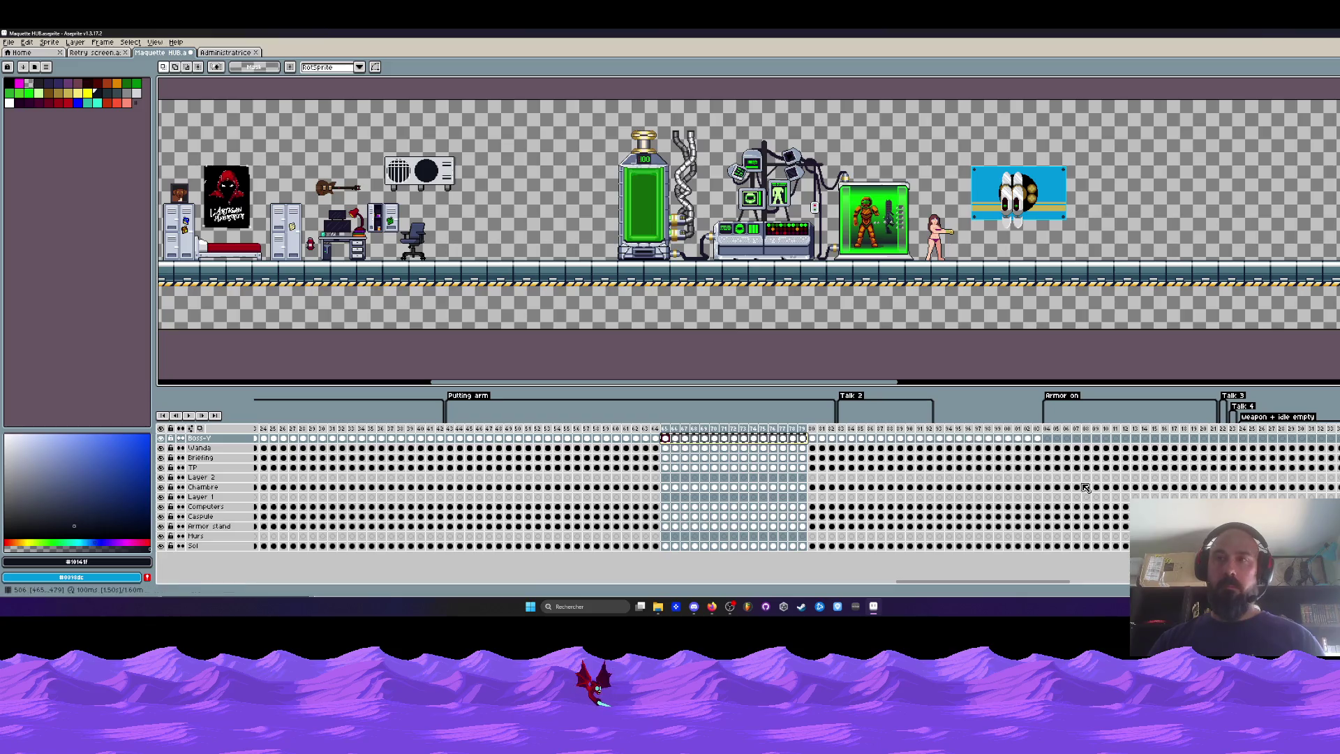
key("ctrl+z")
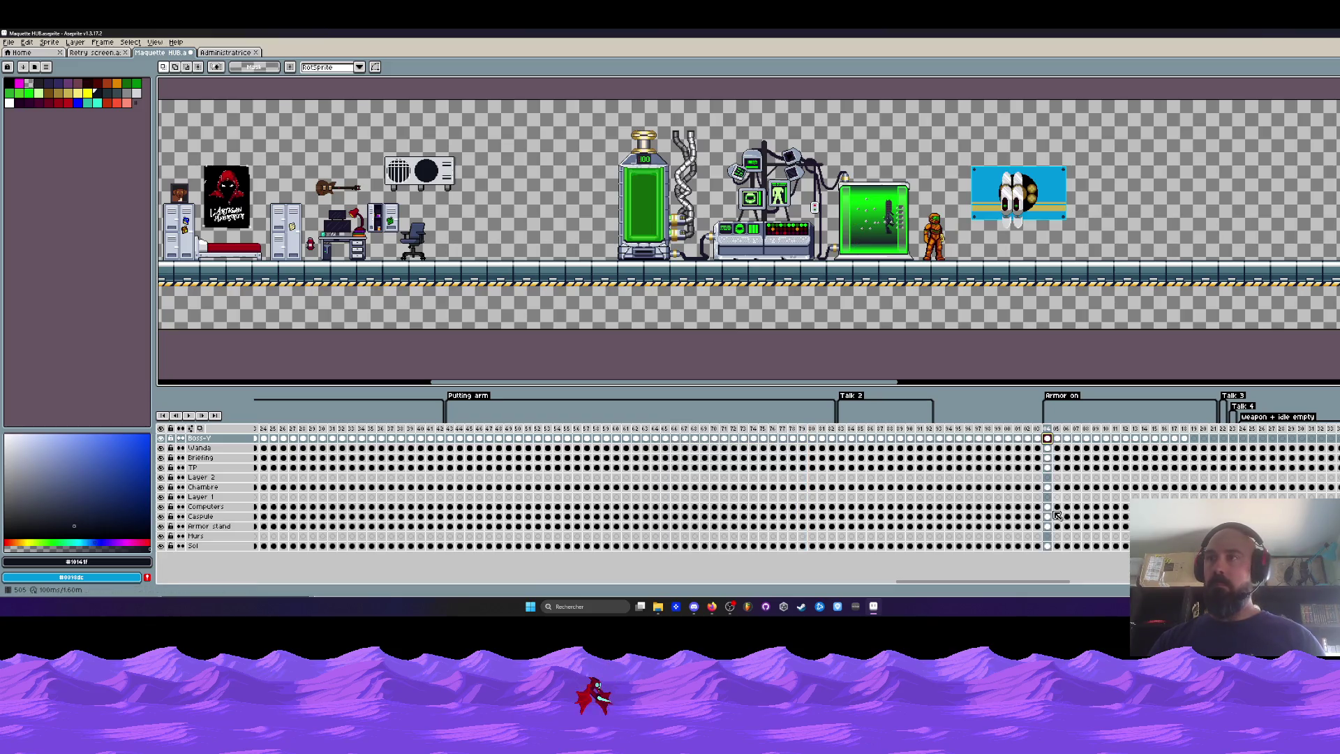
Select frames 493–503 and create a new tag for them.
scroll(916, 463, "right", 5)
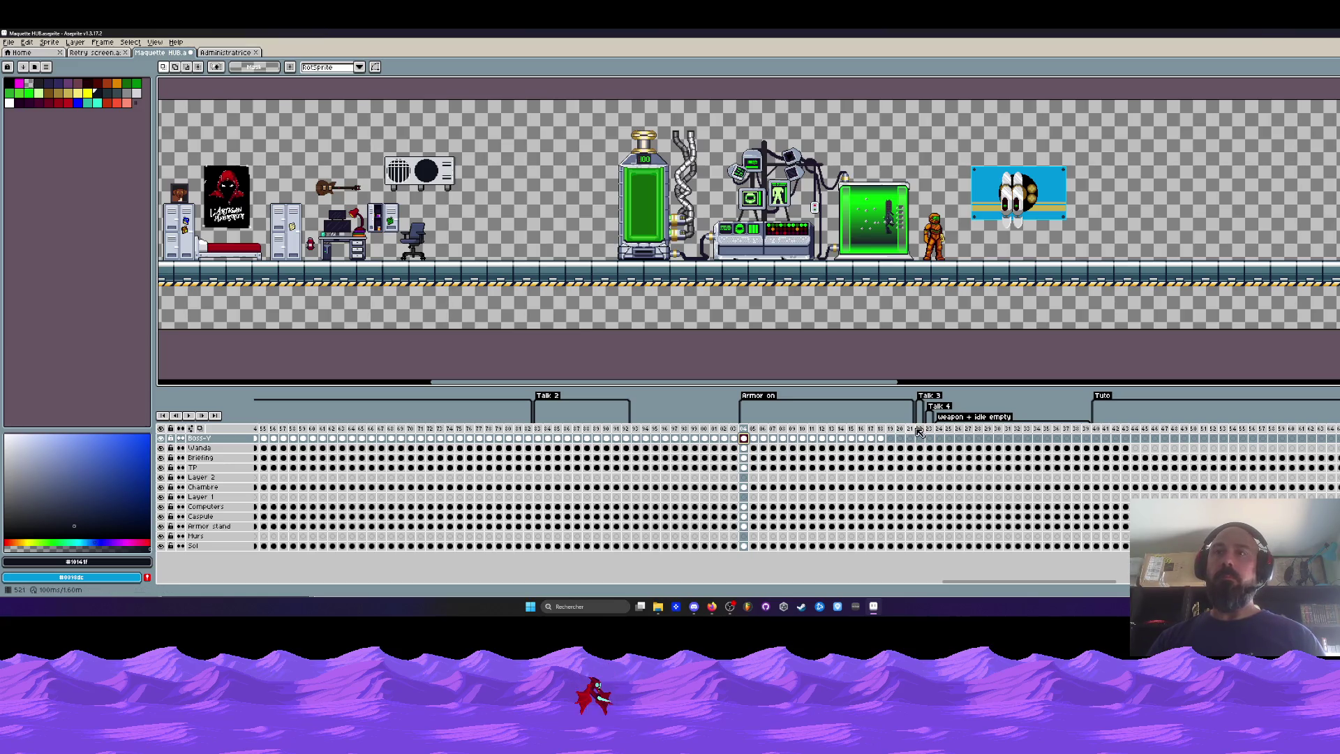
left_click_drag(734, 438, 637, 441)
left_click_drag(636, 428, 733, 427)
right_click(734, 430)
left_click(771, 465)
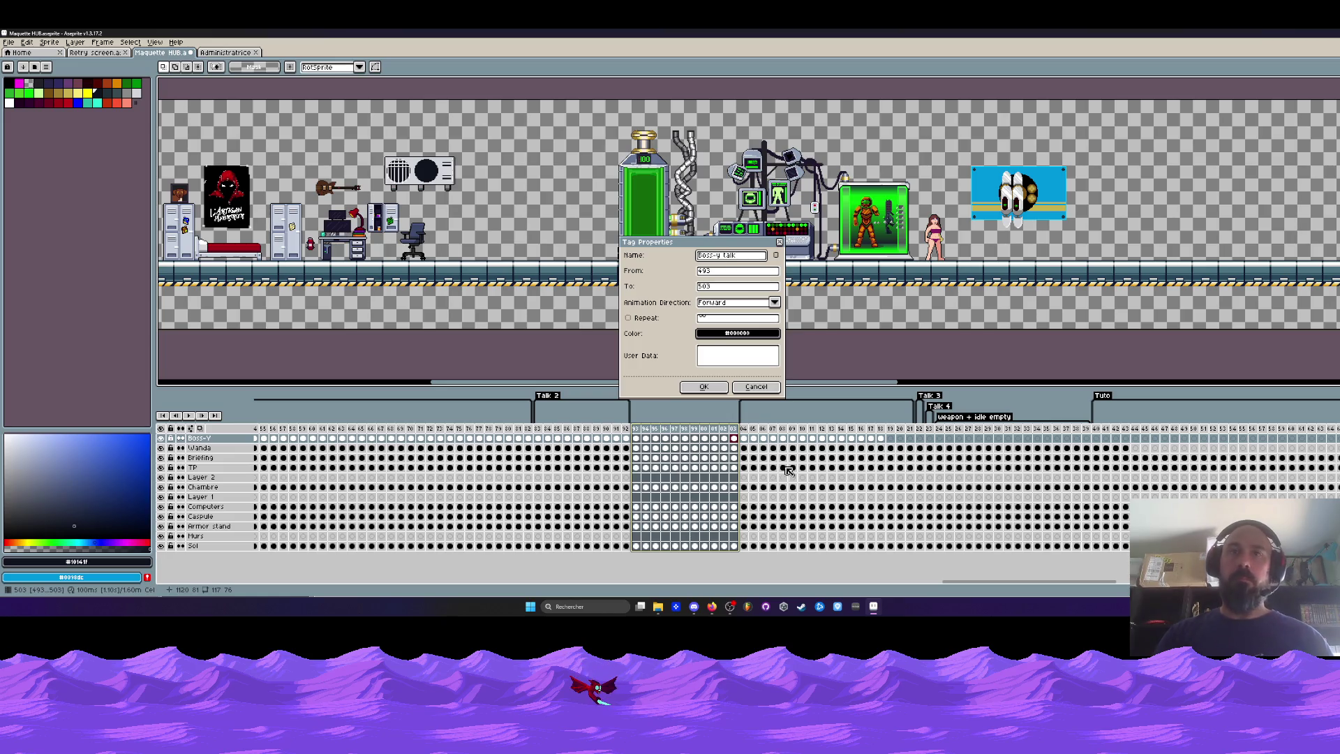
Confirm the Boss-y talk tag, copy cels 493–503, and insert frames after frame 523.
left_click(703, 387)
left_click_drag(733, 438, 636, 438)
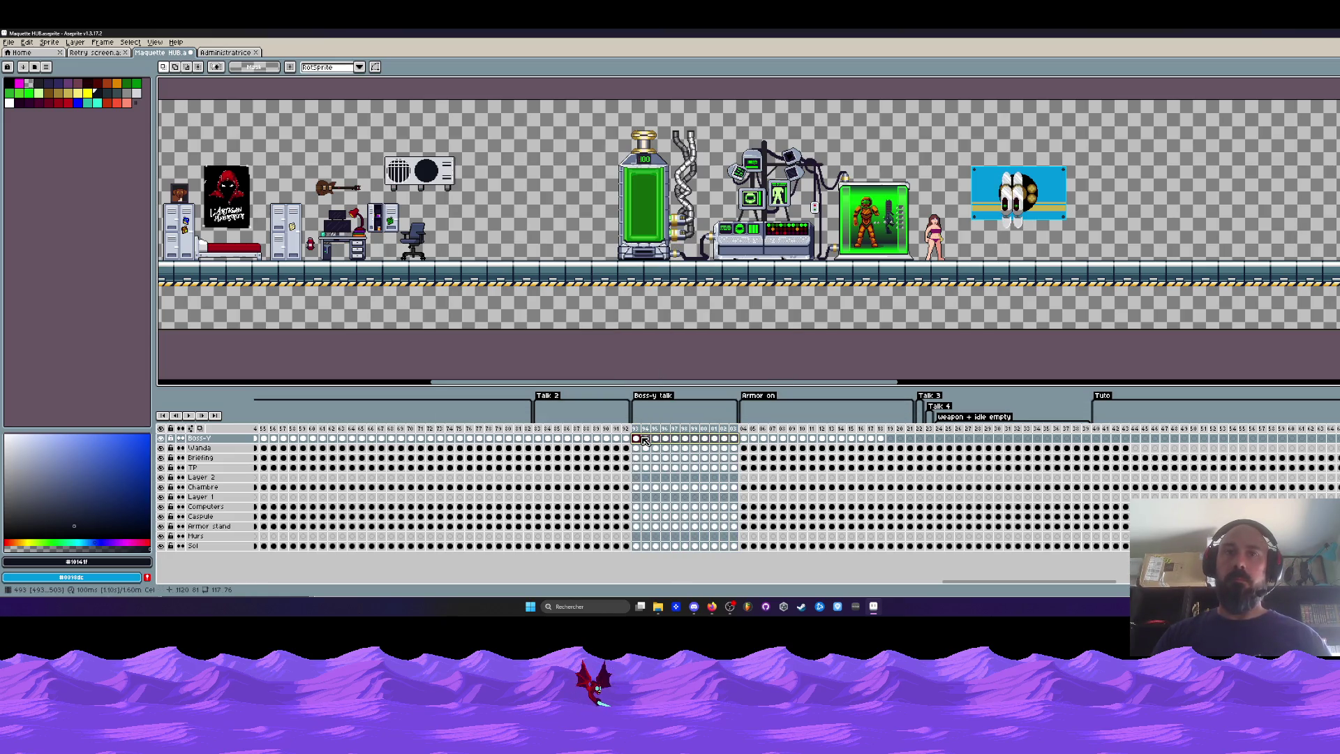
key("ctrl+c")
left_click(928, 432)
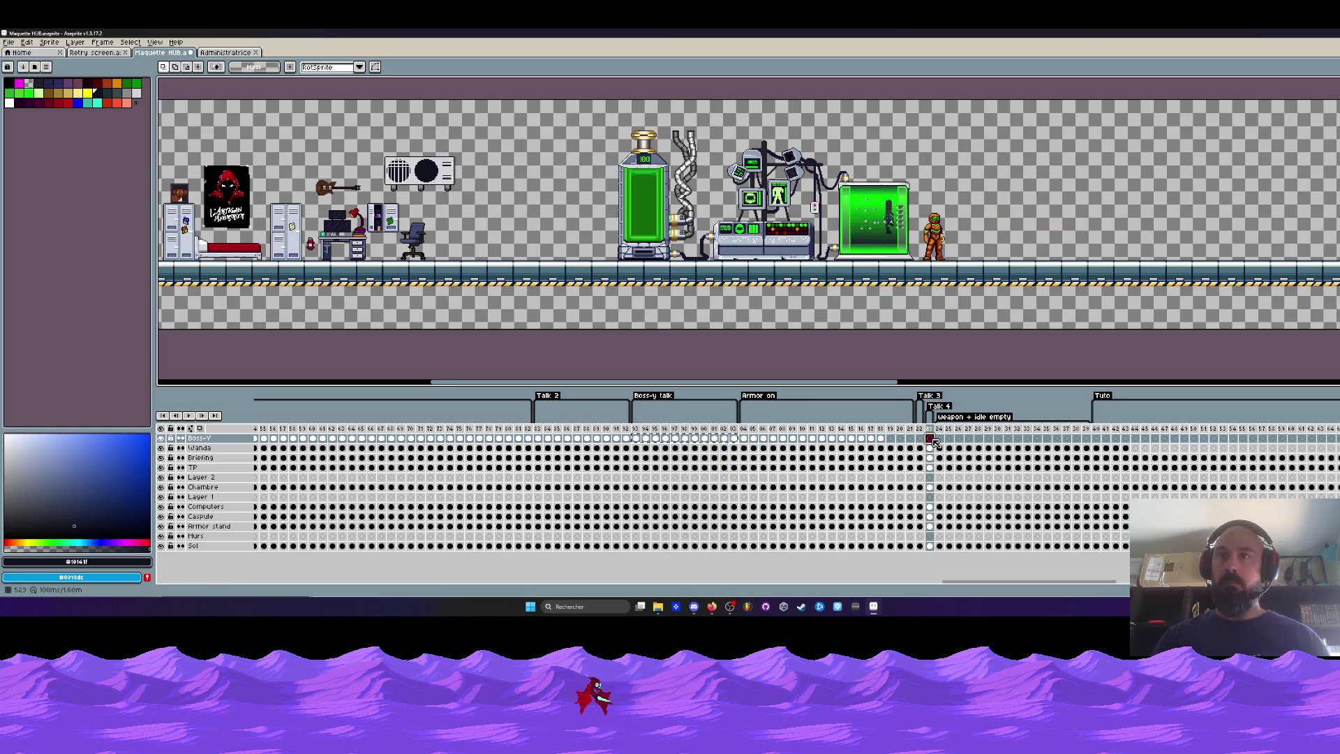
key("alt+n")
key("alt+n")
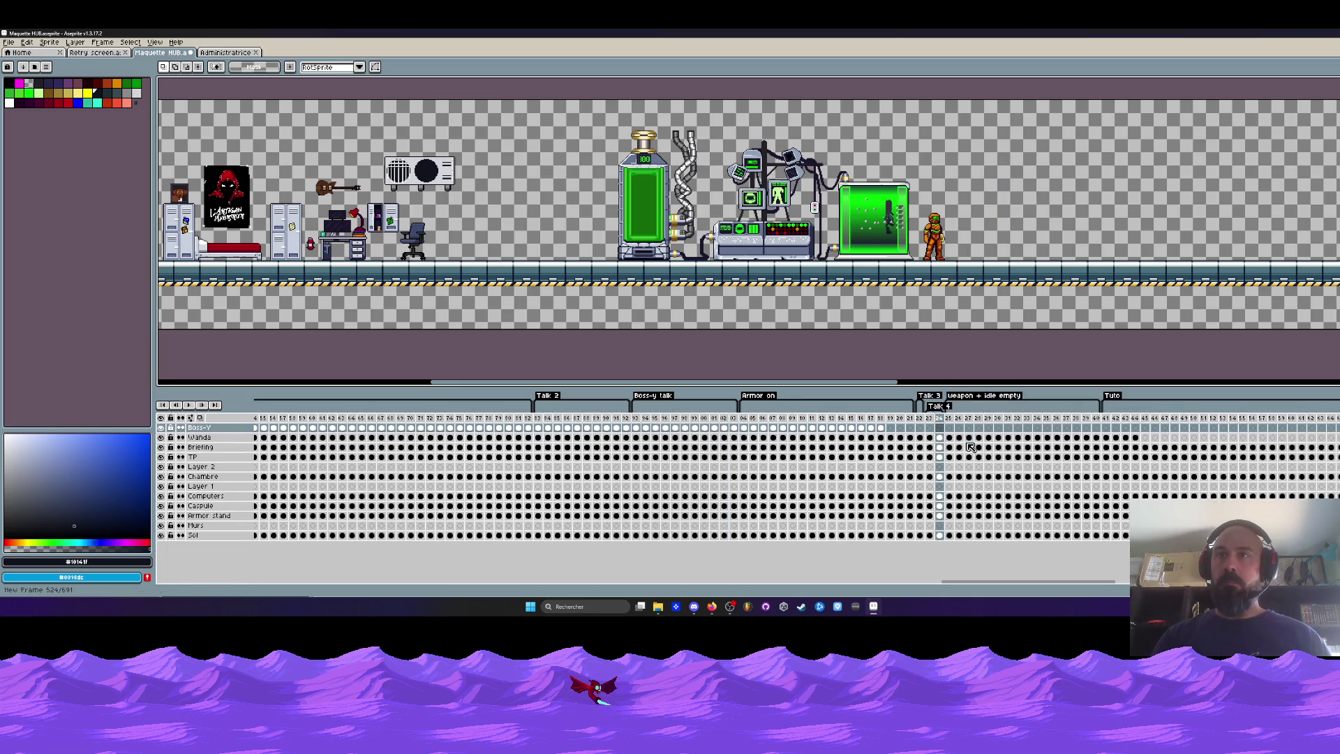
key("ctrl+z")
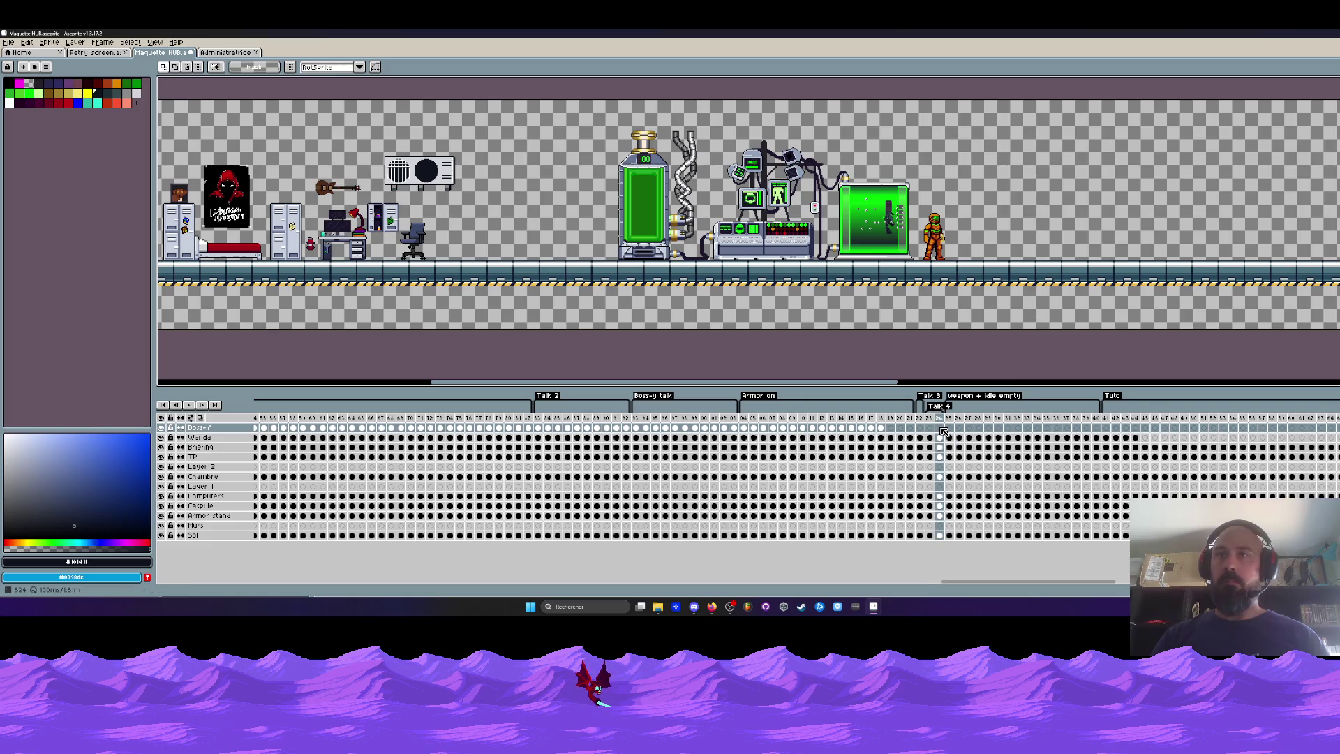
key("ctrl+z")
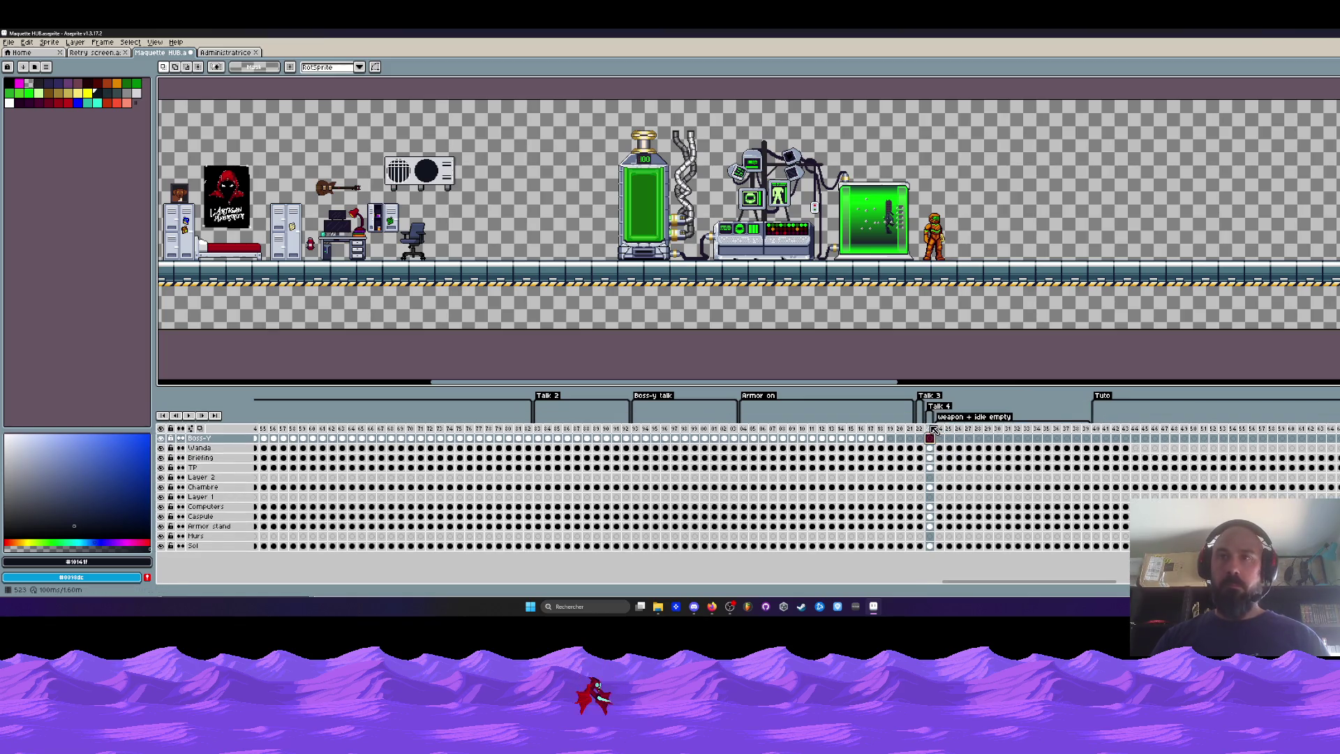
key("alt+n")
key("alt+n")
key("alt+n")
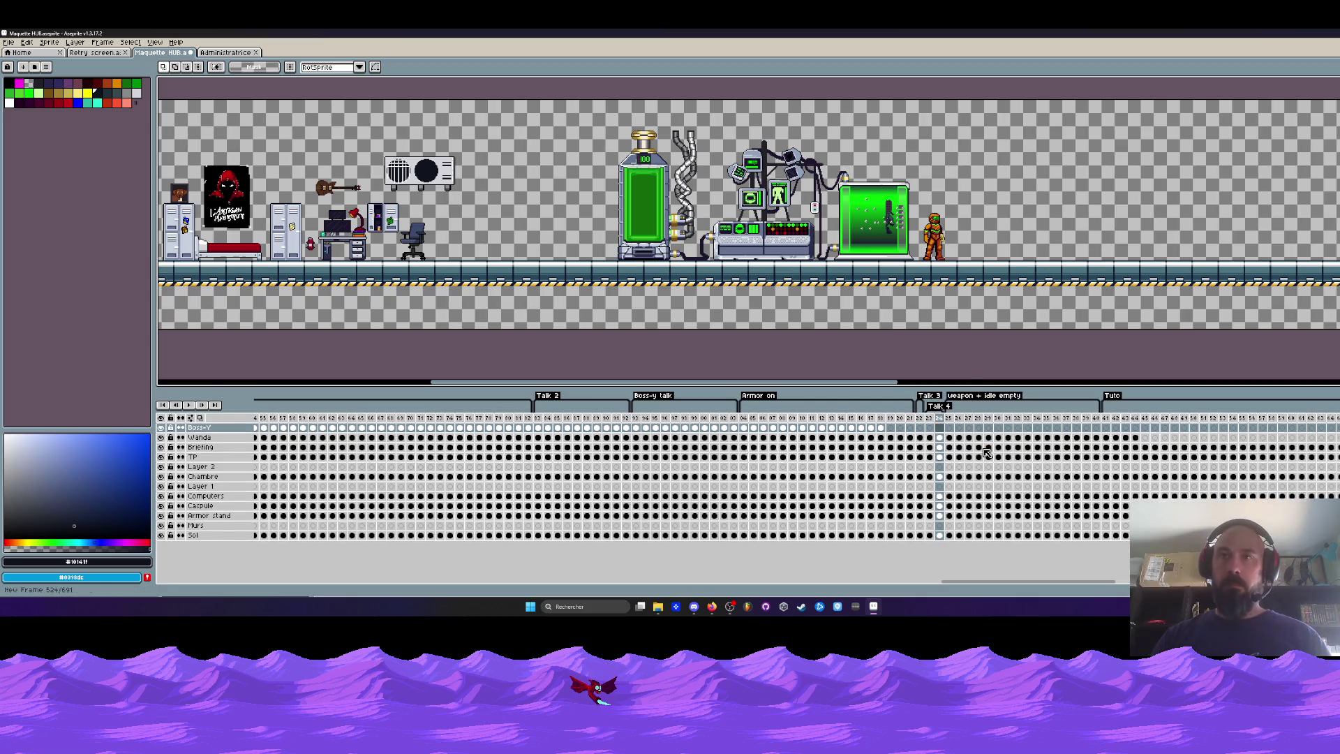
Delete the six extra frames 534–539 after Talk 3.
left_click(932, 427)
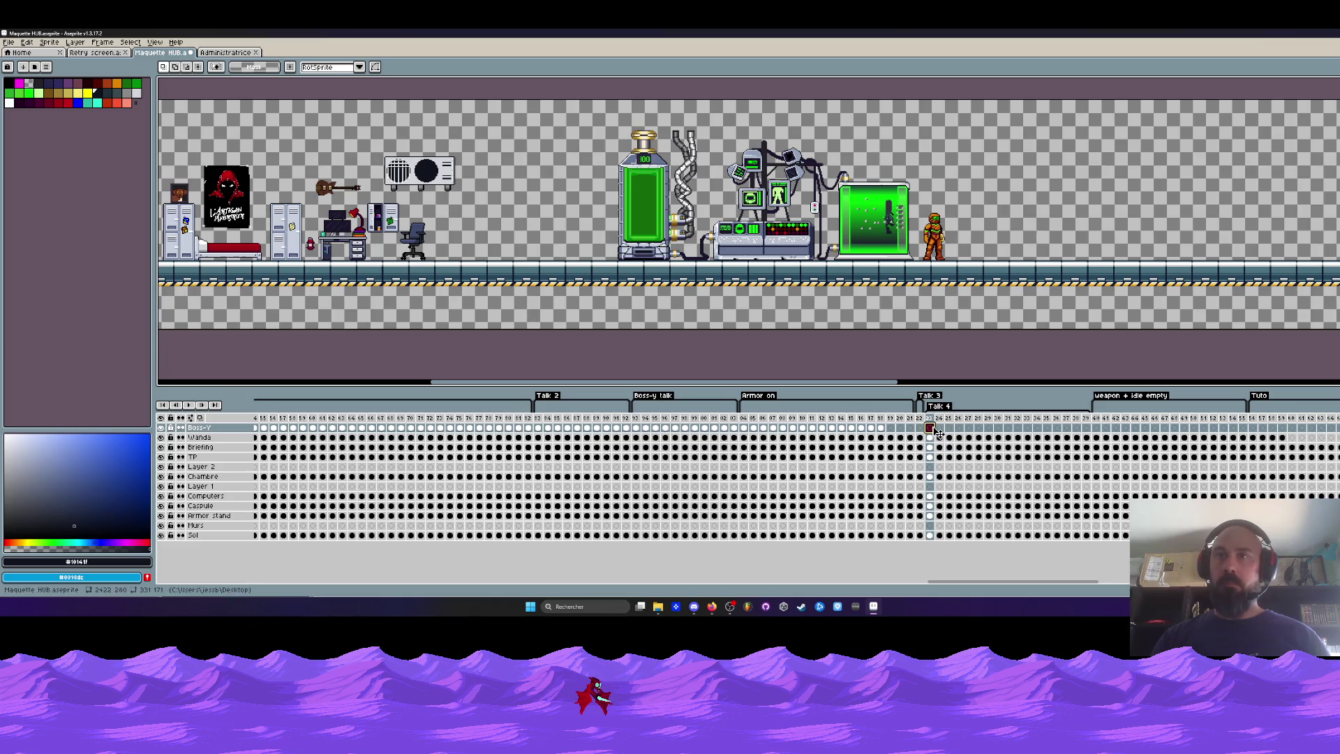
left_click_drag(635, 427, 737, 429)
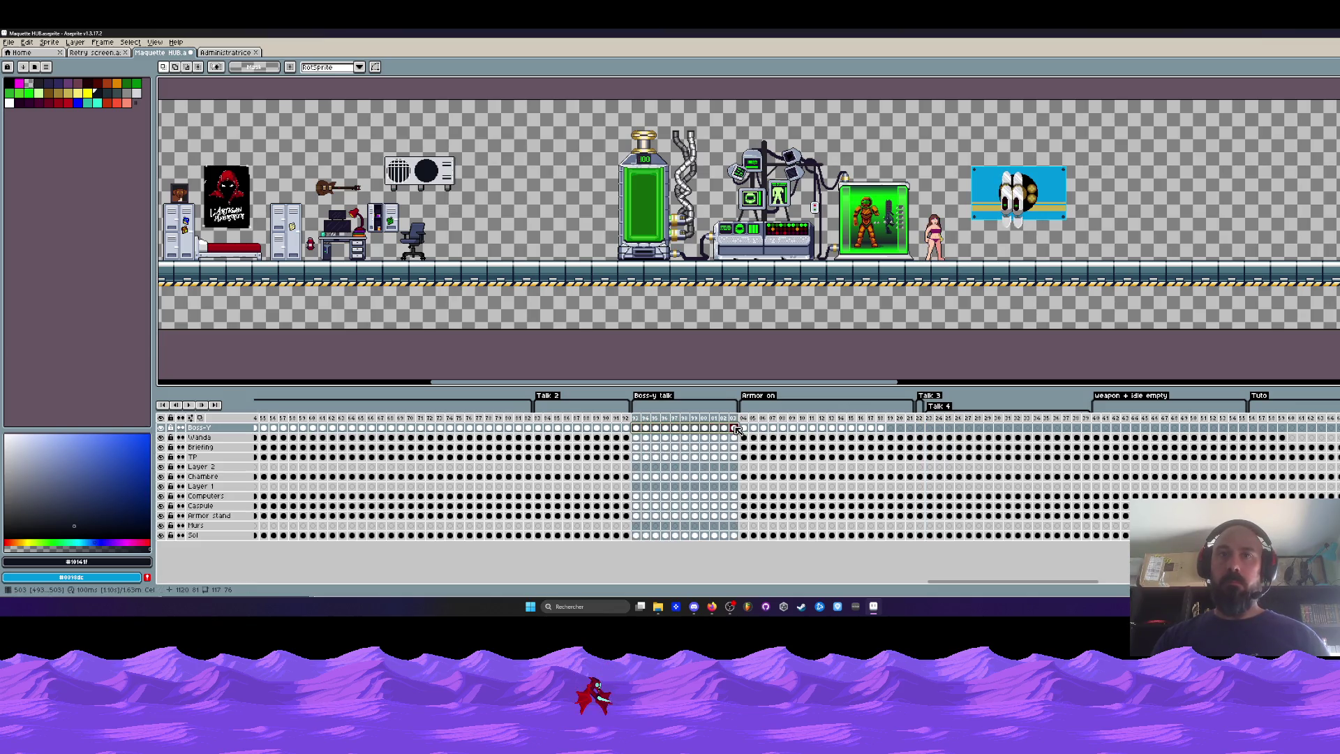
left_click(929, 427)
mouse_move(1081, 429)
left_mouse_down()
mouse_move(1038, 450)
mouse_move(1064, 417)
mouse_move(1037, 417)
left_mouse_up()
key("Delete")
Add frames after frame 522, delete frames 519–521, and open the Talk 4 tag properties.
left_click(920, 420)
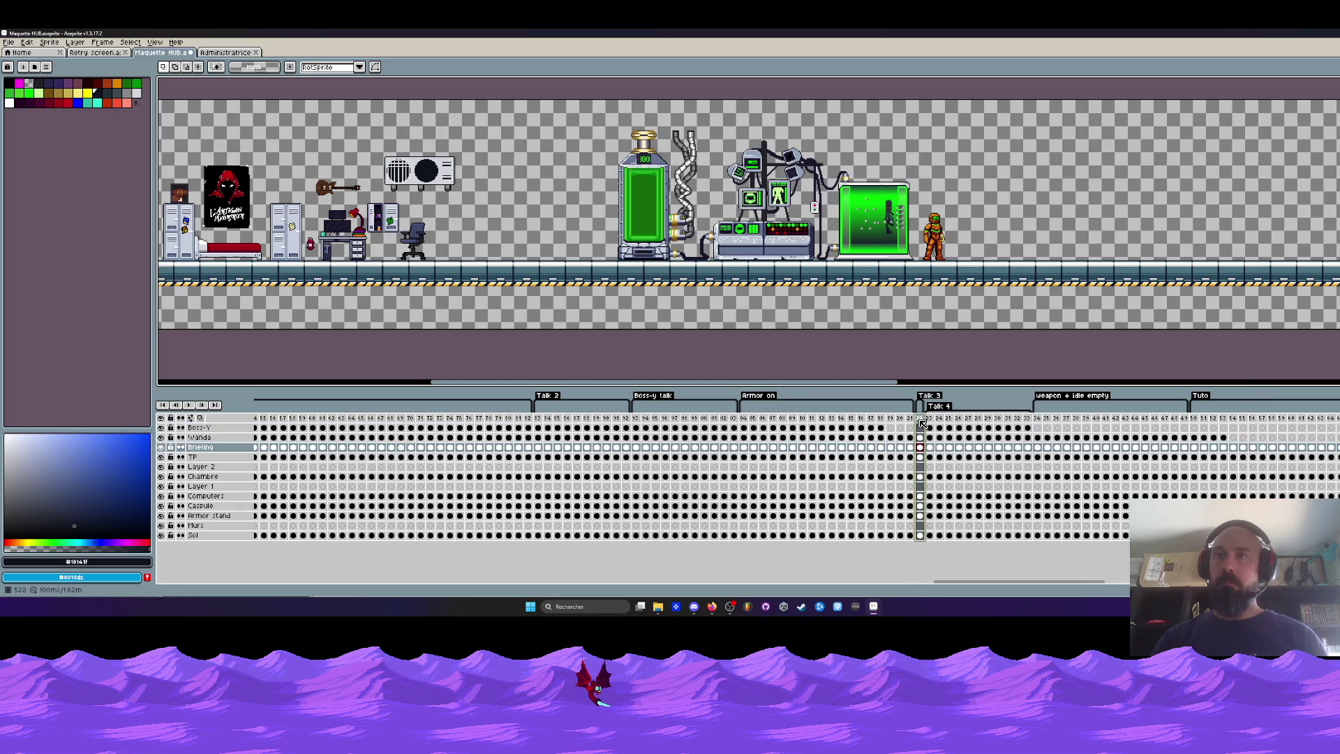
key("alt+n")
key("ctrl+v")
left_click_drag(891, 418, 910, 439)
key("Delete")
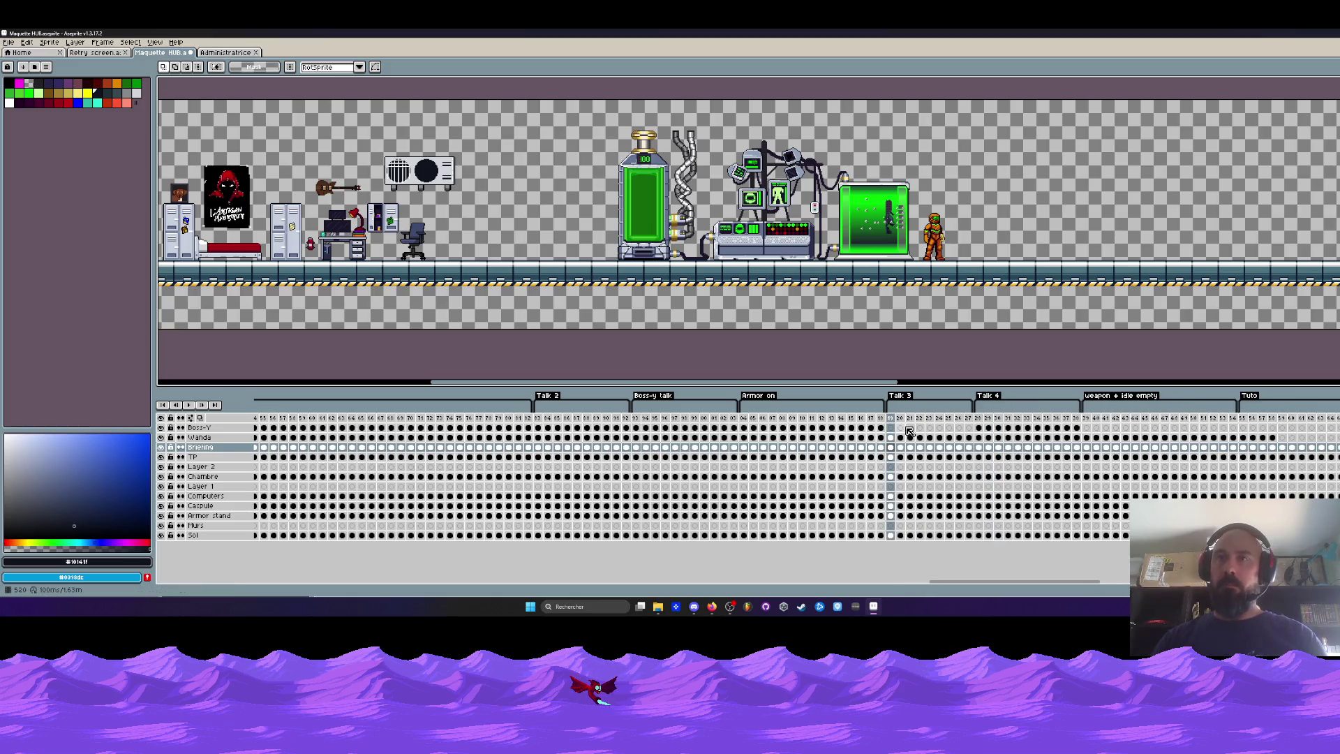
left_click(987, 396)
double_click(988, 395)
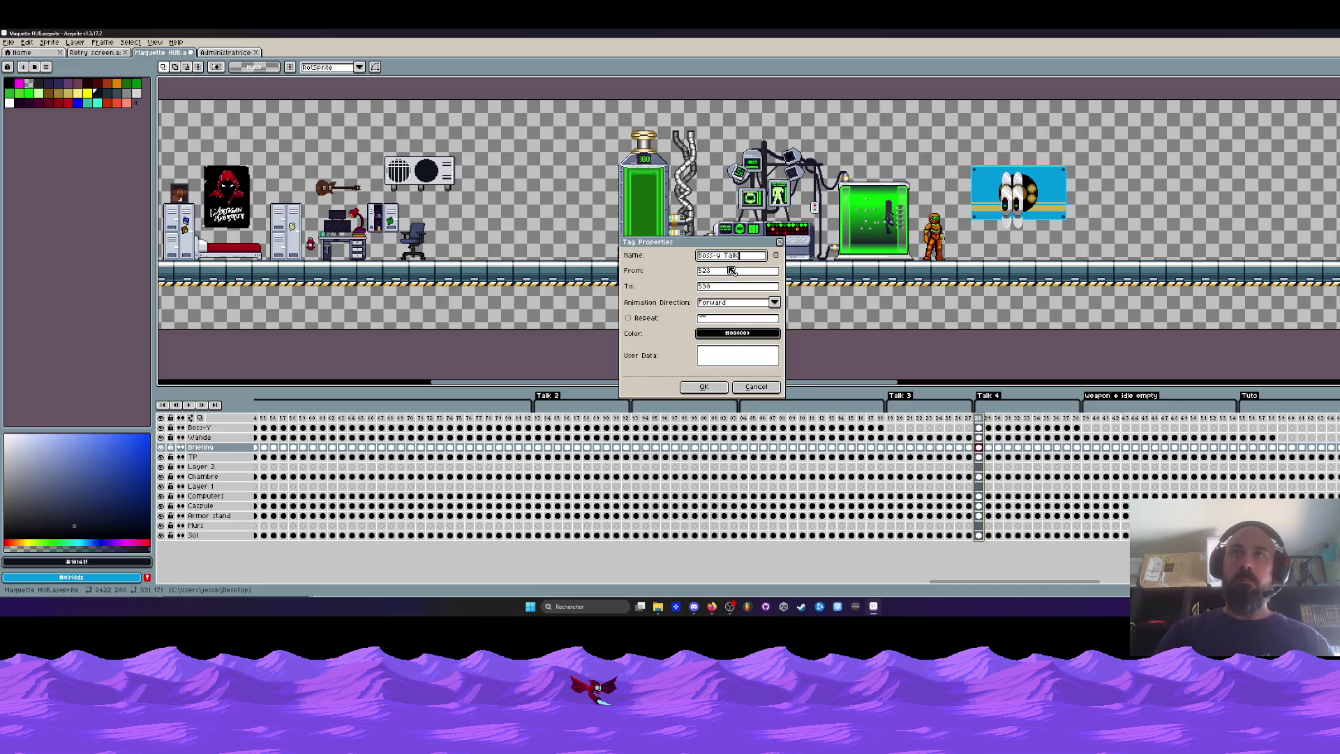
Confirm the 'Boss-y Talk' tag name and preview the Boss-Y frames from 17 to 26.
left_click(703, 386)
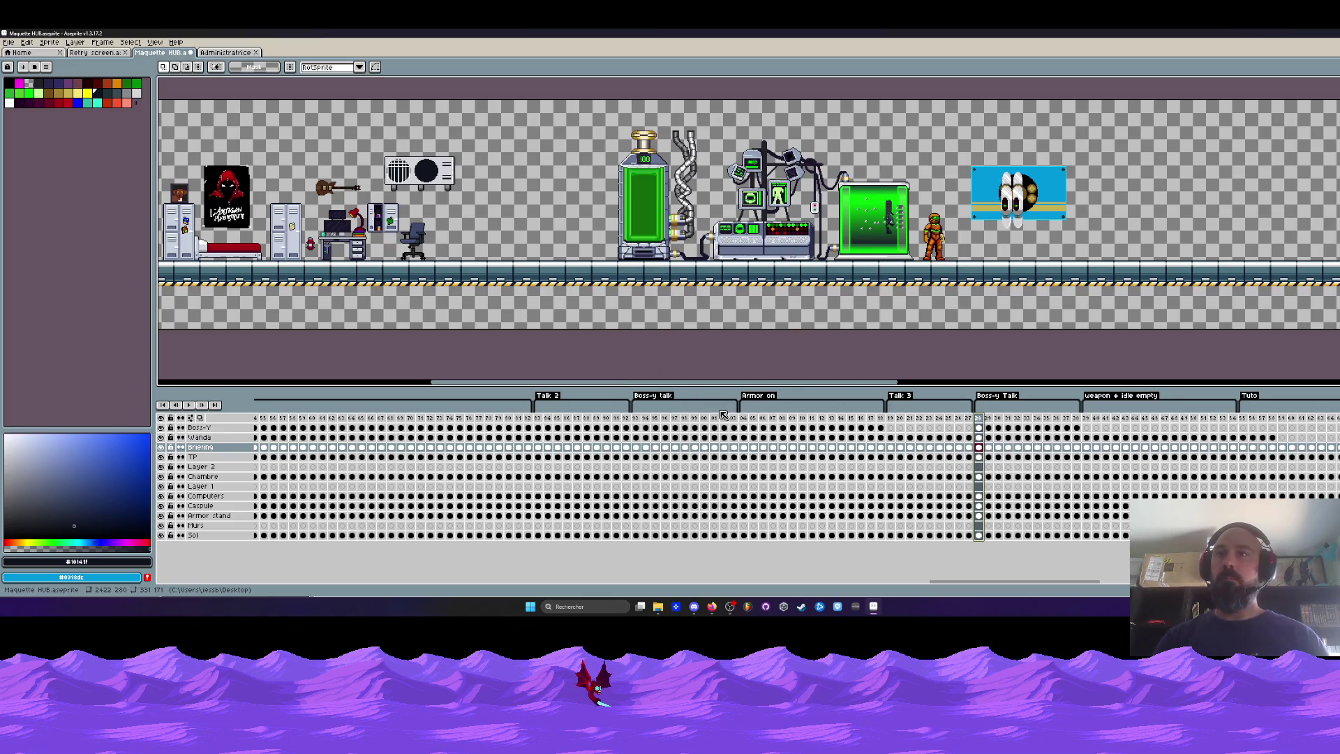
left_click(881, 427)
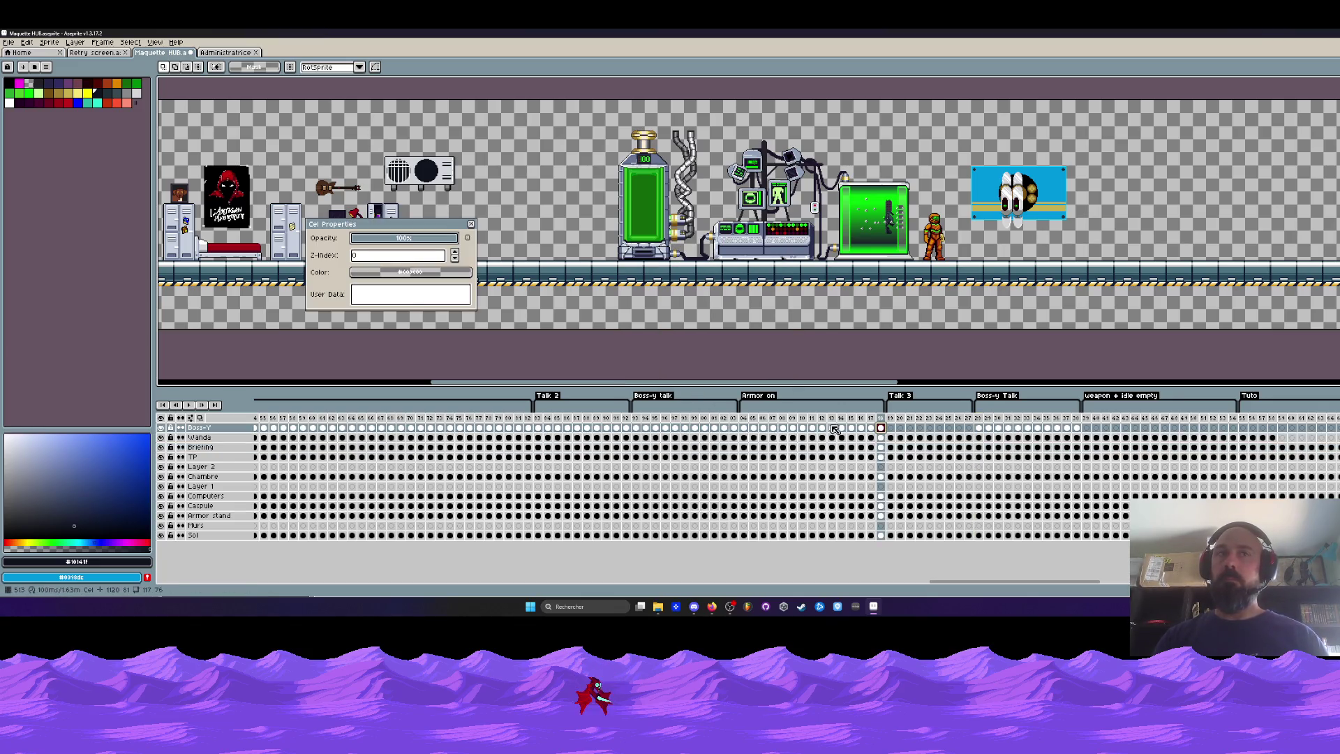
mouse_move(882, 431)
left_mouse_down()
mouse_move(788, 436)
mouse_move(881, 429)
left_mouse_up()
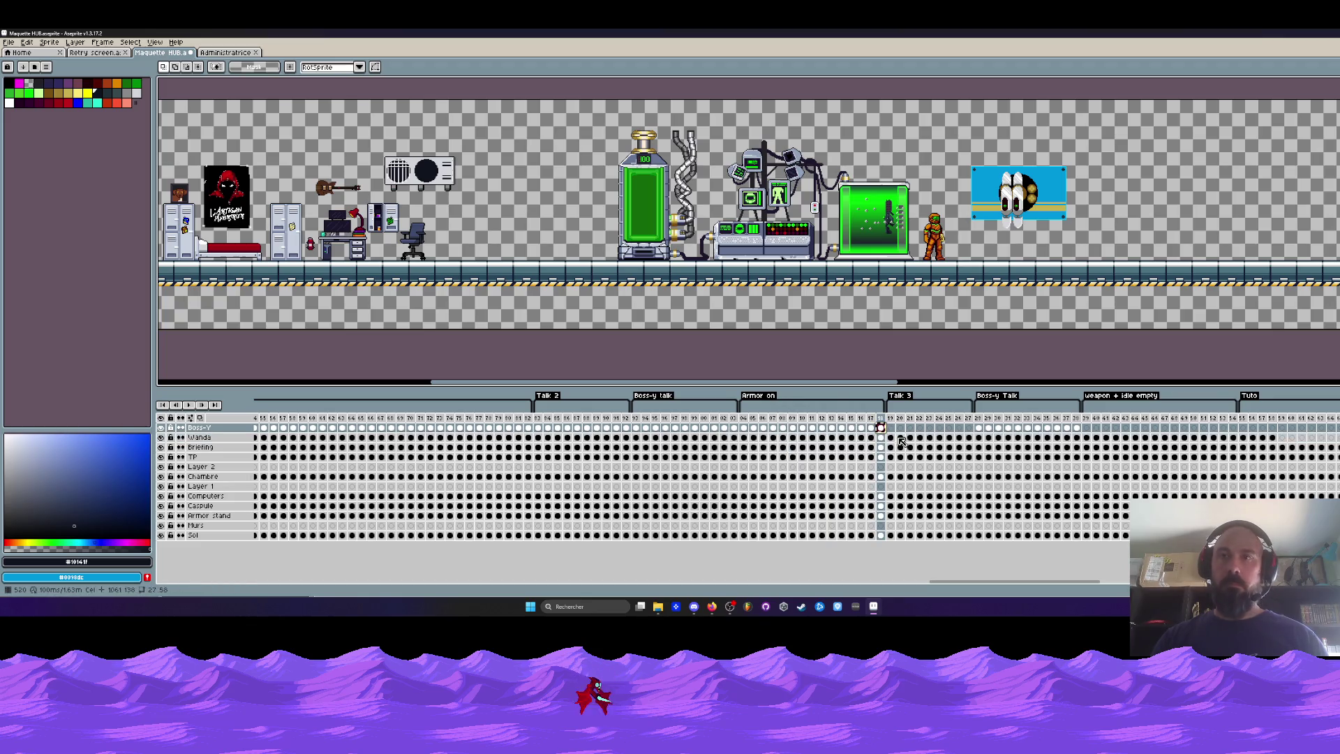
left_click(891, 427)
key("Right")
key("Right")
key("Right")
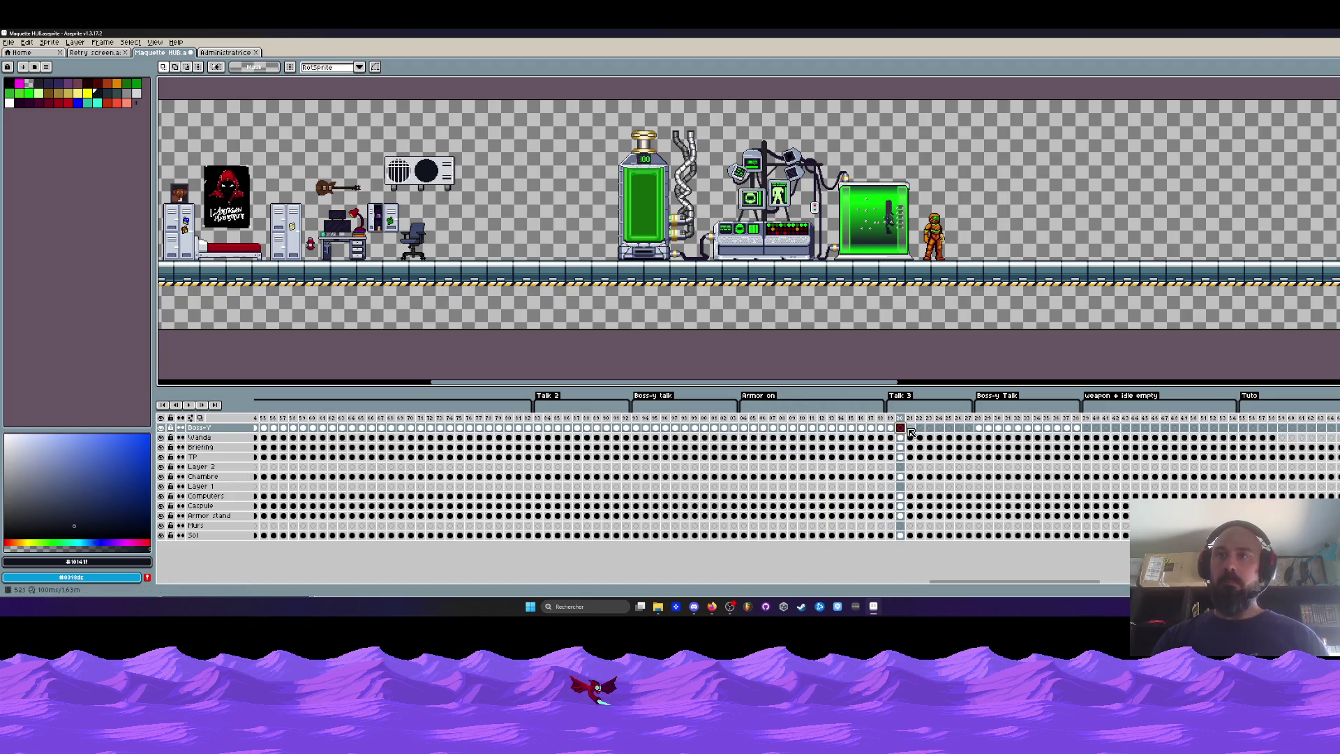
left_click(959, 428)
key("Left")
key("Left")
key("Left")
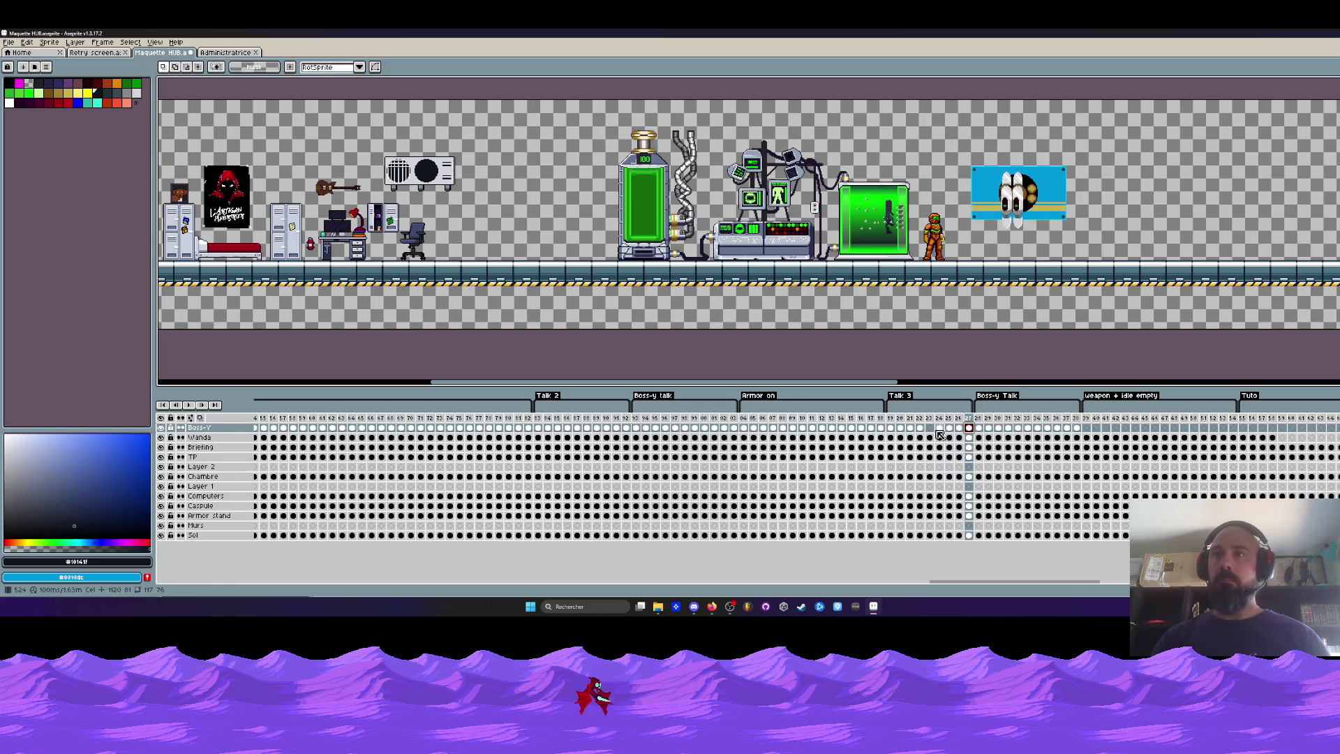
Copy the Armor-section Boss-Y cels and paste them starting at frame 39.
left_click_drag(1086, 417, 1234, 417)
scroll(1018, 562, "right", 5)
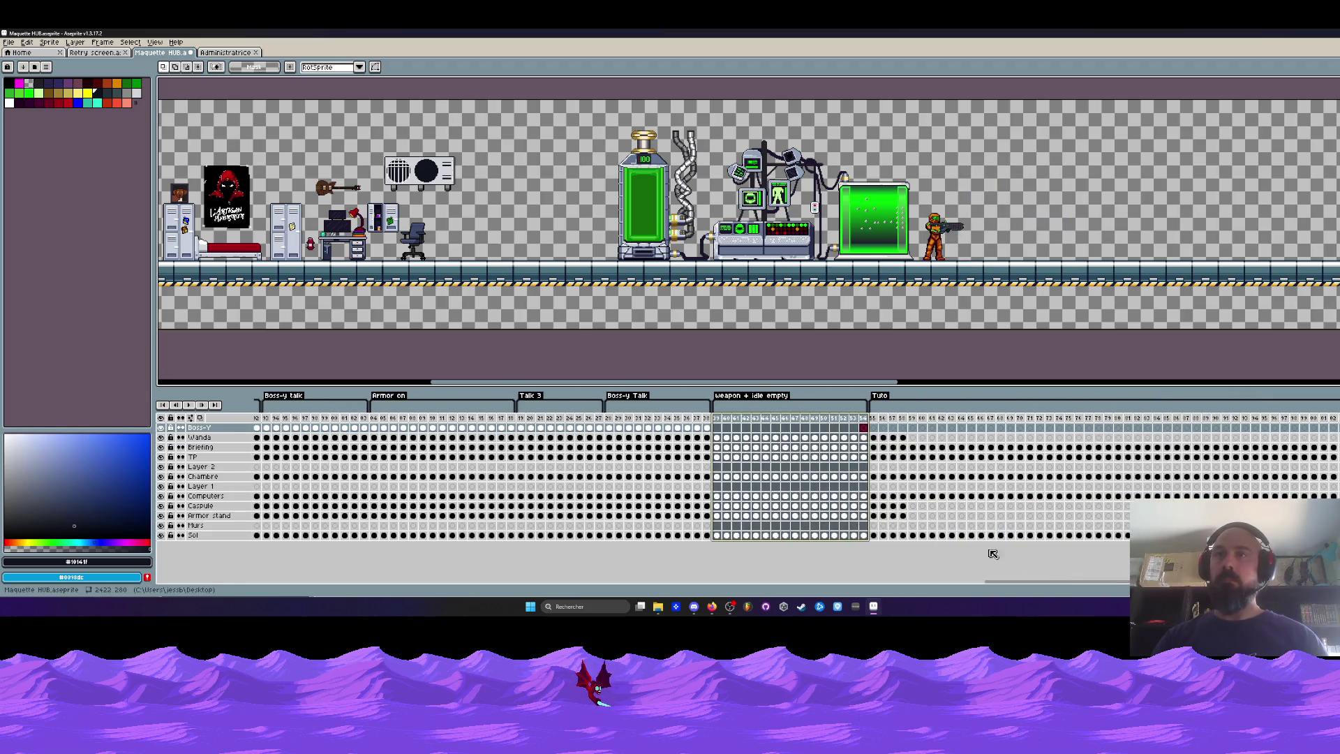
left_click(707, 428)
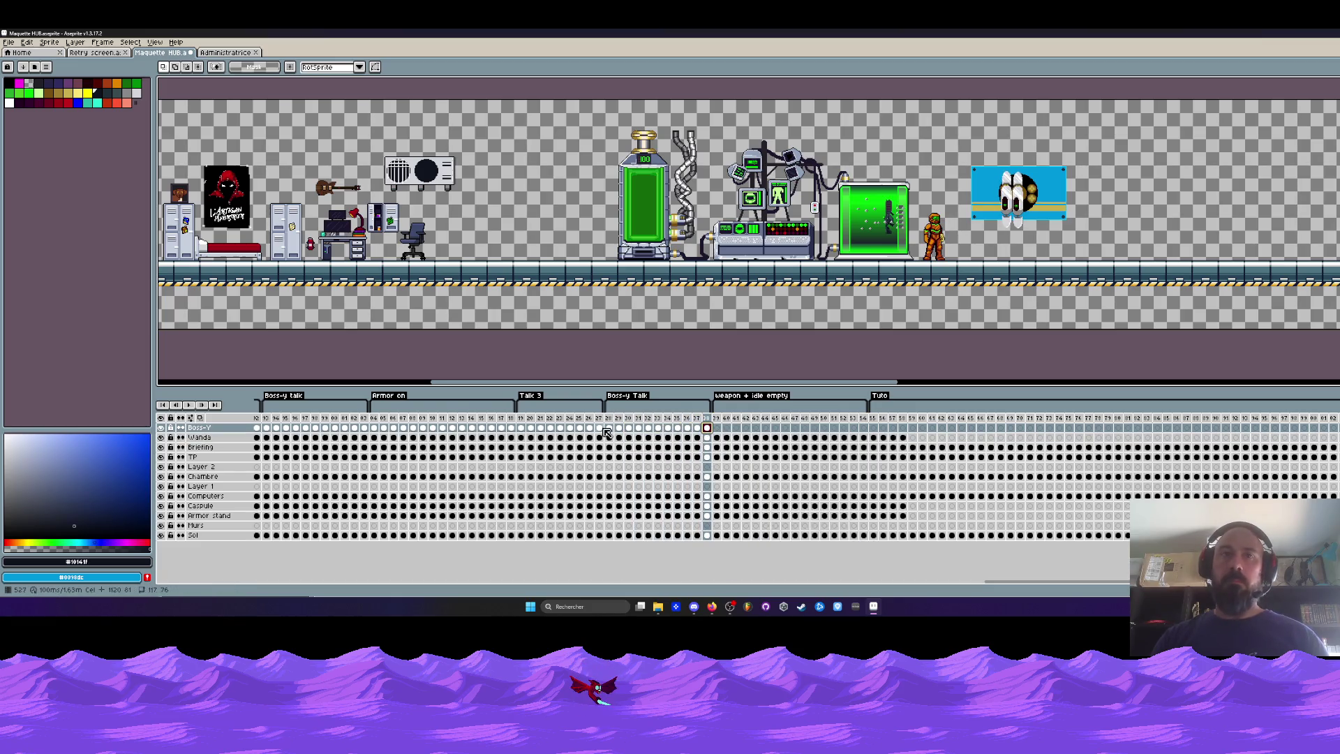
left_click_drag(378, 428, 513, 431)
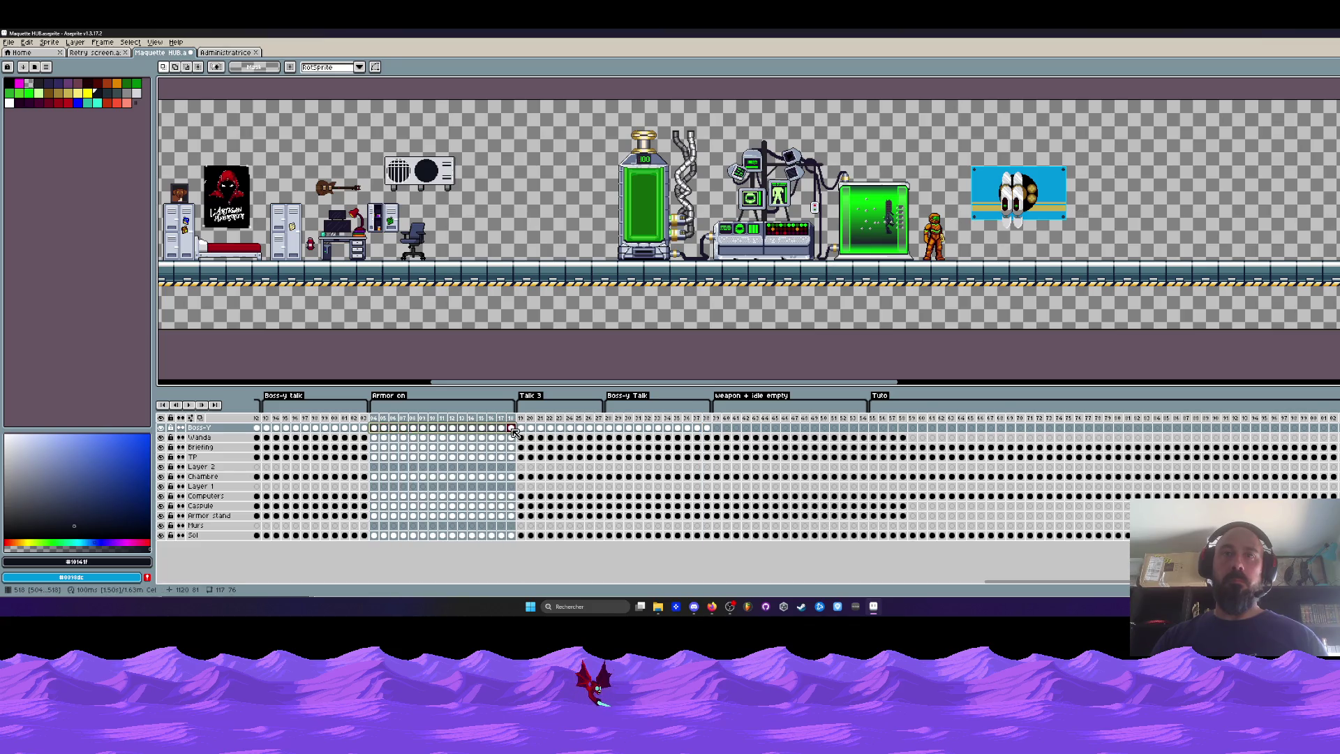
key("ctrl+c")
left_click(718, 429)
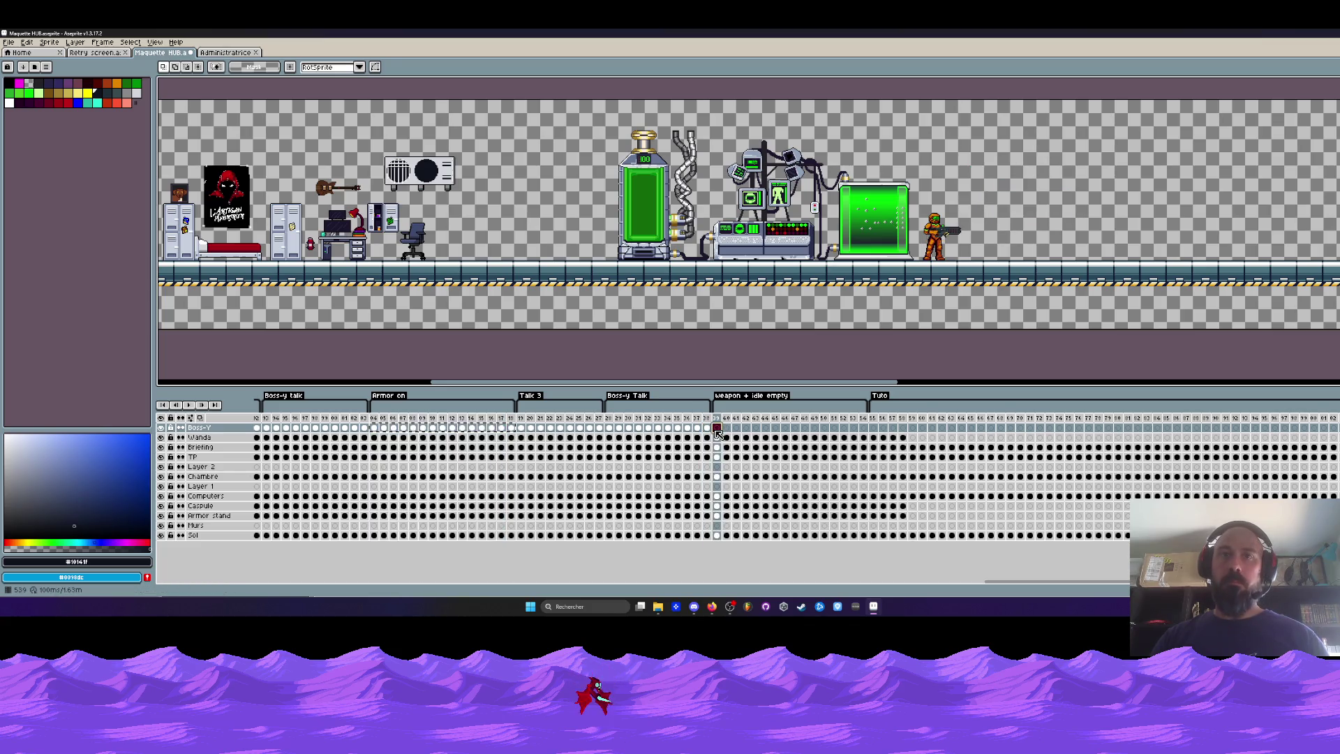
key("ctrl+v")
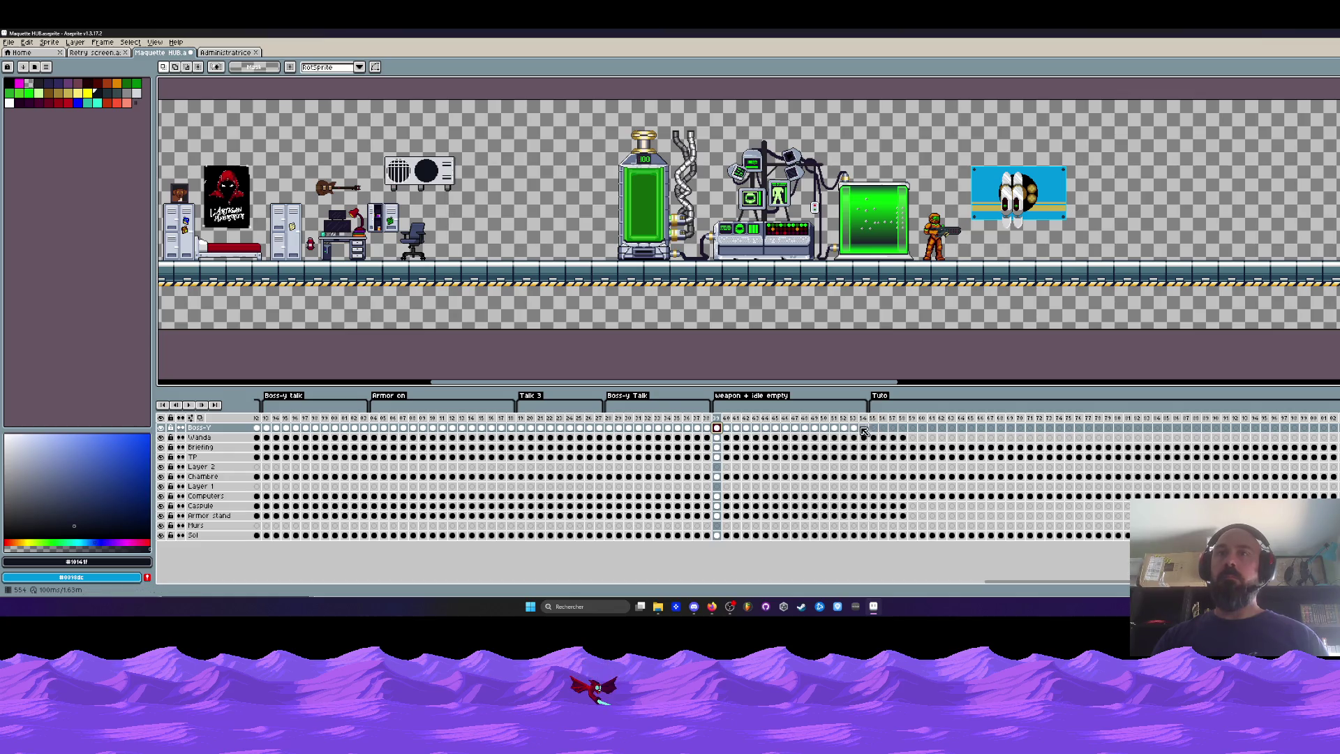
Add an empty frame after frame 54, ahead of the Tuto section.
left_click(873, 419)
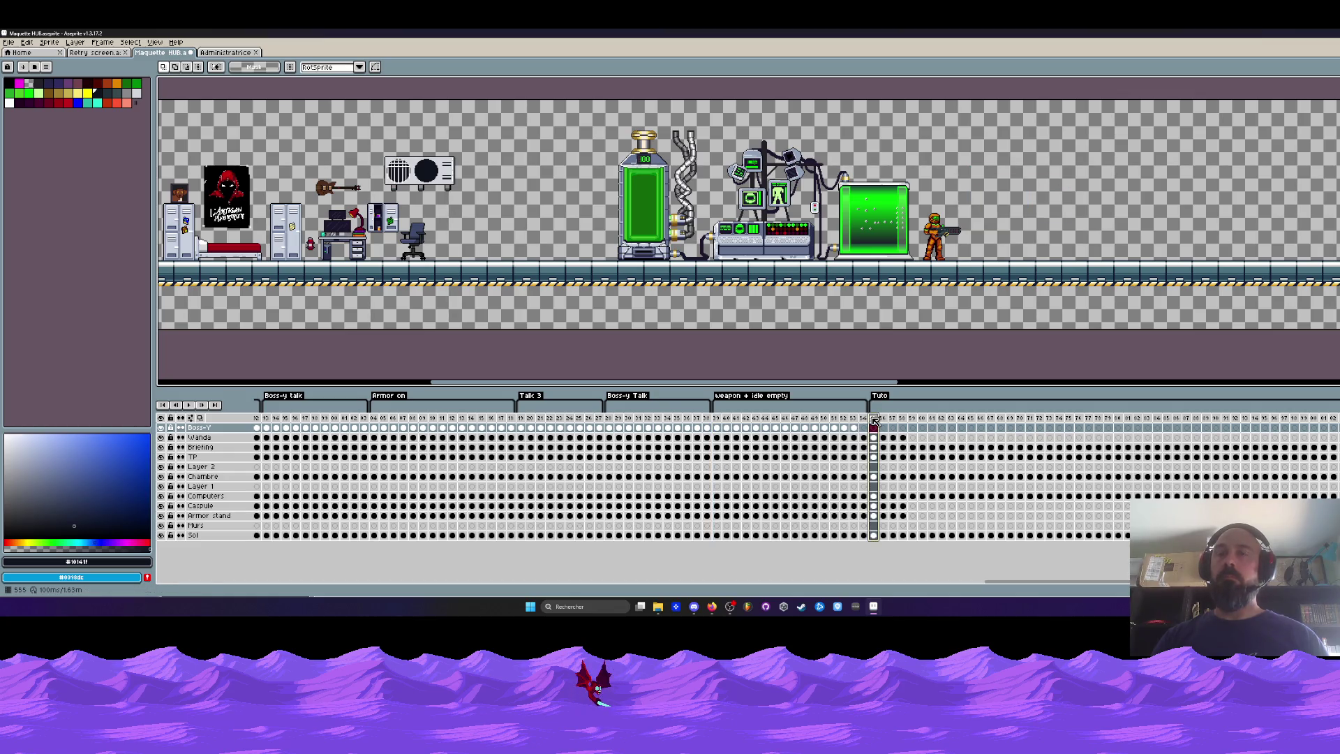
left_click_drag(1010, 581, 1025, 579)
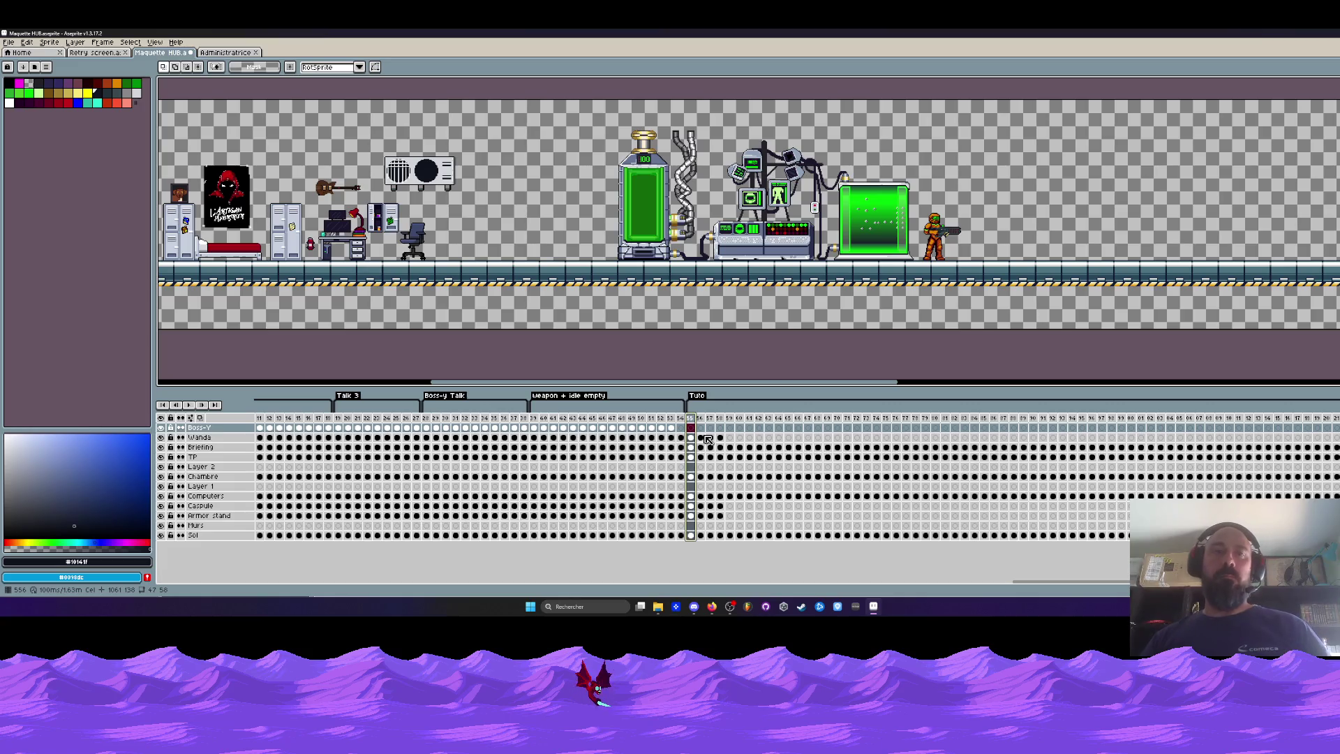
left_click_drag(537, 421, 682, 425)
left_click(671, 428)
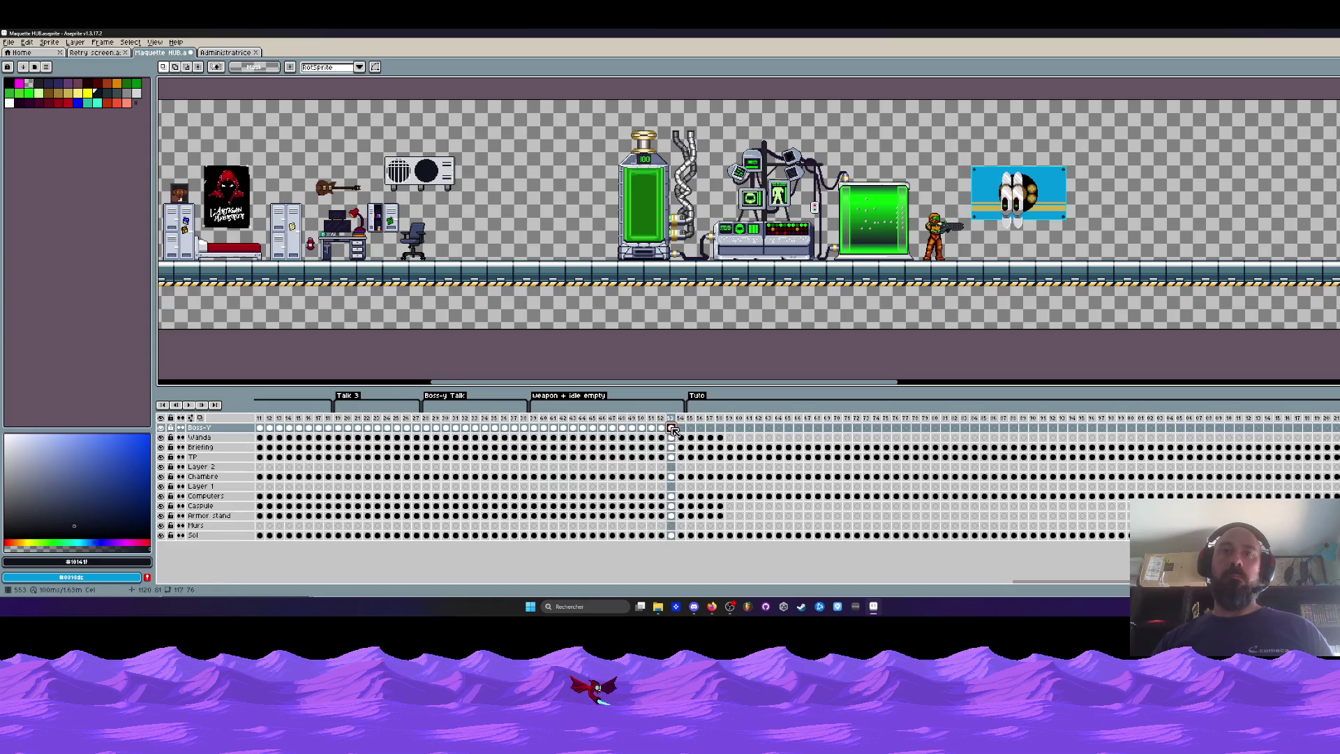
left_click(682, 427)
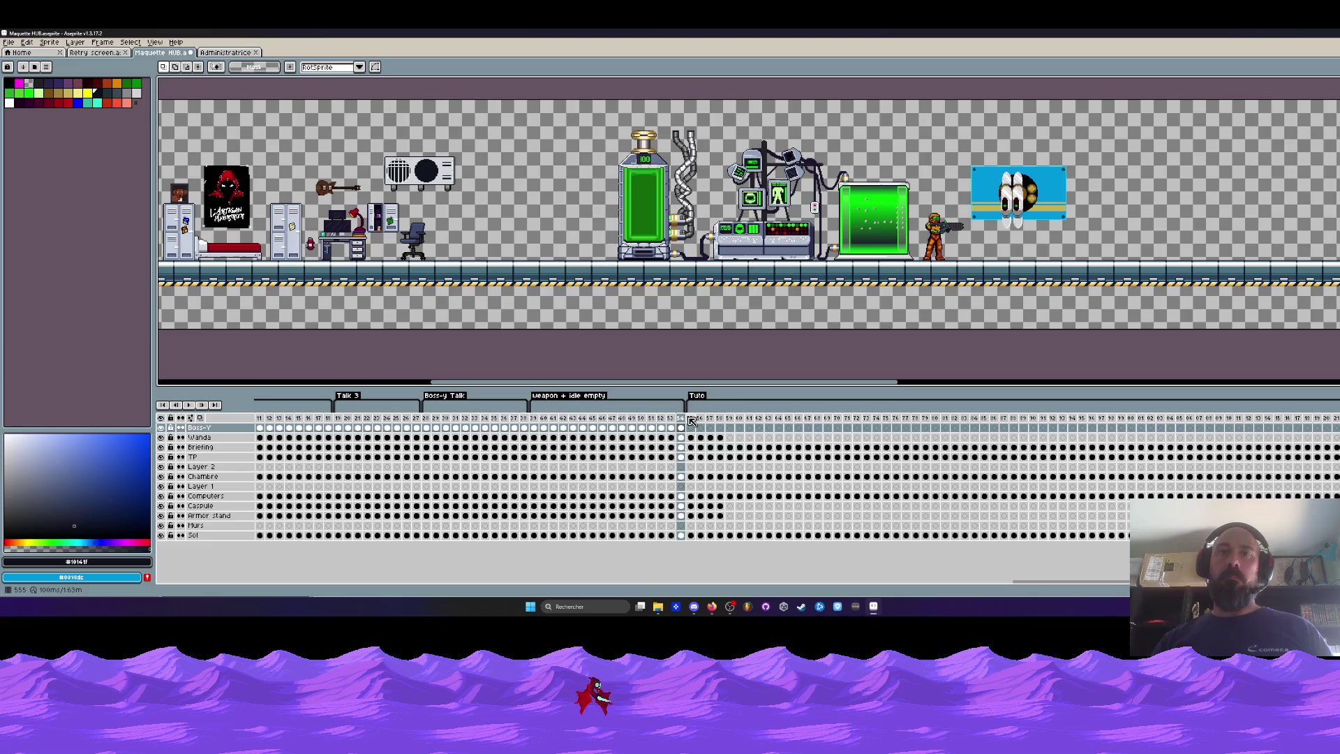
left_click(690, 420)
left_click(682, 421)
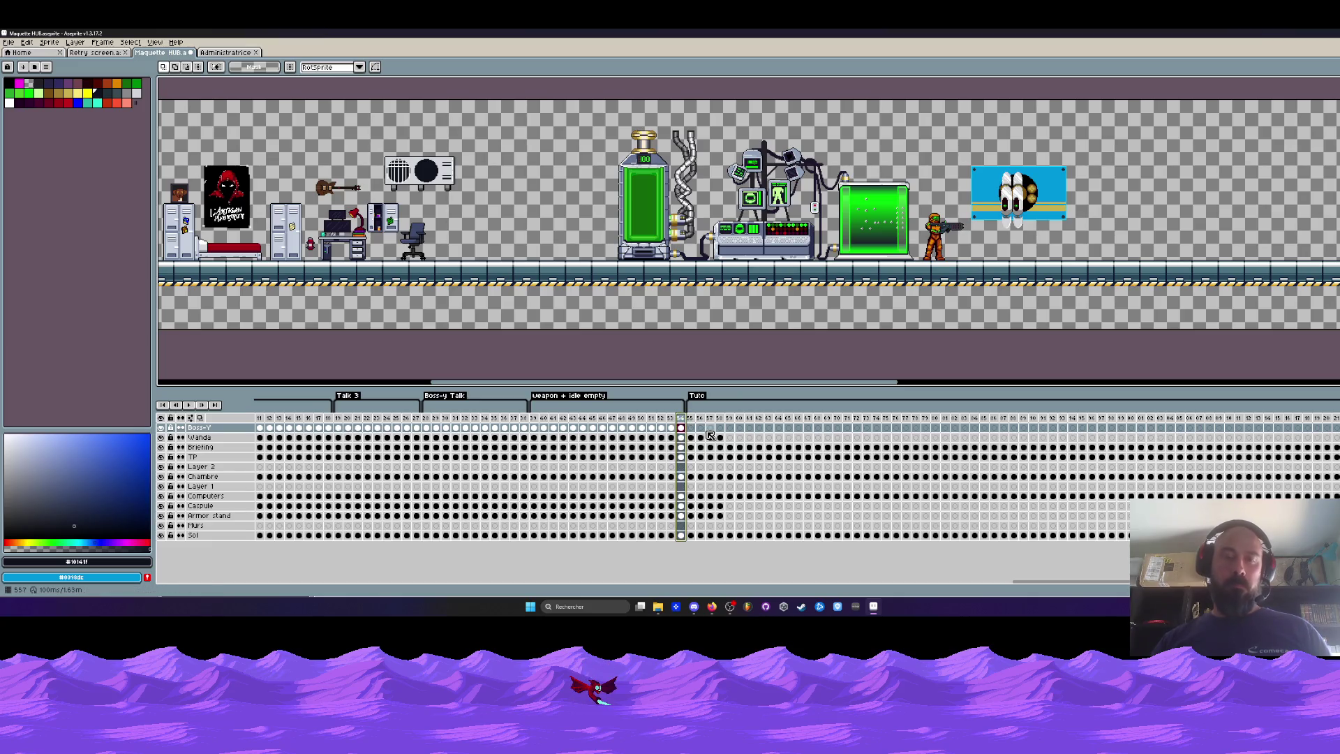
key("alt+b")
End the 'Weapon + idle empty' tag at frame 54 and insert empty frames before Tuto.
left_click_drag(690, 410, 689, 416)
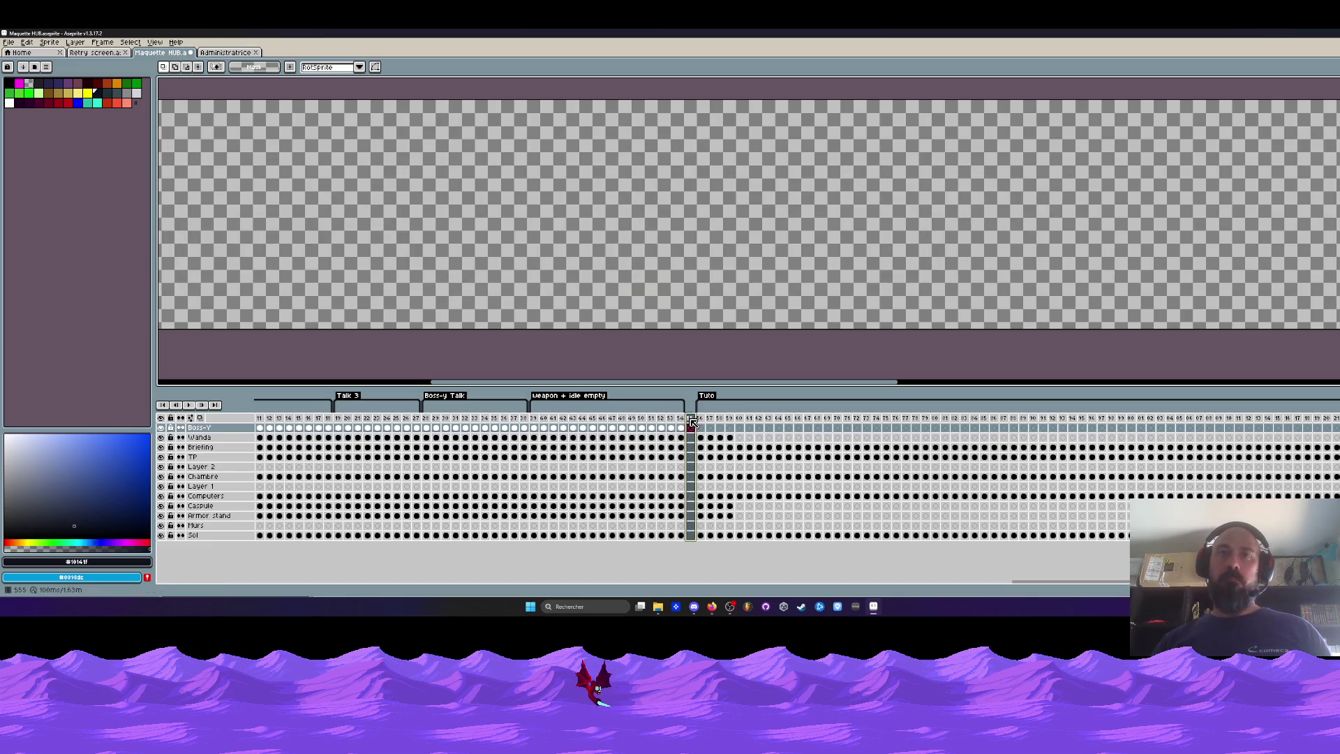
key("alt+b")
key("alt+b")
key("alt+b")
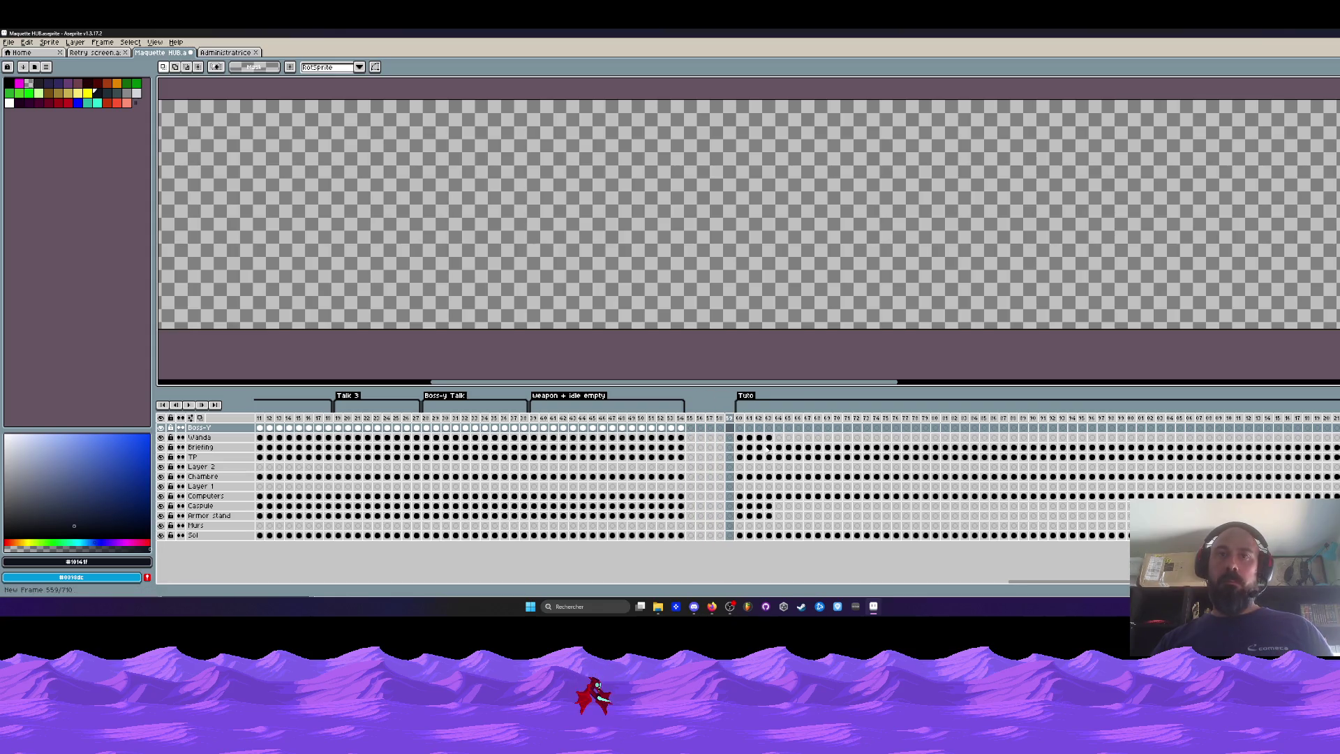
key("alt+b")
key("alt+b")
key("alt+b")
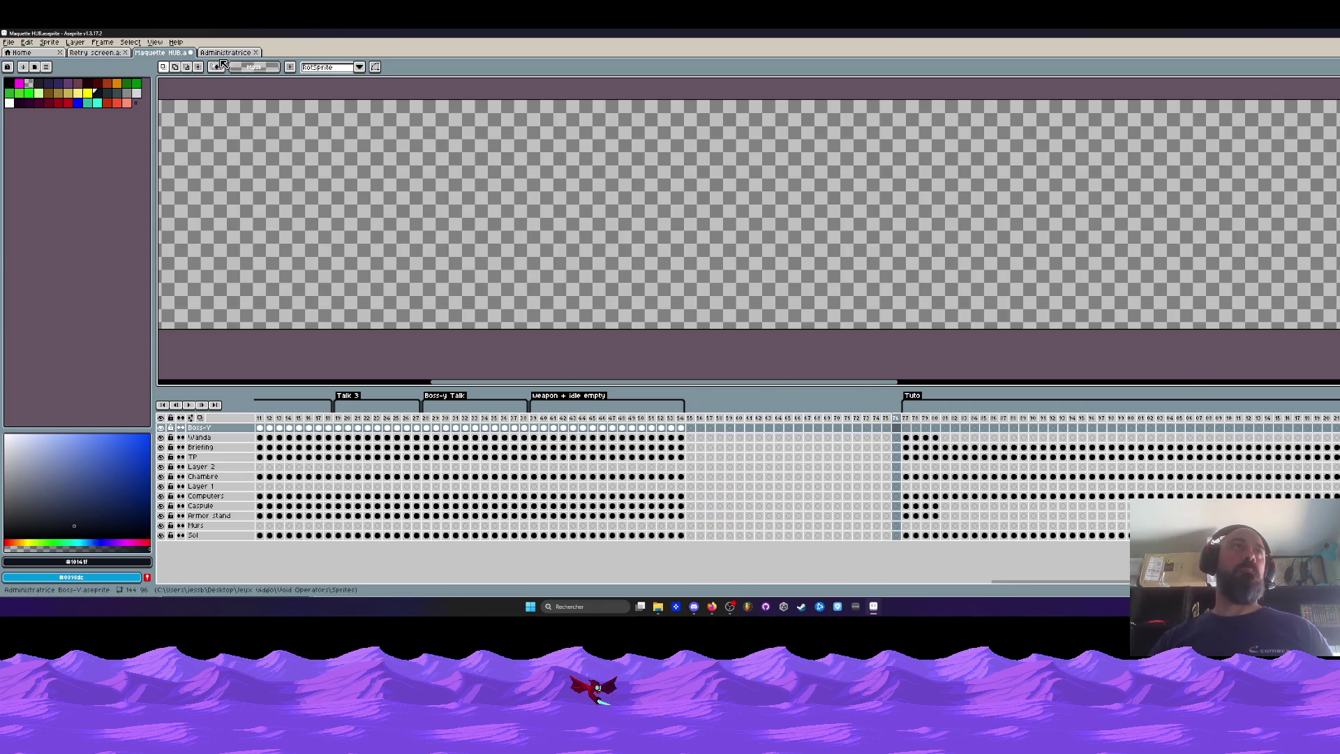
Glance at the Administratrice sprite, then select the Boss-y pop frames in Maquette HUB.
left_click(225, 53)
left_click(162, 52)
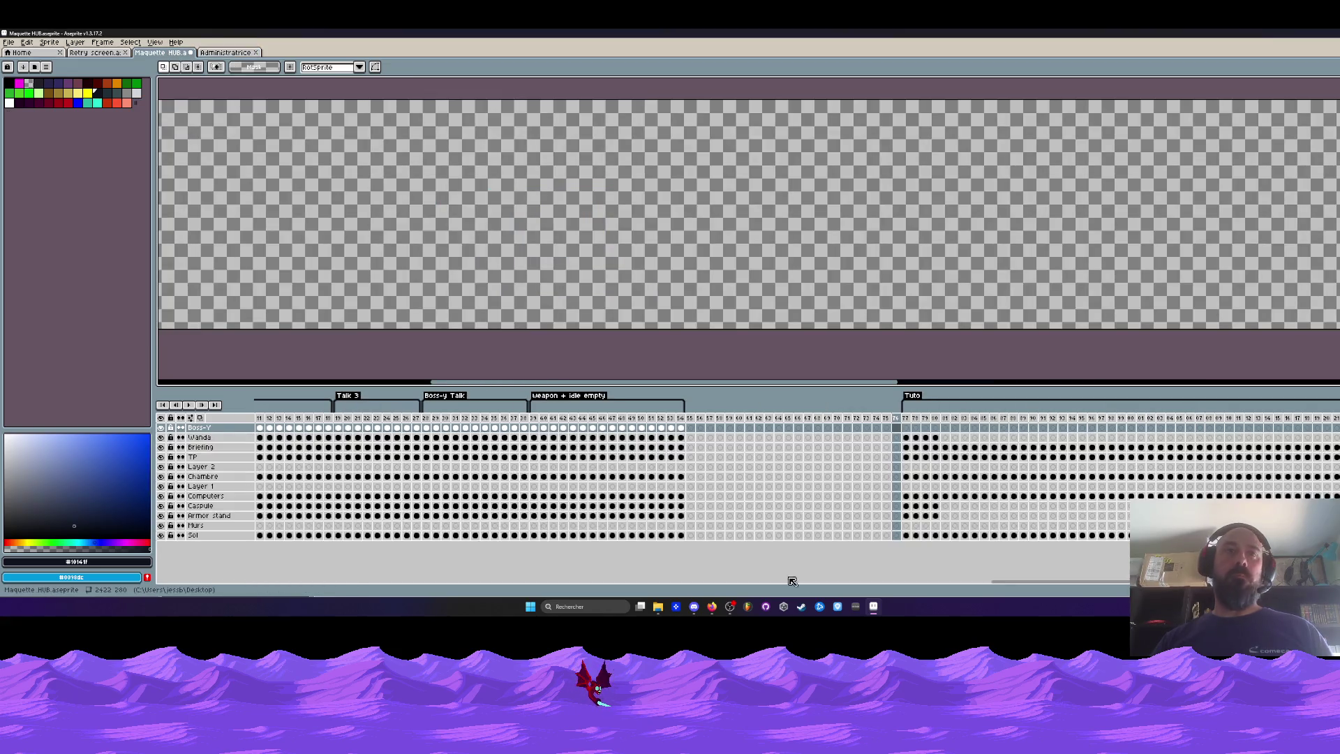
scroll(780, 575, "right", 10)
mouse_move(434, 591)
left_mouse_down()
mouse_move(451, 591)
mouse_move(257, 596)
left_mouse_up()
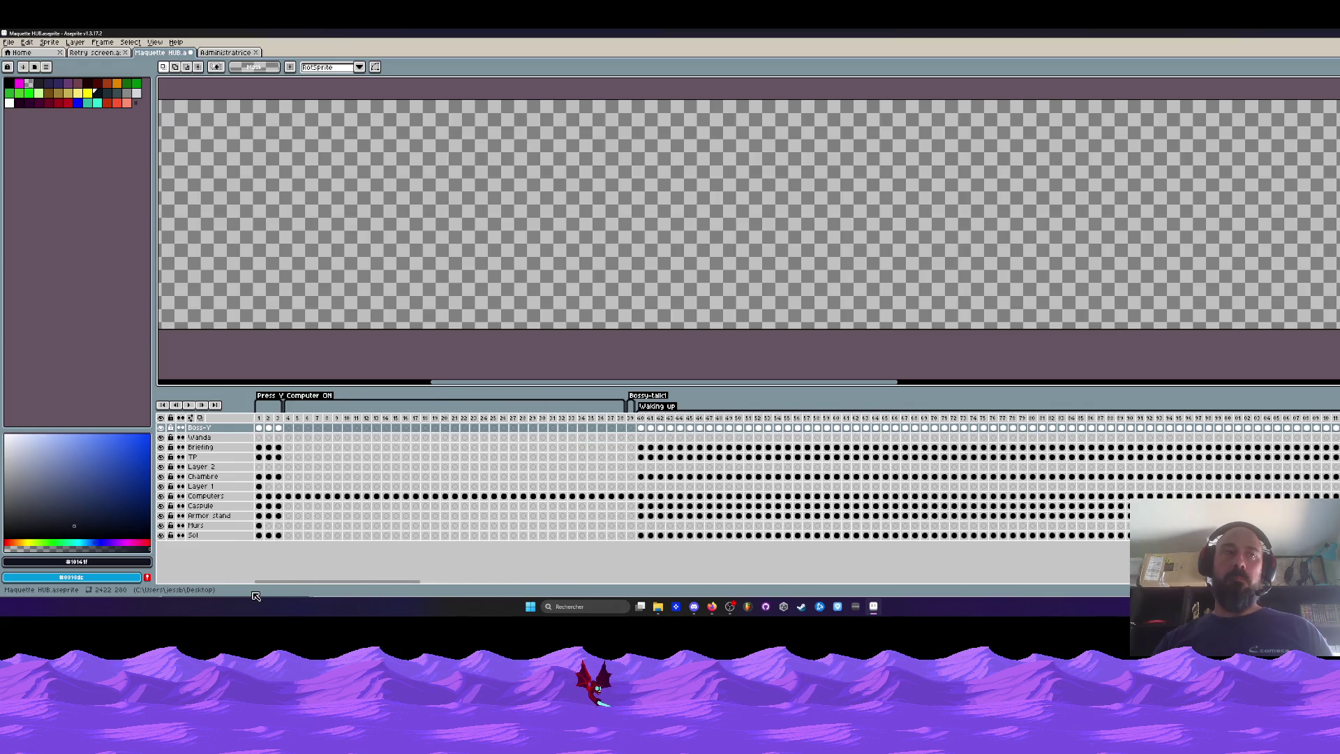
left_click(636, 423)
left_click_drag(417, 585, 785, 590)
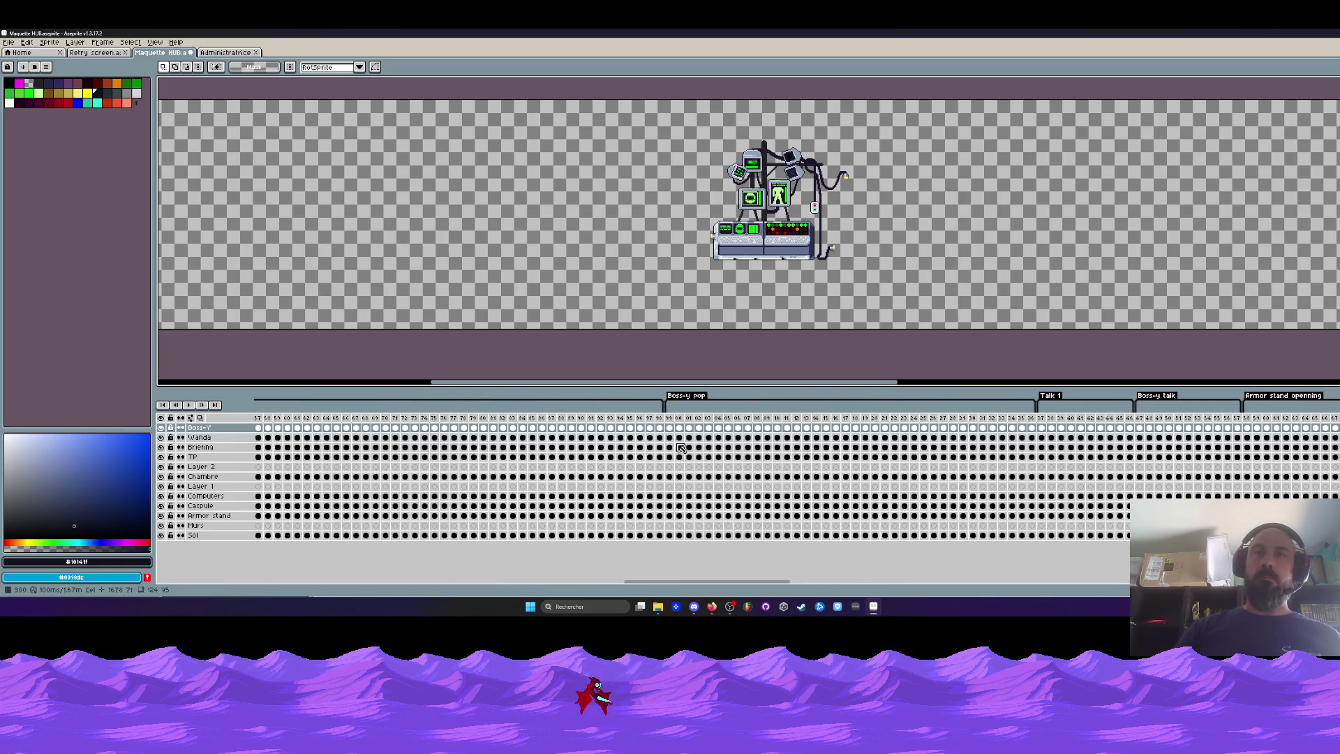
left_click_drag(673, 423, 1033, 430)
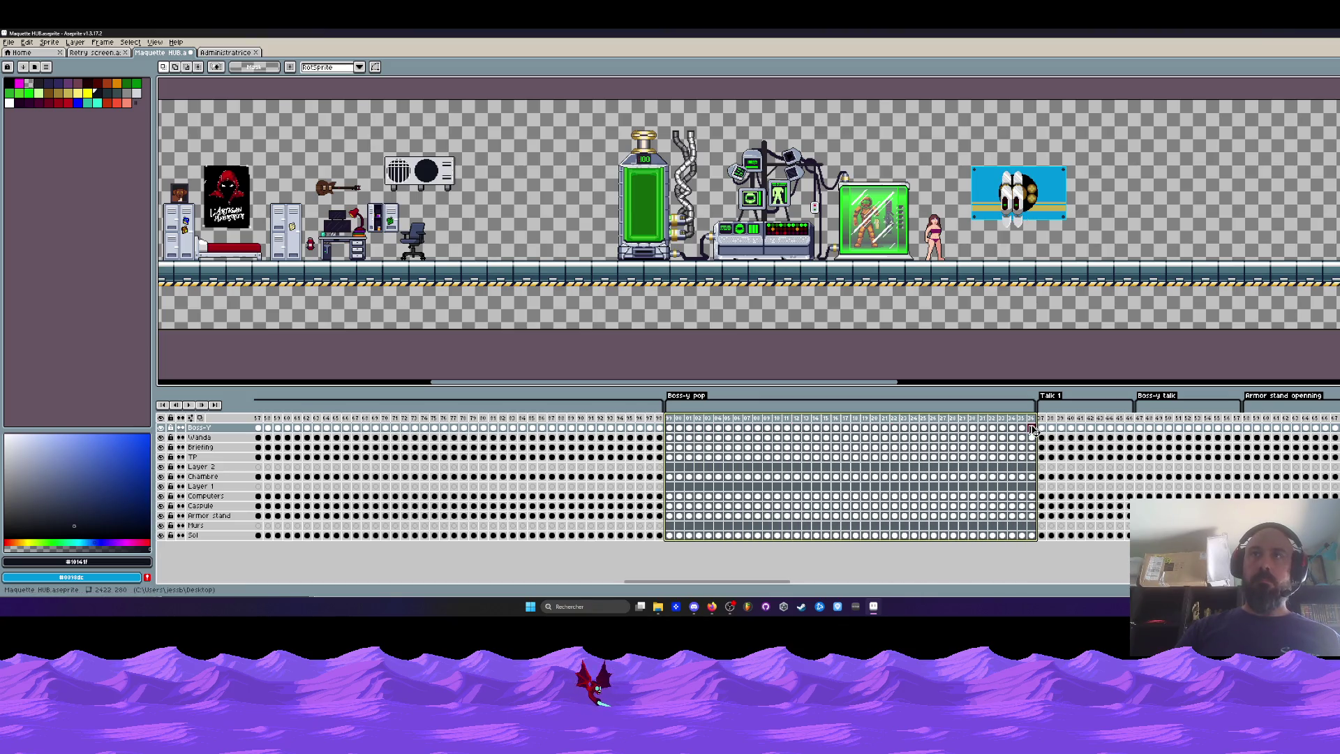
Insert about 18 more empty frames at the first empty frame before Tuto.
left_click_drag(668, 427, 1032, 429)
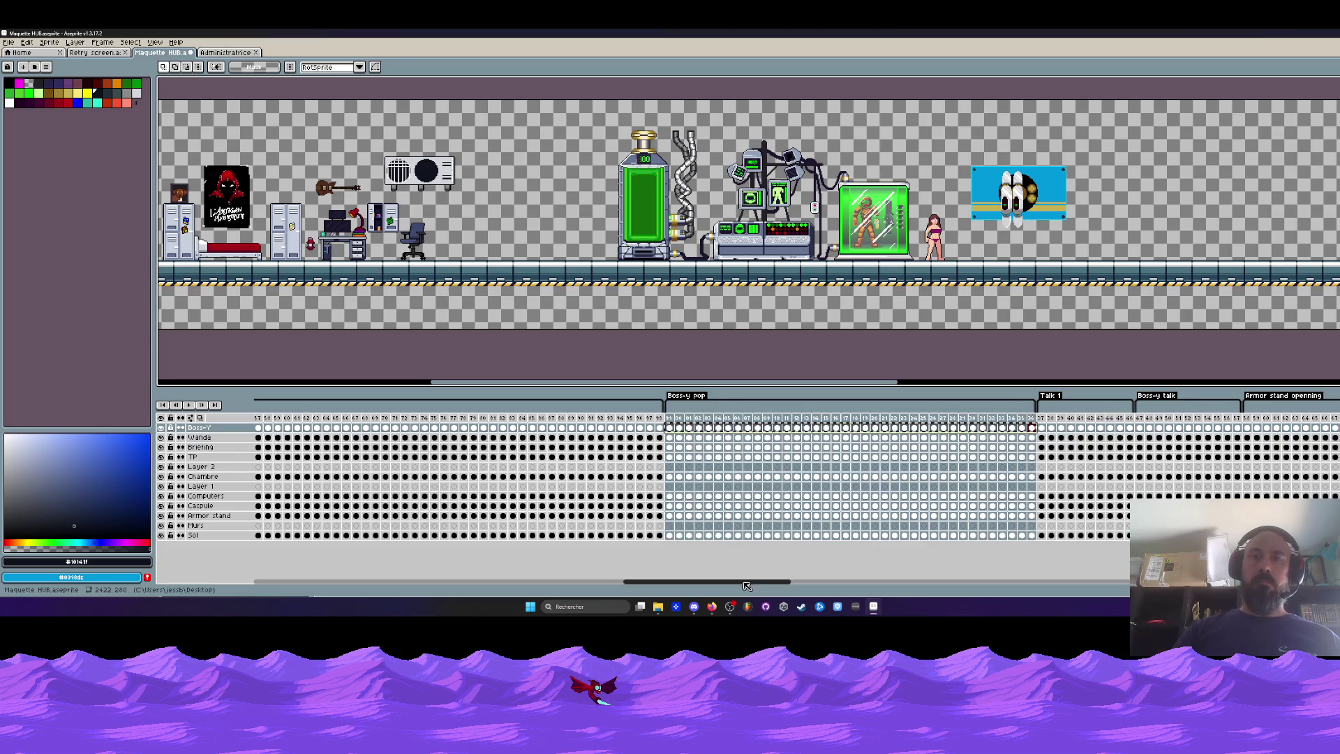
left_click(1068, 578)
mouse_move(1068, 578)
left_mouse_down()
mouse_move(1129, 598)
mouse_move(803, 509)
left_mouse_up()
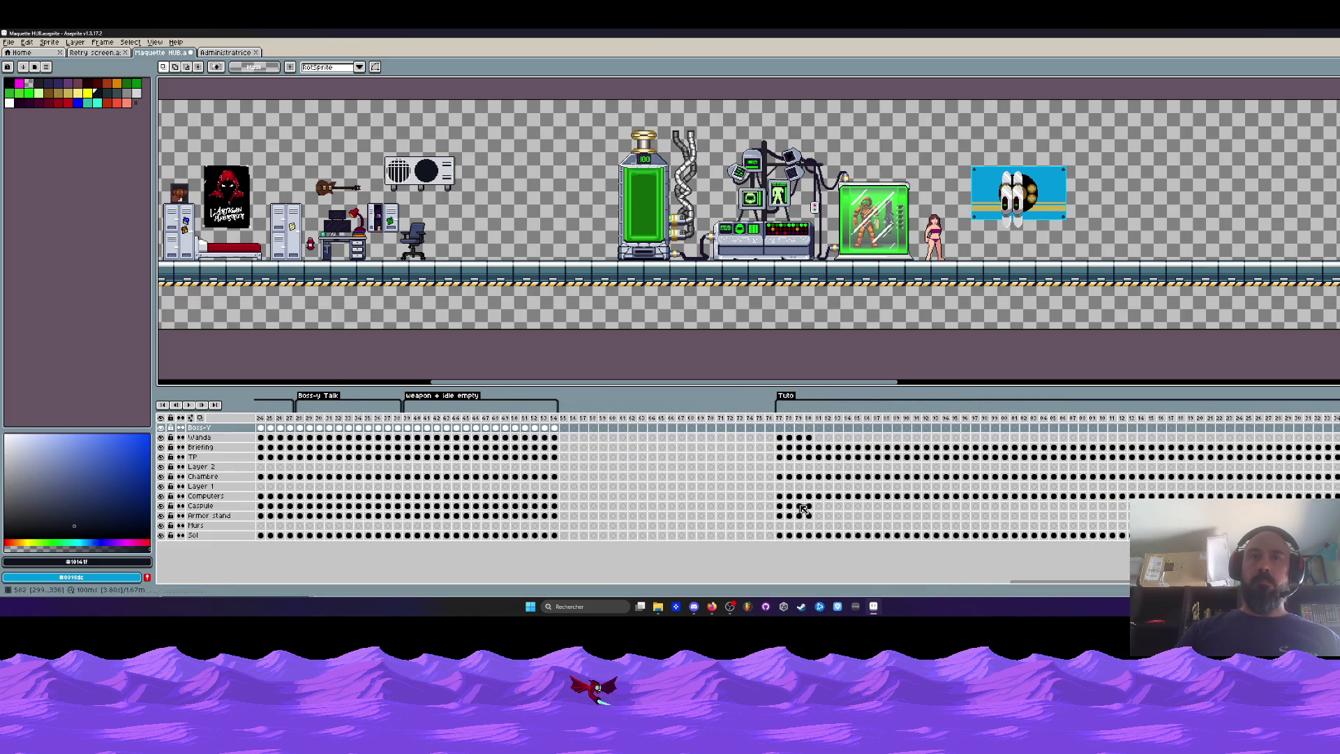
left_click(574, 432)
key("alt+n")
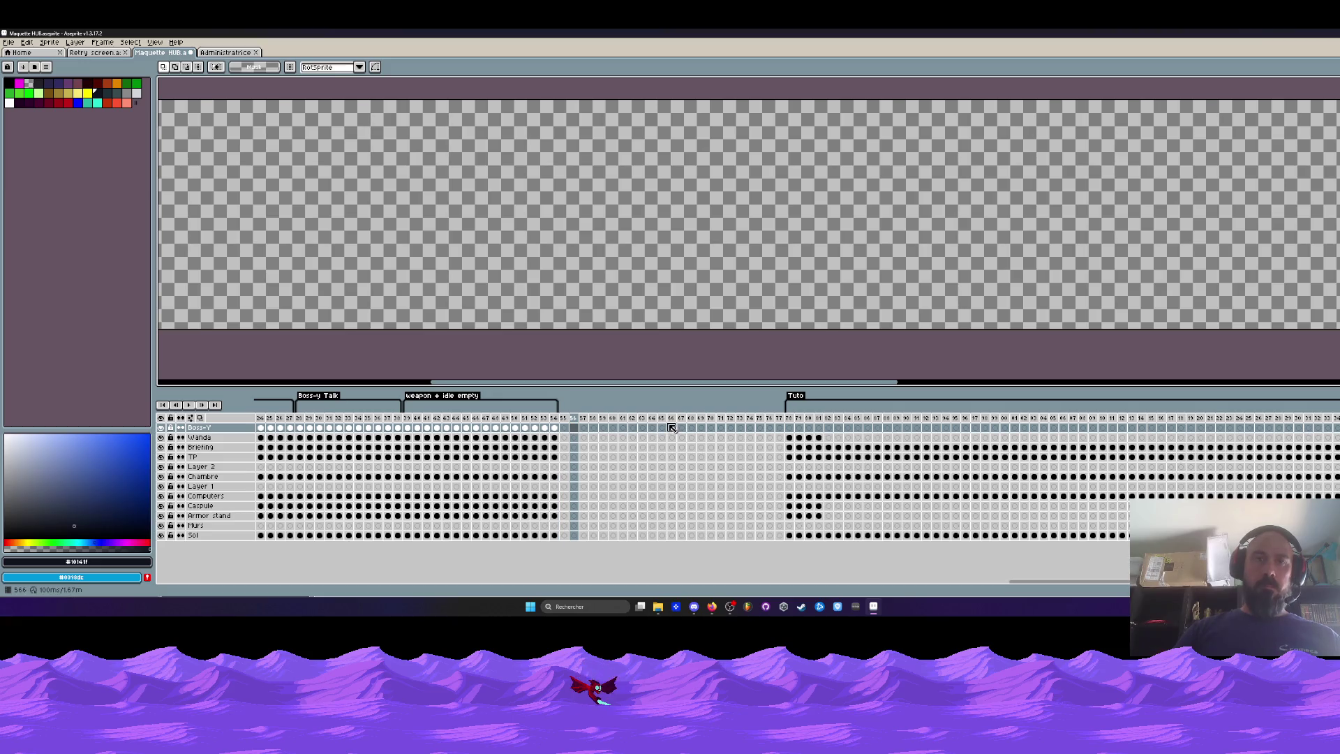
key("alt+n")
key("alt+n")
key("alt+n")
Return to the first frame and select the Boss-y pop frames across all layers.
left_click(565, 428)
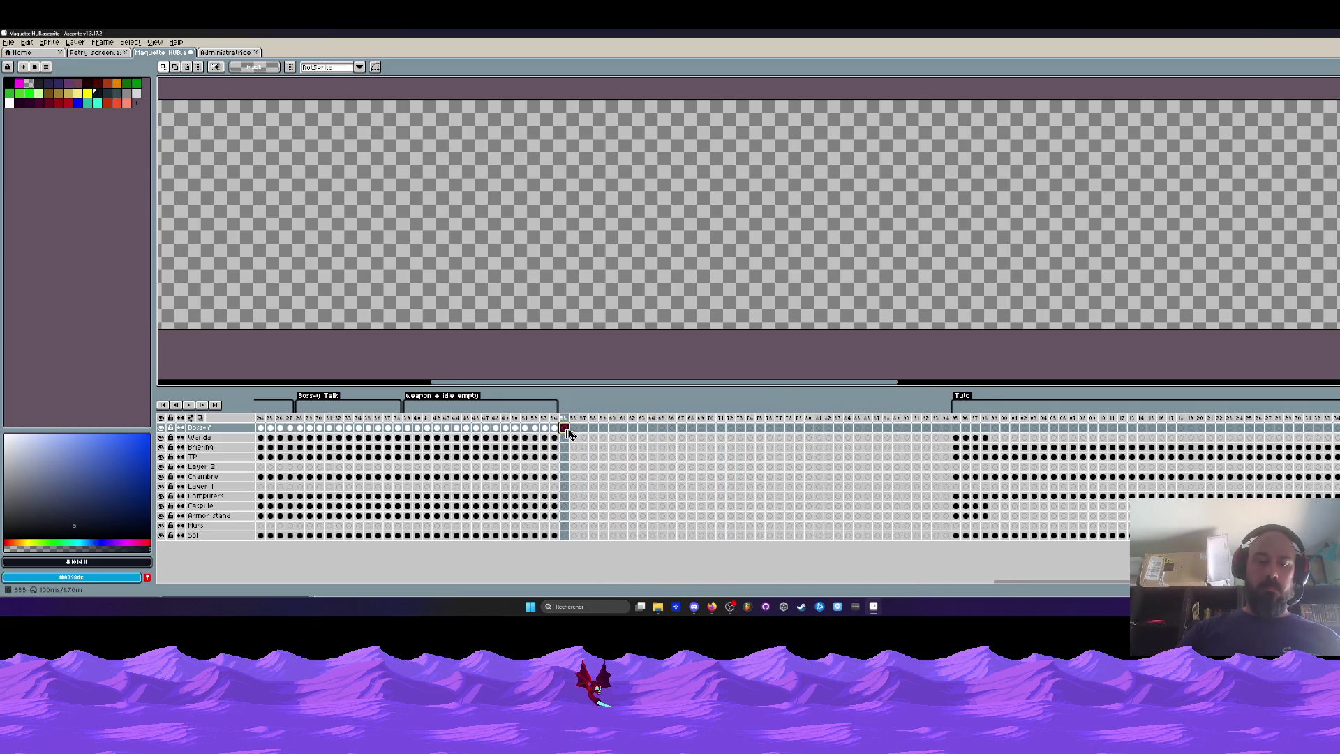
key("Home")
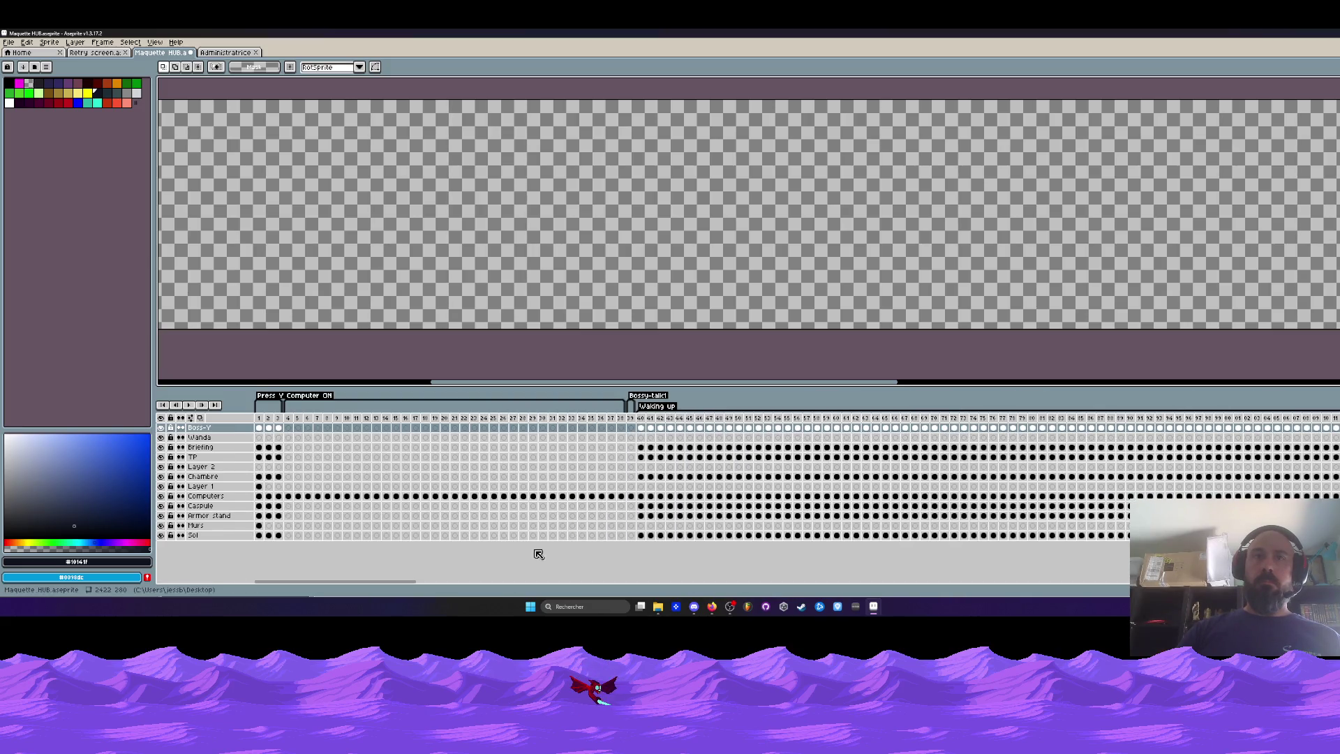
mouse_move(405, 583)
left_mouse_down()
mouse_move(789, 571)
mouse_move(809, 583)
left_mouse_up()
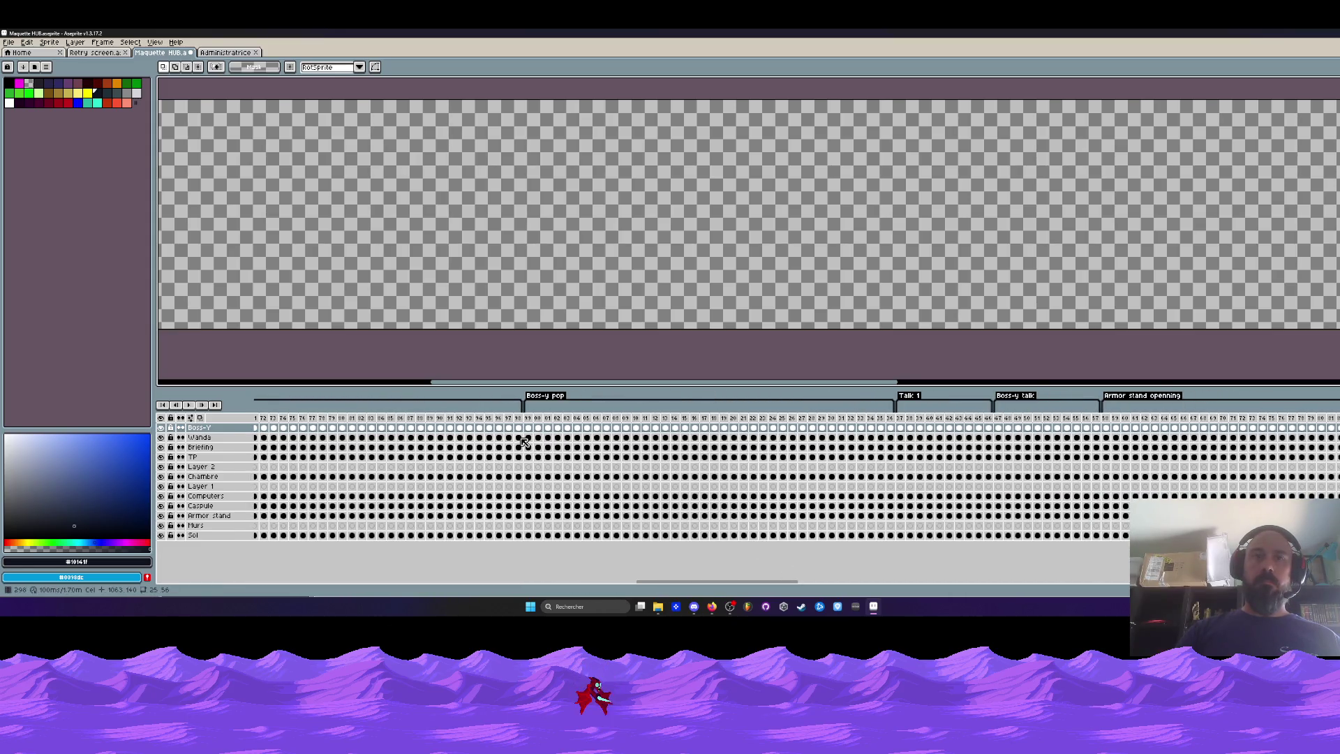
left_click_drag(534, 433, 895, 432)
Reverse the order of frames 355–392 across all layers.
scroll(783, 477, "right", 10)
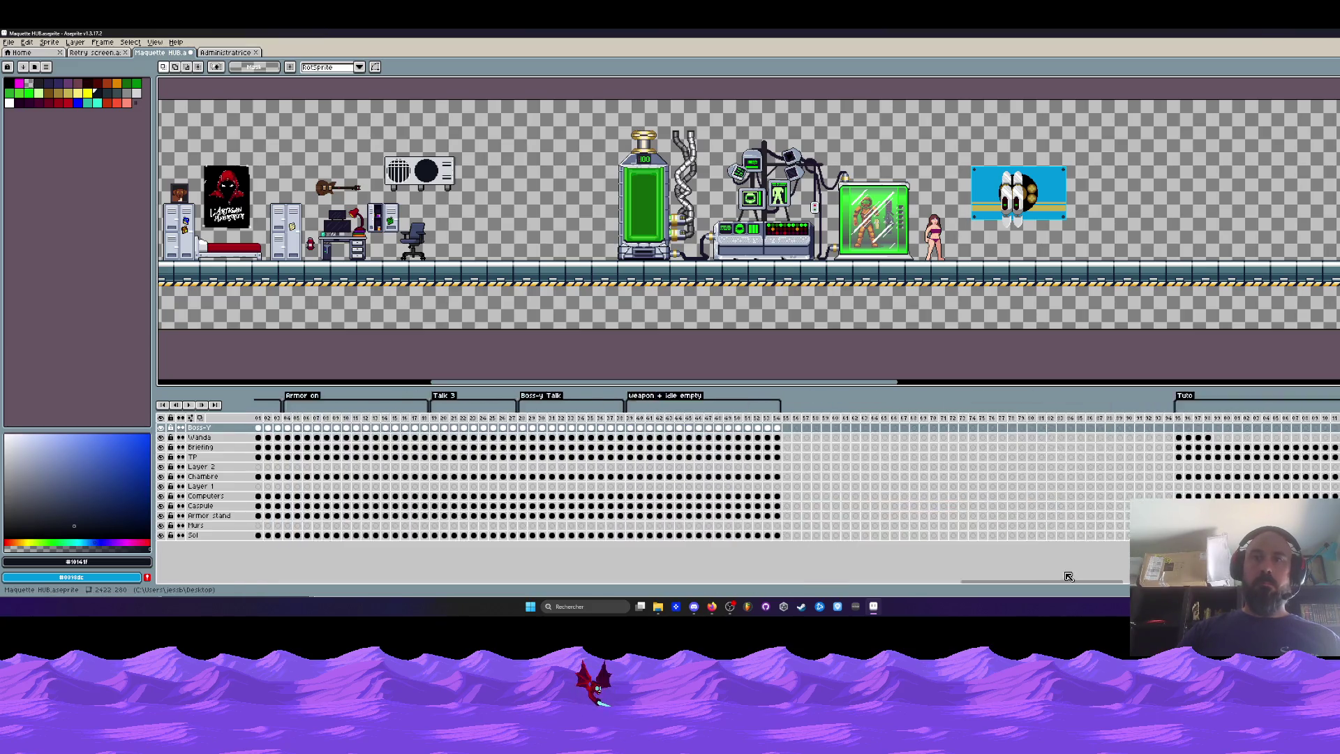
left_click(644, 430)
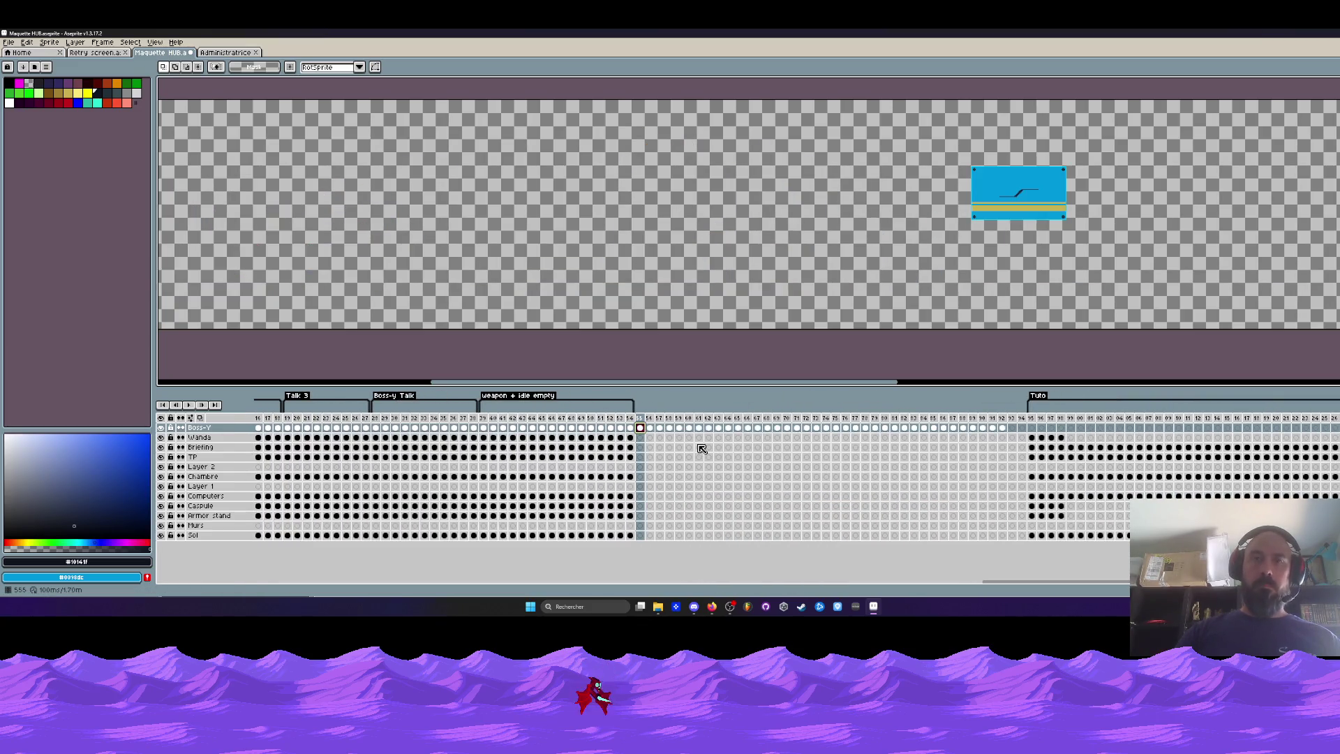
left_click_drag(644, 421, 1001, 422)
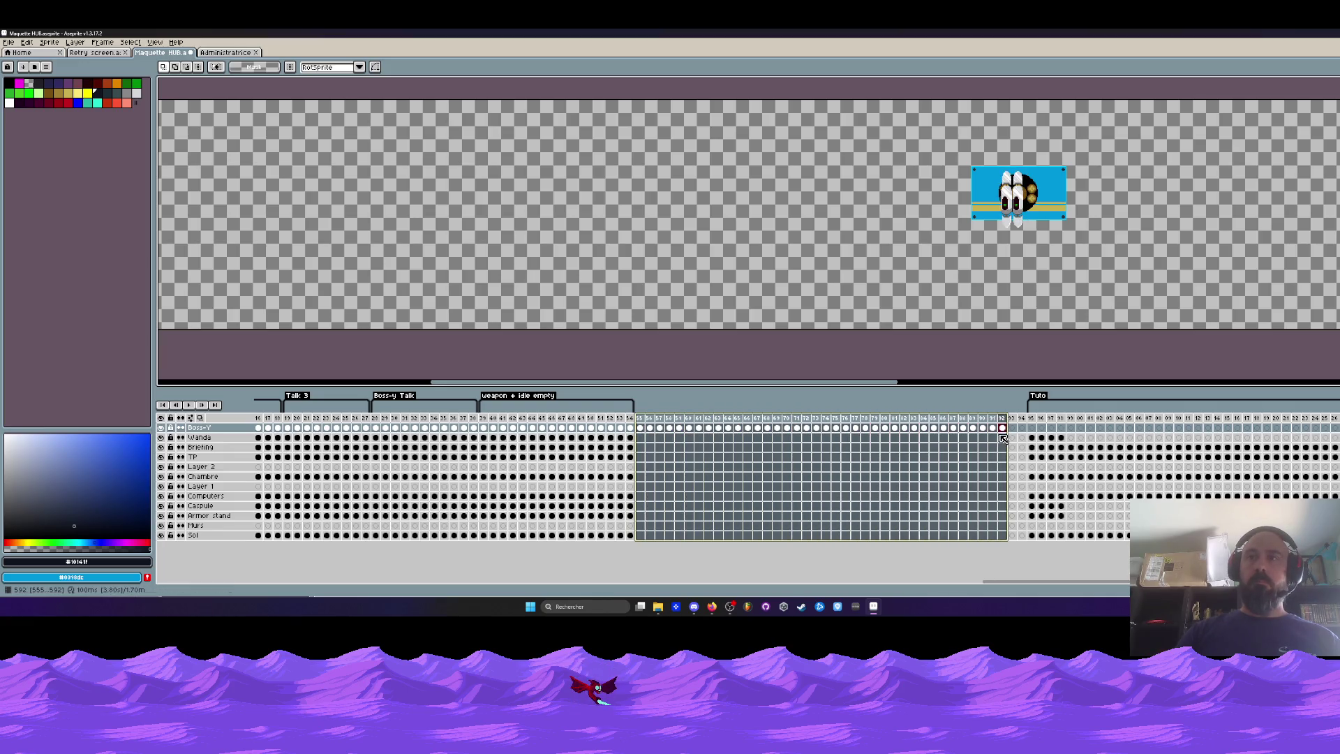
right_click(1002, 422)
left_click(1041, 491)
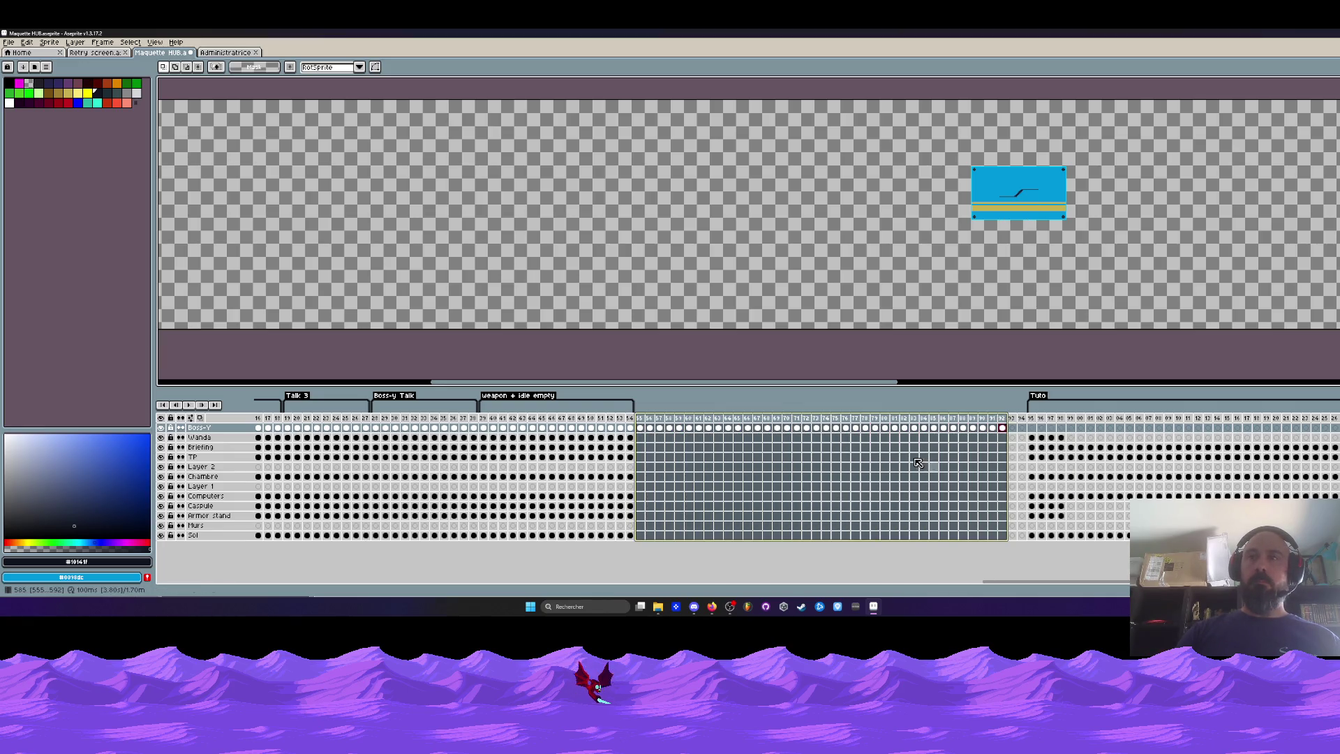
Tag the reversed frames as 'Boss-y depop' and check the full room at frame 41.
right_click(674, 416)
left_click(705, 450)
type("Boss-y depop")
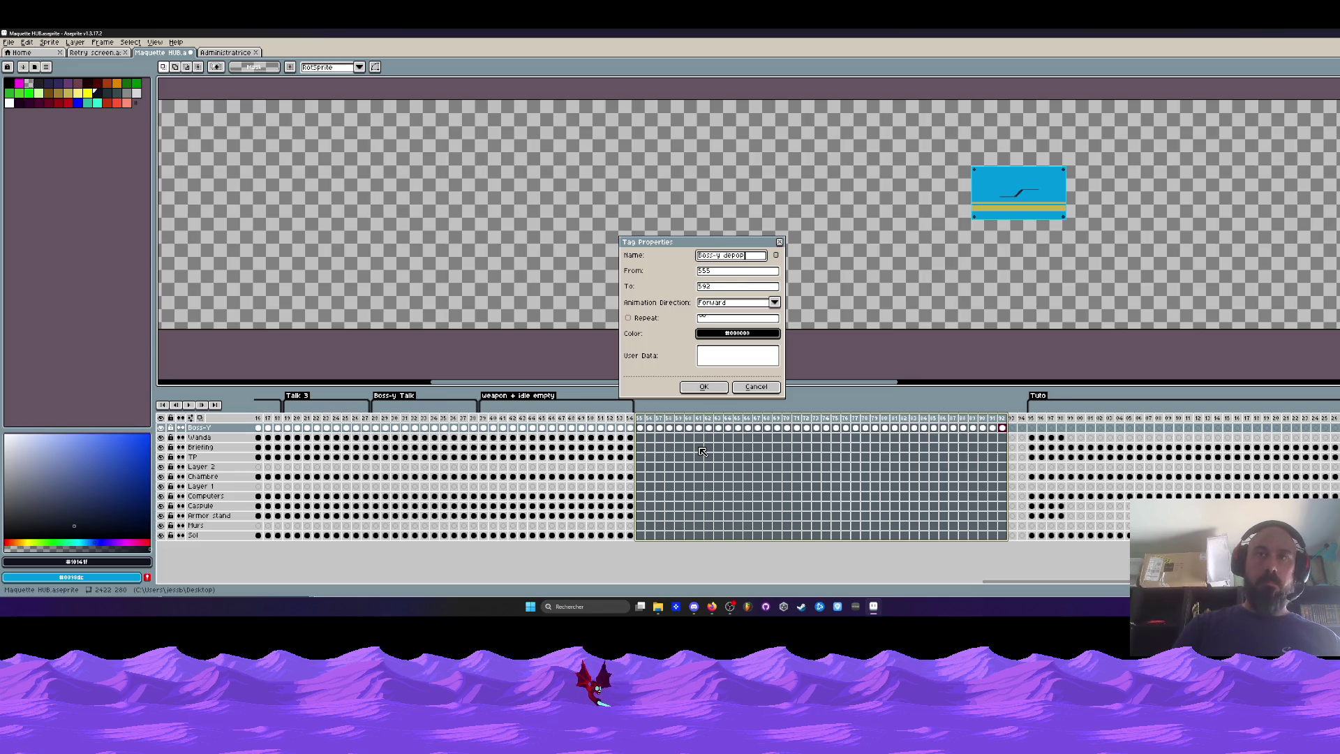
left_click(704, 388)
left_click(503, 427)
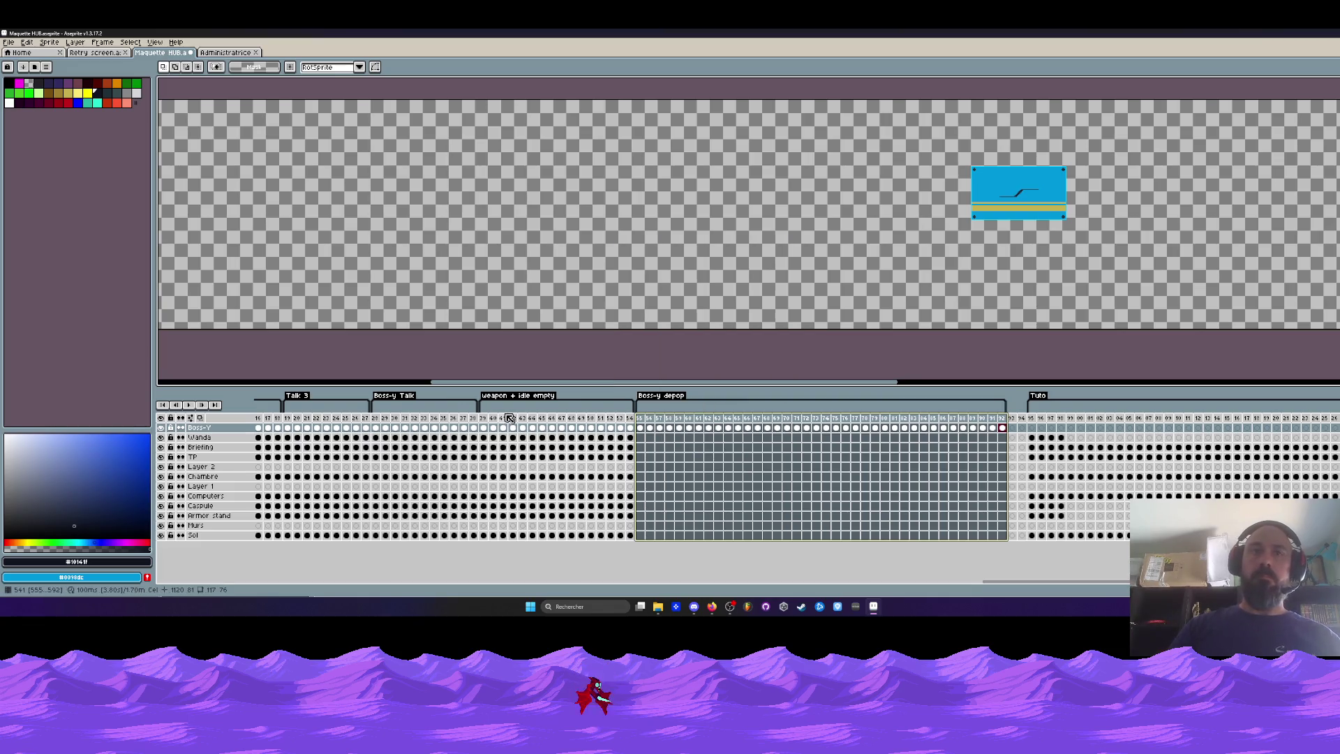
left_click(592, 424)
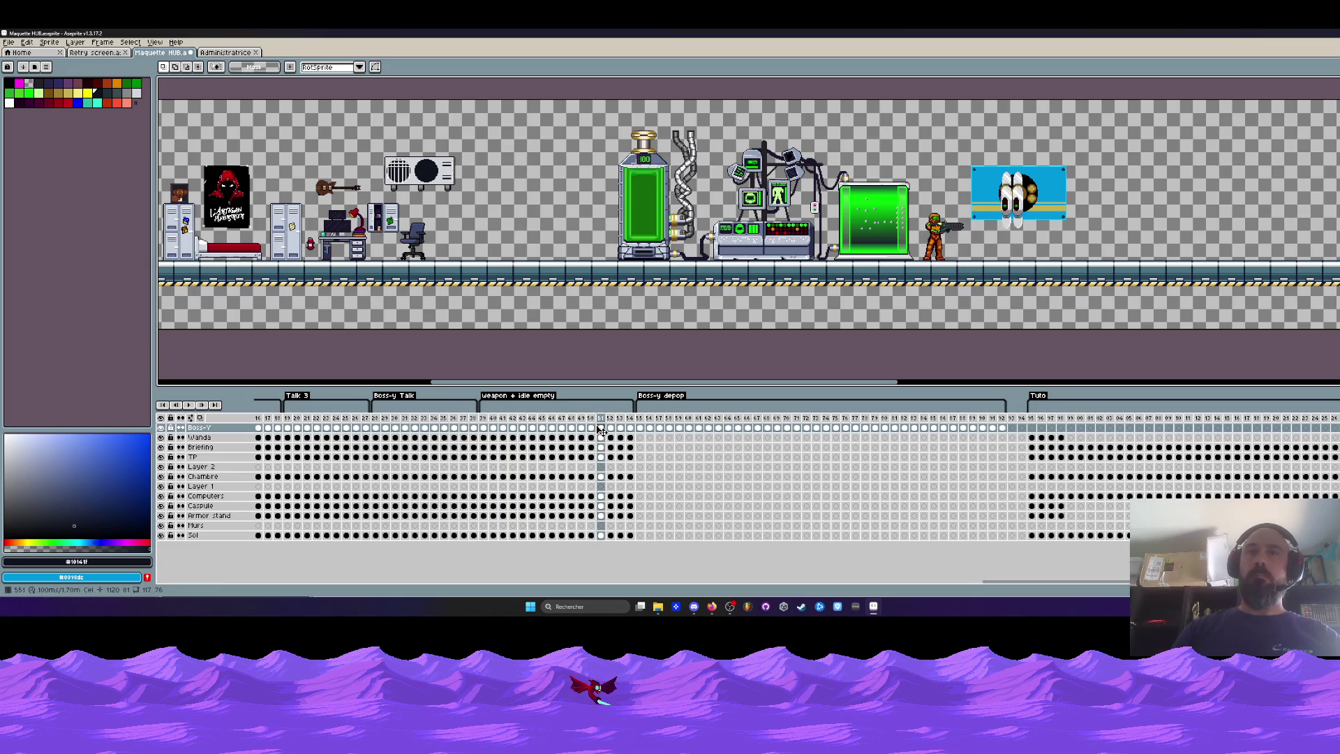
Preview the animation and select the scene cels for frames 55–58 across all layers.
key("Return")
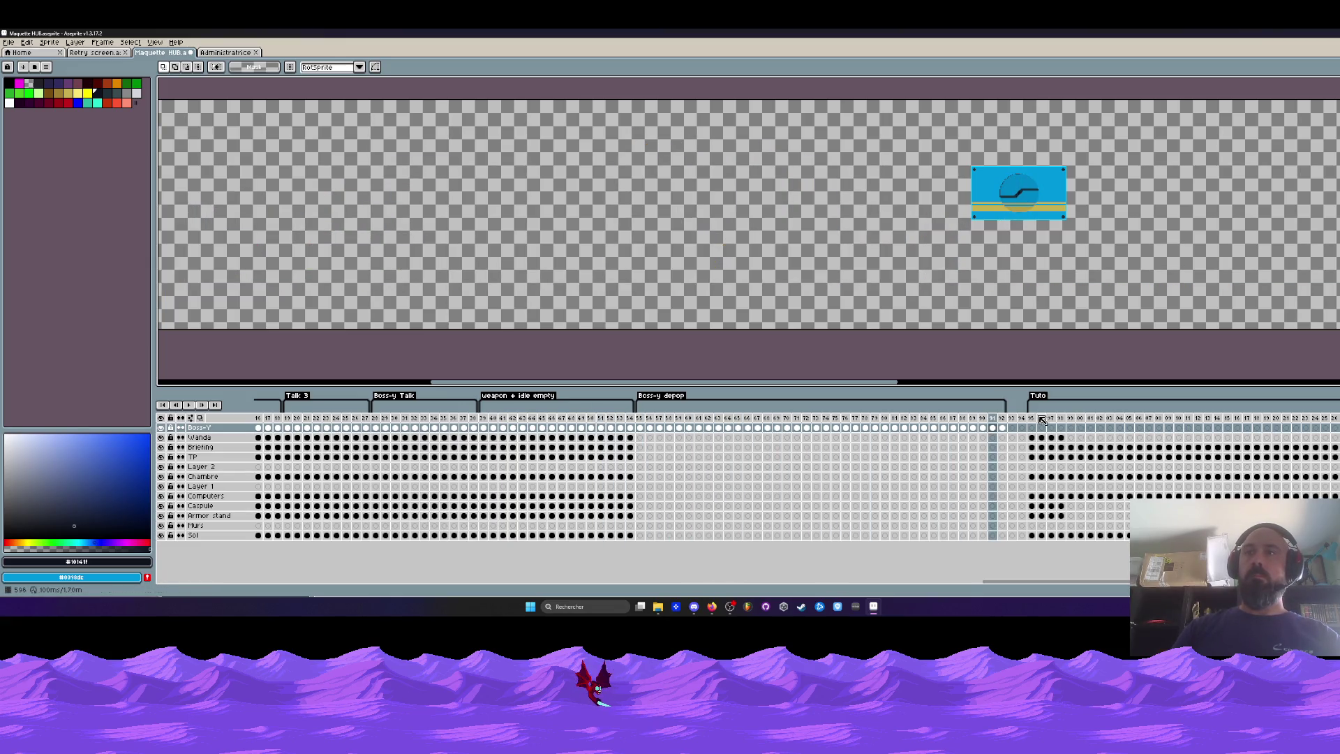
left_click_drag(1011, 419, 1022, 421)
left_click(1023, 424)
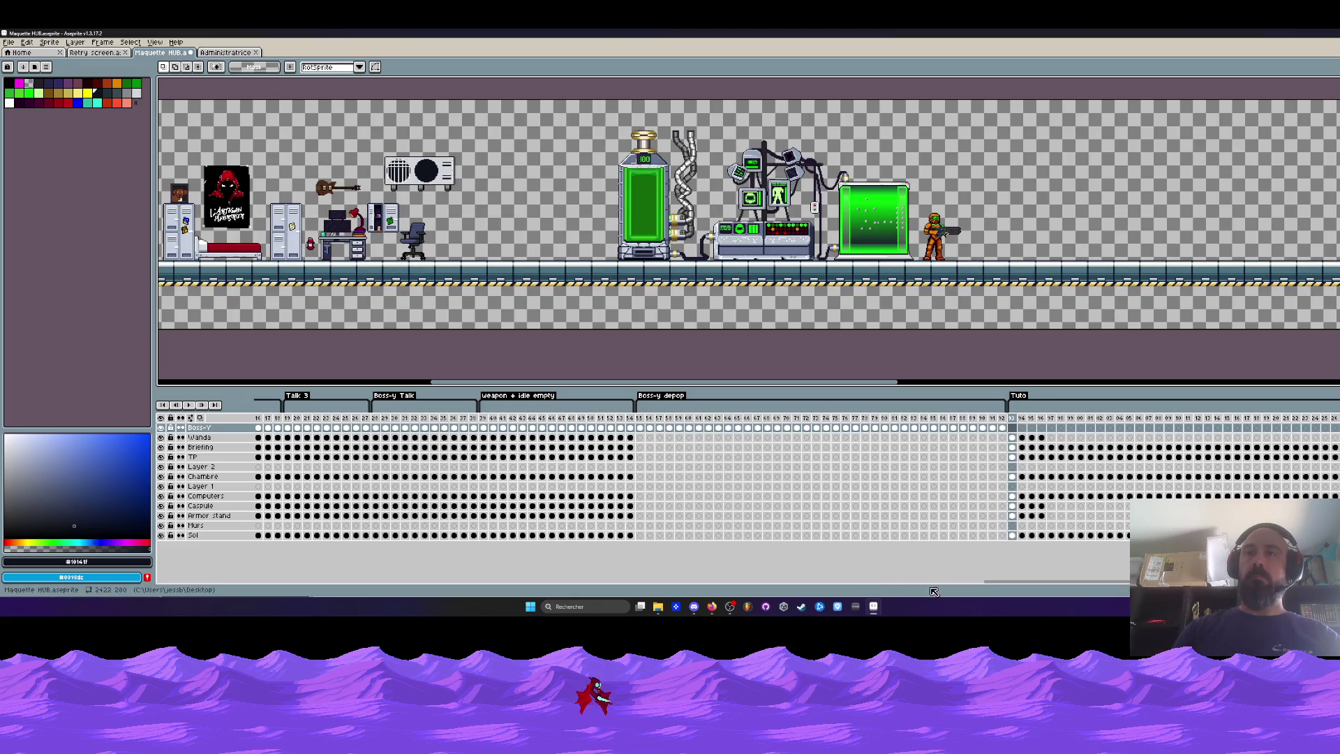
mouse_move(1001, 588)
left_mouse_down()
mouse_move(1074, 587)
mouse_move(1044, 587)
left_mouse_up()
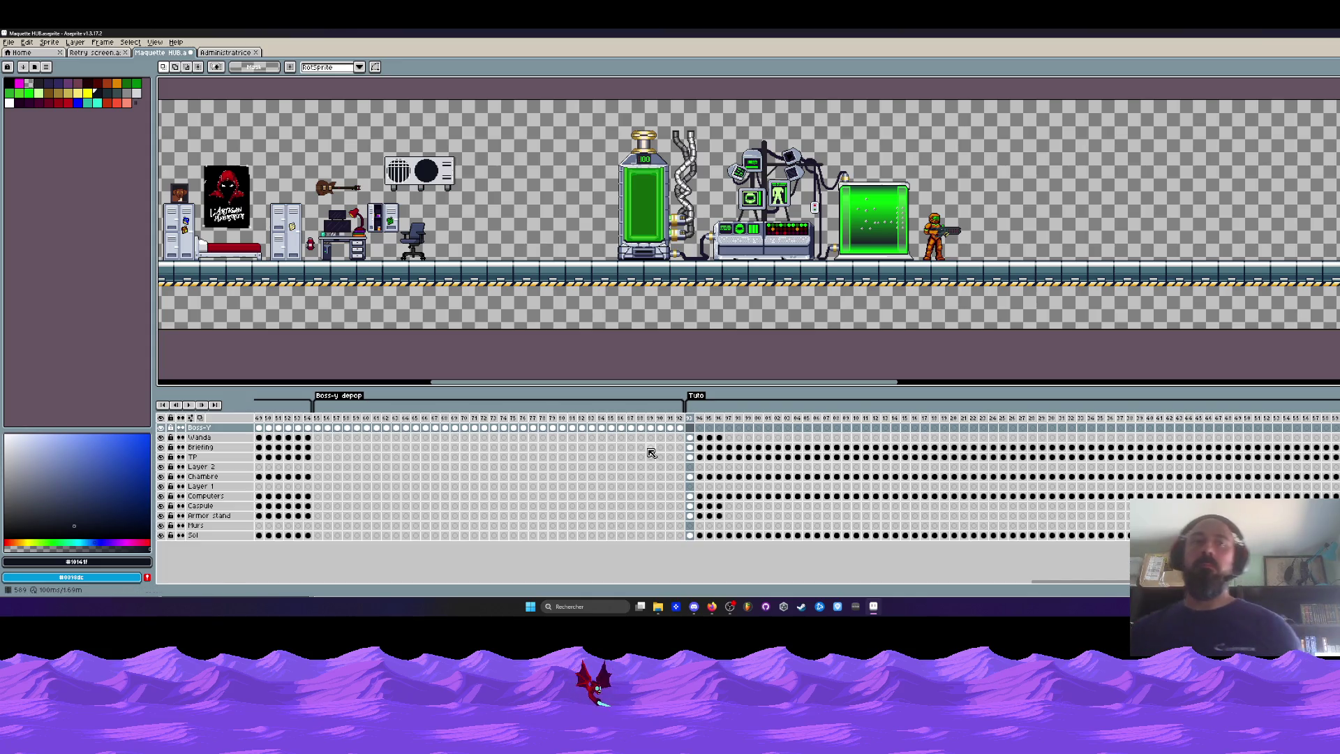
mouse_move(307, 438)
left_mouse_down()
mouse_move(312, 483)
mouse_move(290, 539)
mouse_move(265, 539)
mouse_move(299, 537)
left_mouse_up()
left_click(310, 439)
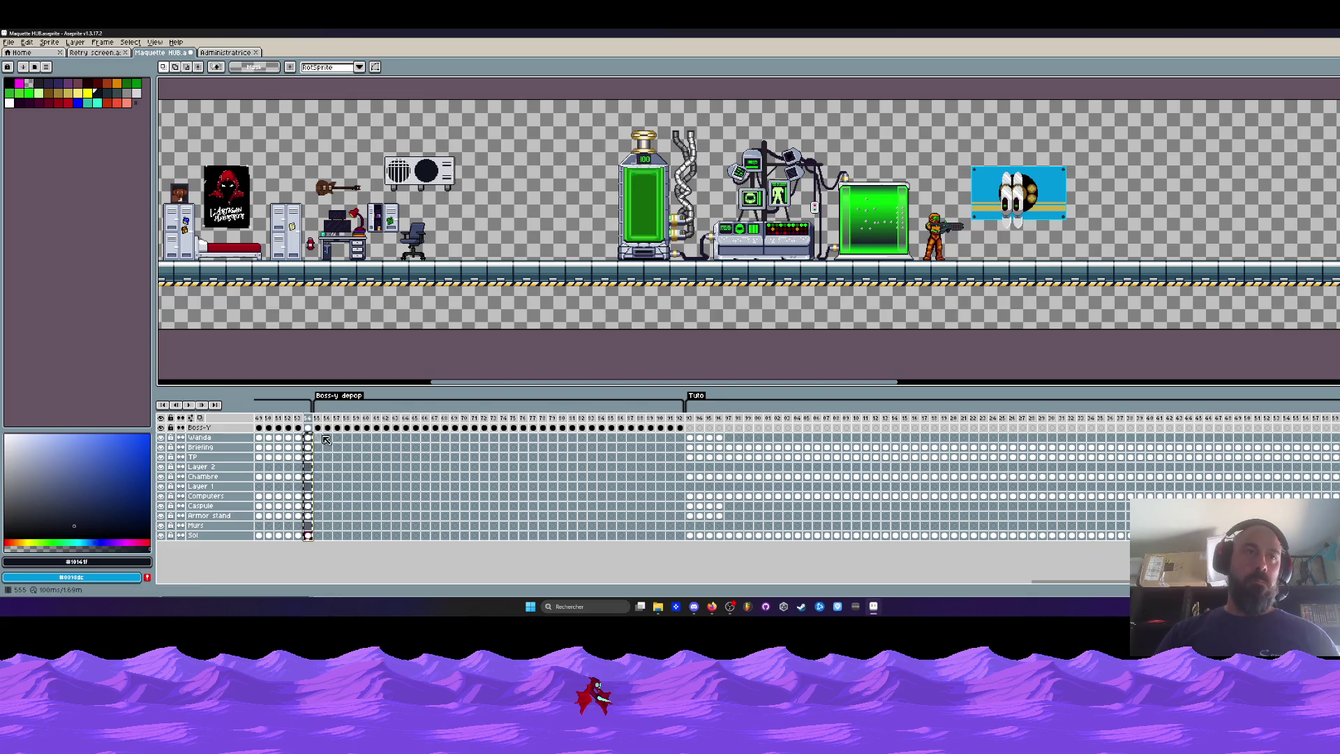
left_click(326, 439)
left_click(336, 438)
left_click_drag(318, 437, 347, 534)
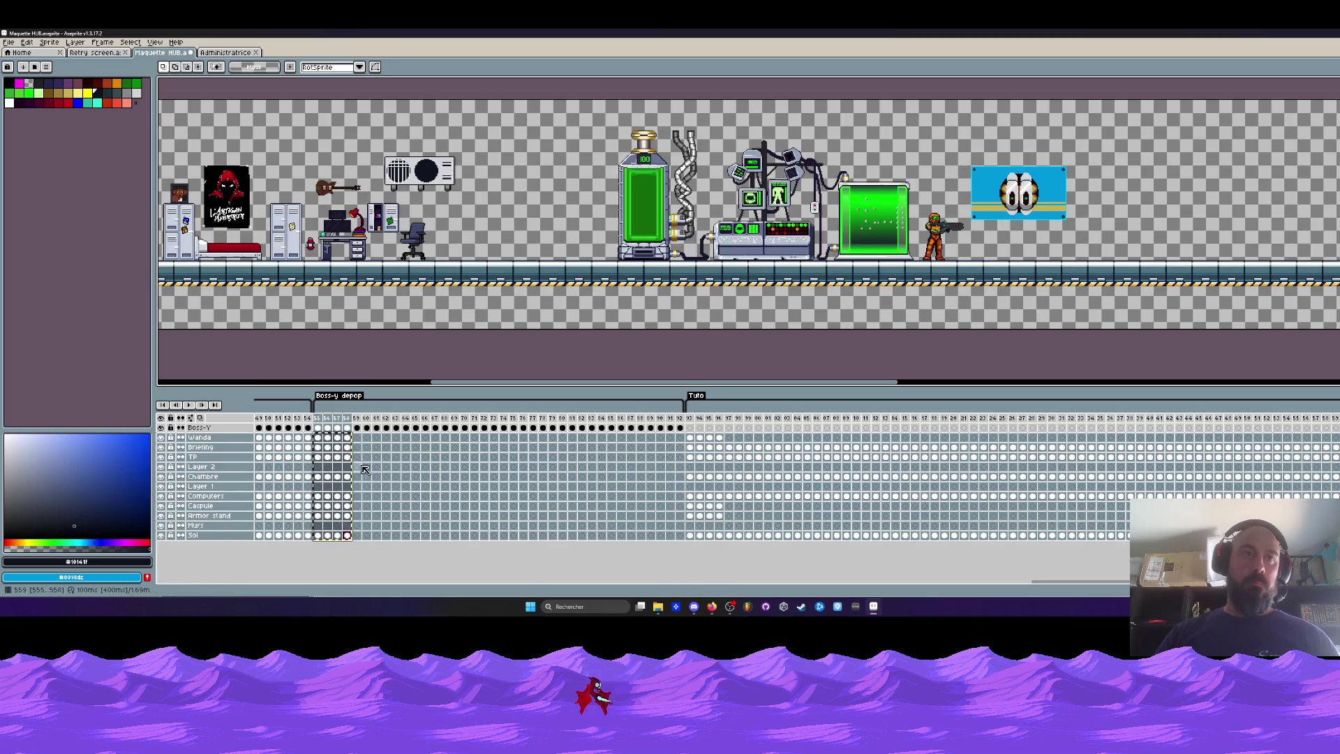
Paste the scene cels forward from frame 63 through about frame 90, keying the Wanda screen frames.
left_click(356, 446)
left_click(390, 467)
left_click(395, 438)
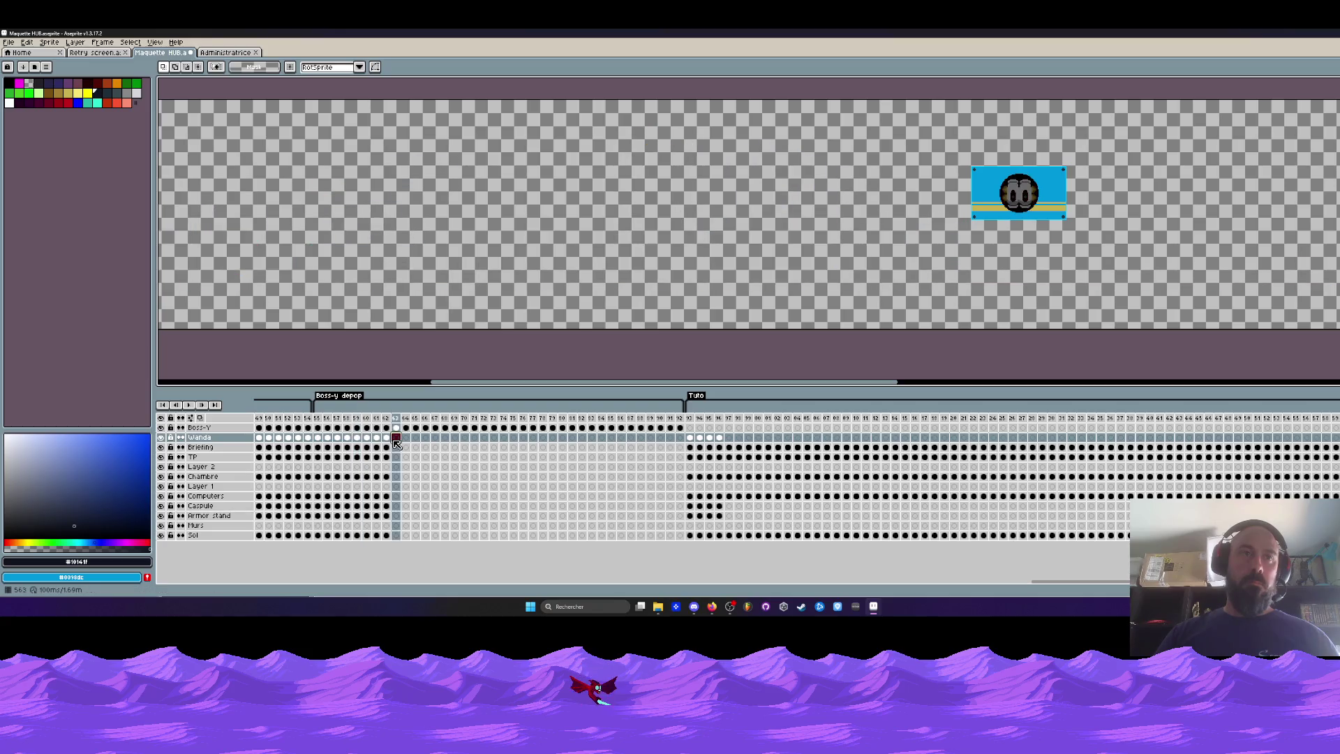
key("ctrl+v")
left_click(434, 438)
key("ctrl+v")
left_click(474, 437)
key("ctrl+v")
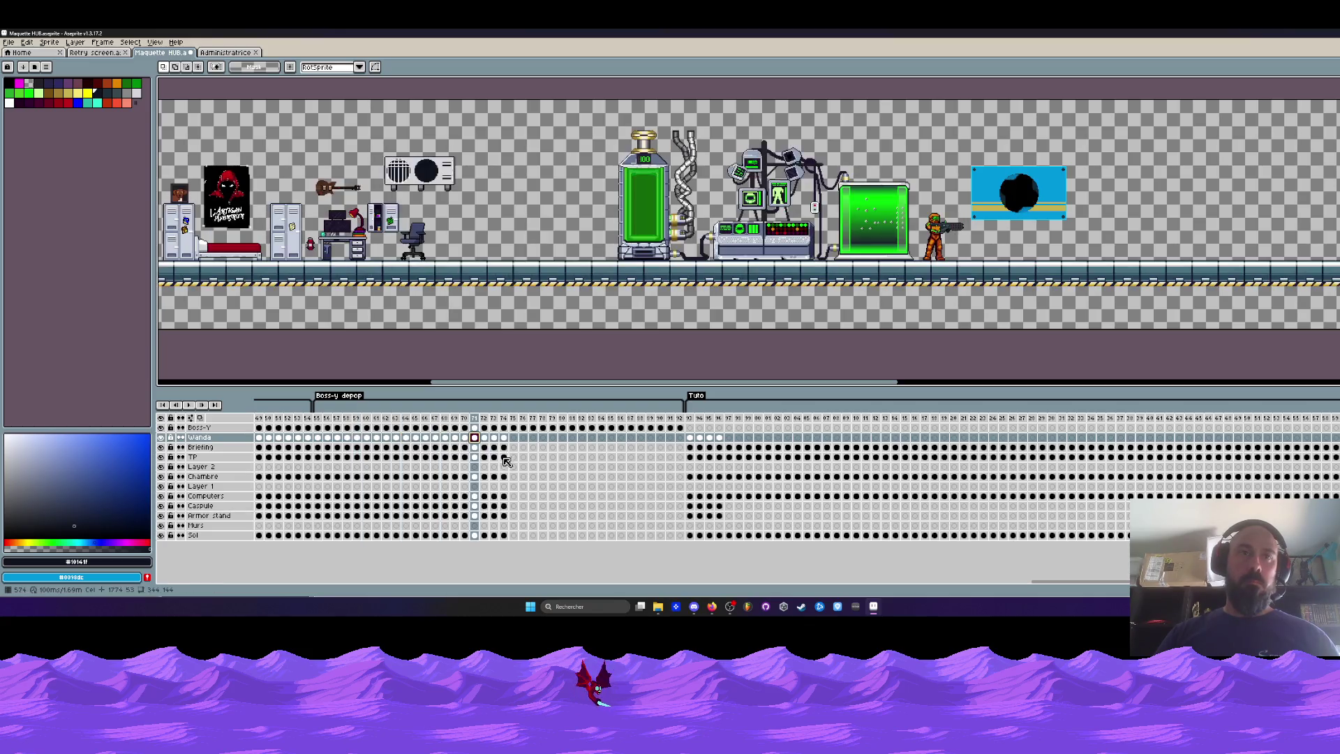
left_click(513, 437)
key("ctrl+v")
left_click(553, 438)
key("ctrl+v")
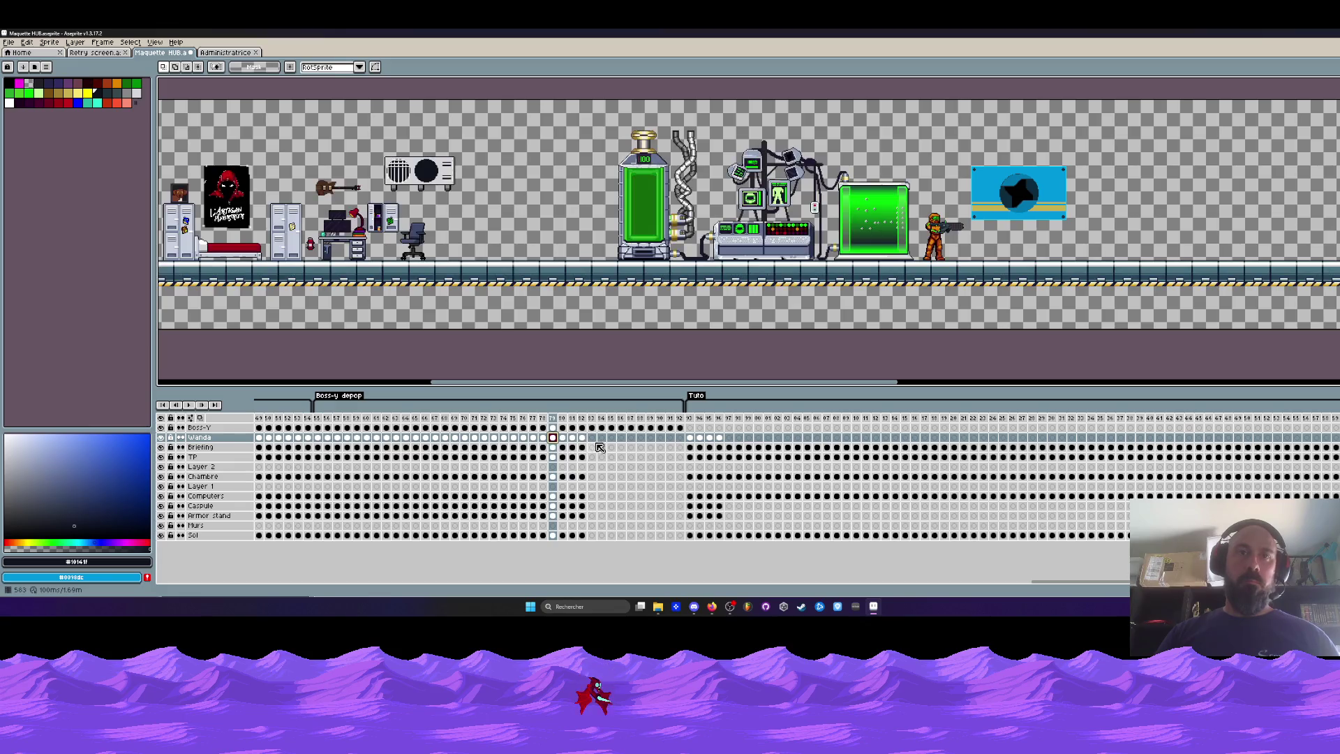
left_click(591, 437)
key("ctrl+v")
left_click(630, 438)
key("ctrl+v")
left_click(640, 437)
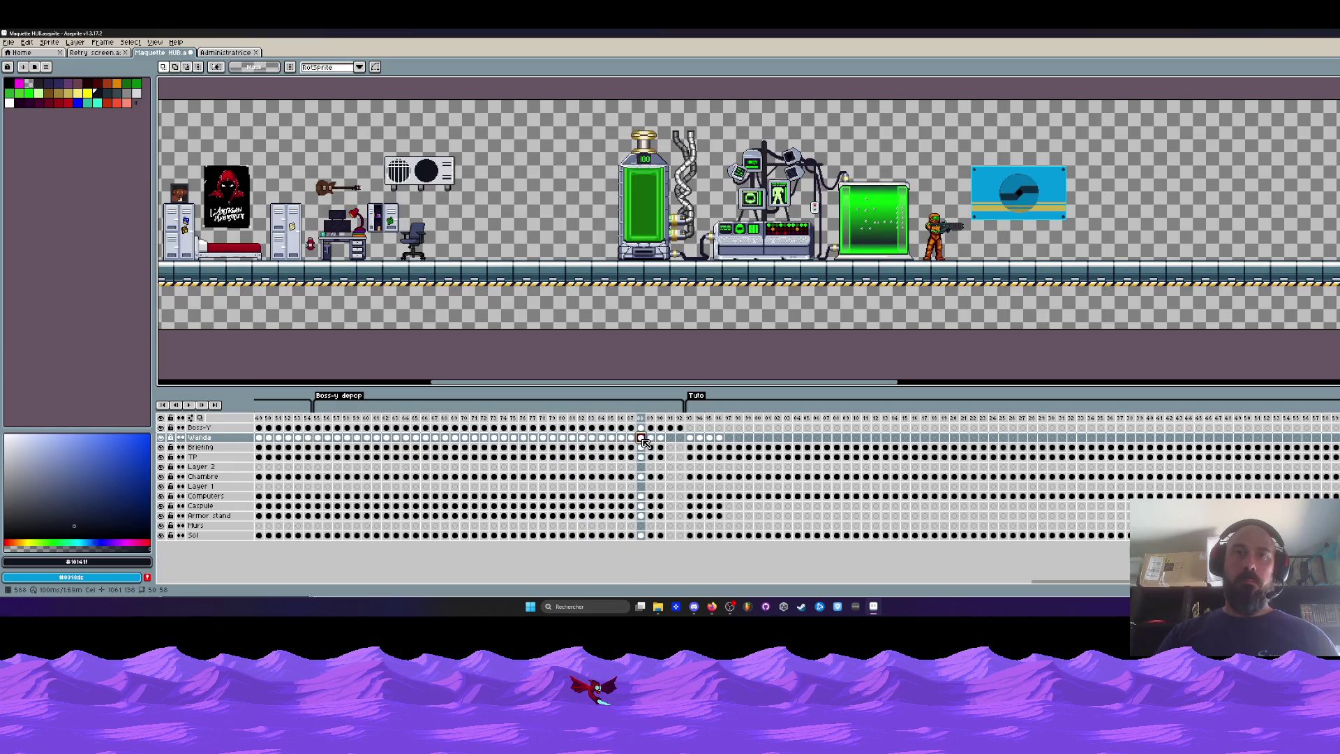
left_click(651, 438)
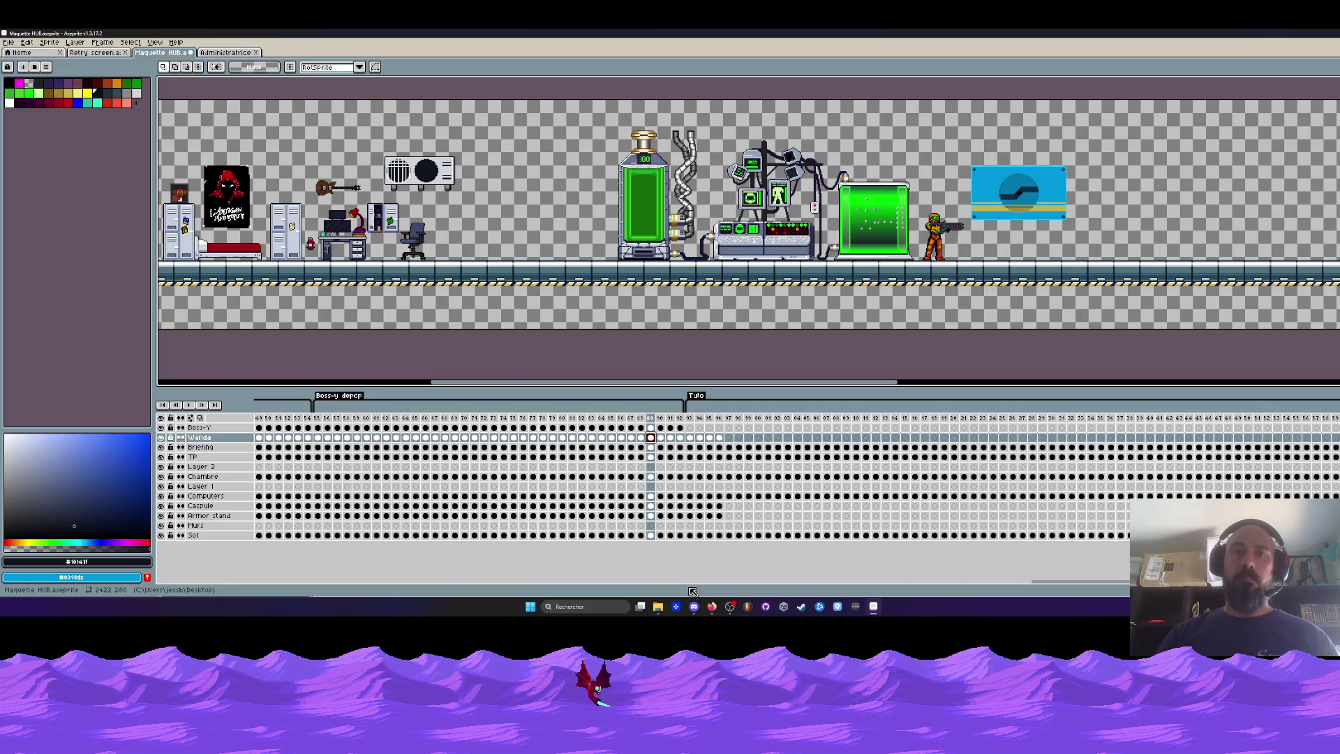
left_click(8, 42)
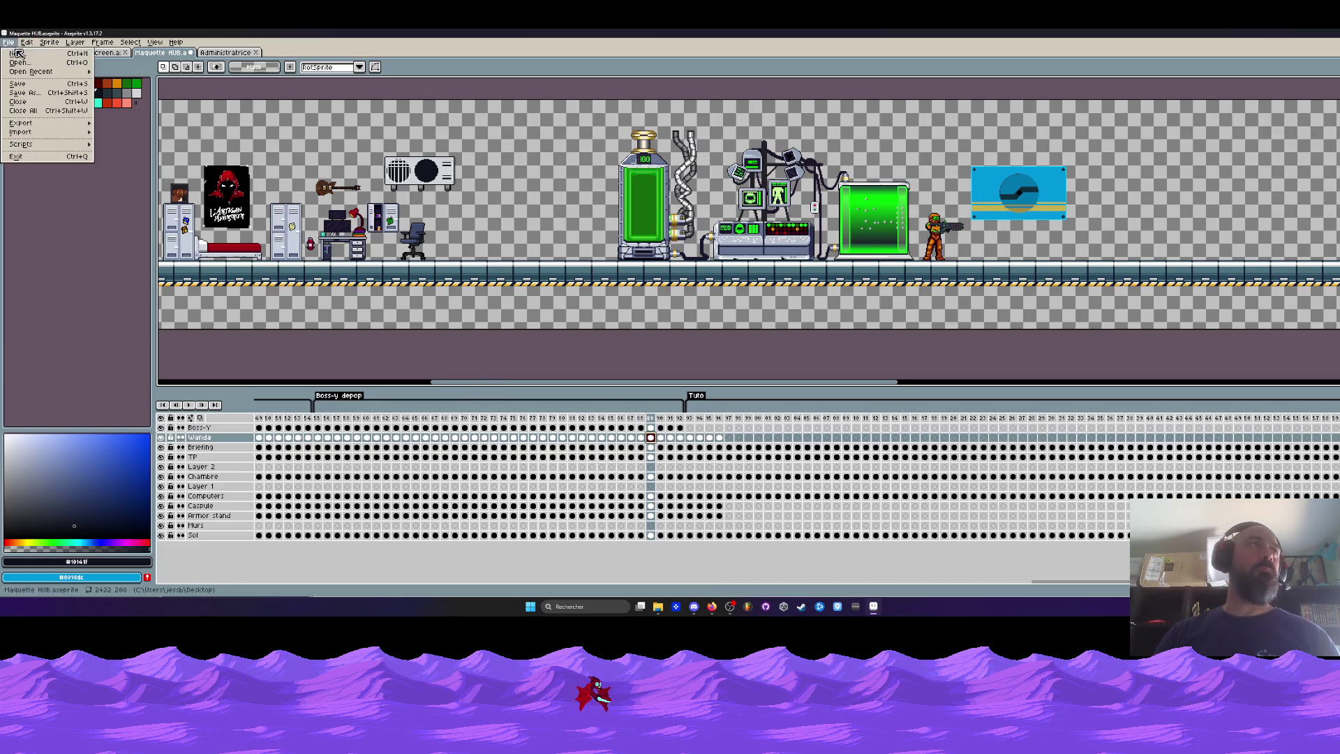
Save the Maquette HUB animation file from the File menu.
left_click(21, 86)
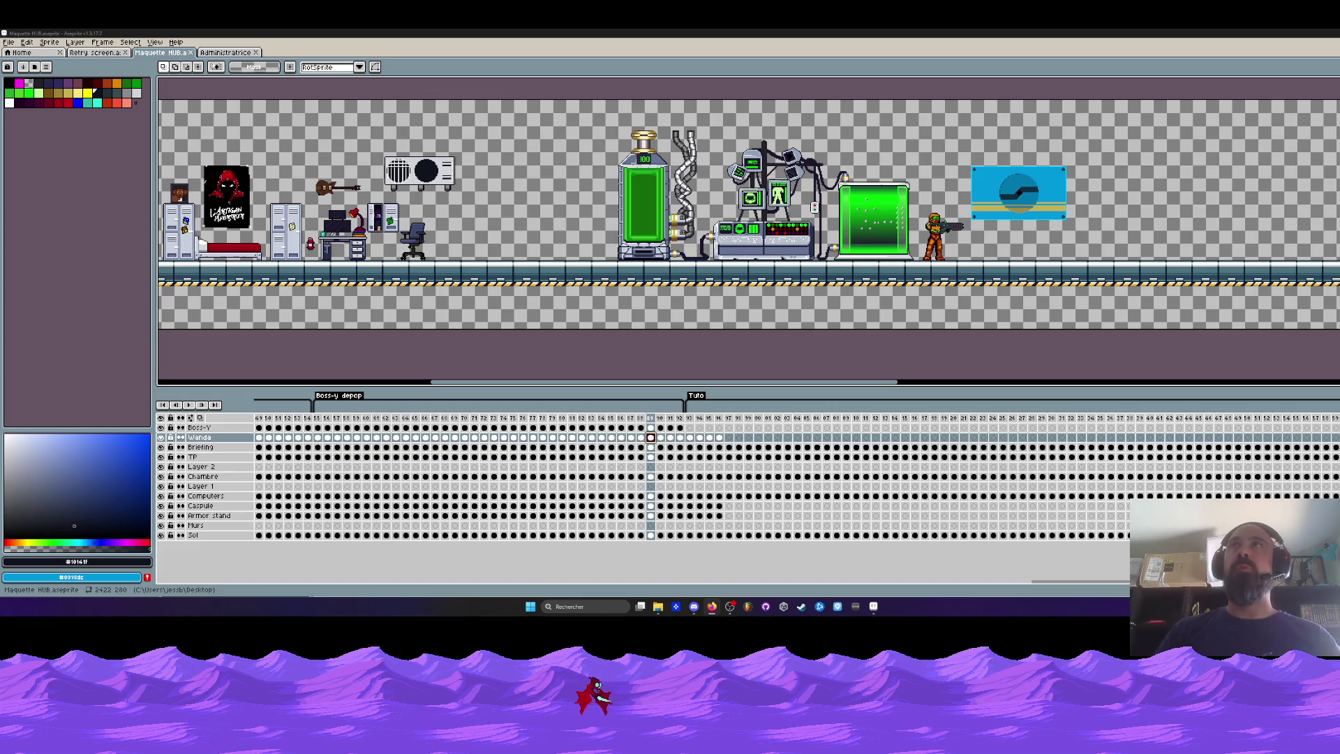
Inspect the lab scene at the first Tuto frame, then switch to the Administratrice sprite.
left_click(690, 418)
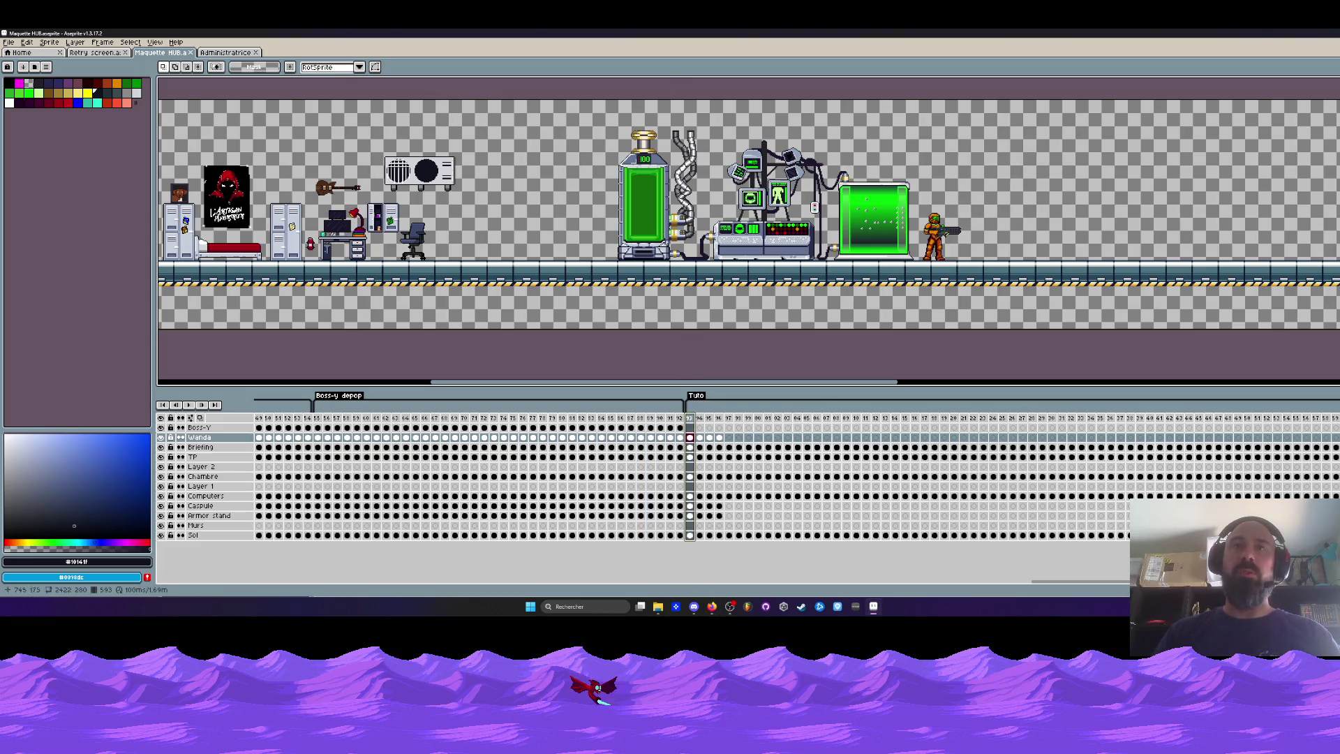
scroll(851, 229, "down", 3)
scroll(835, 205, "up", 3)
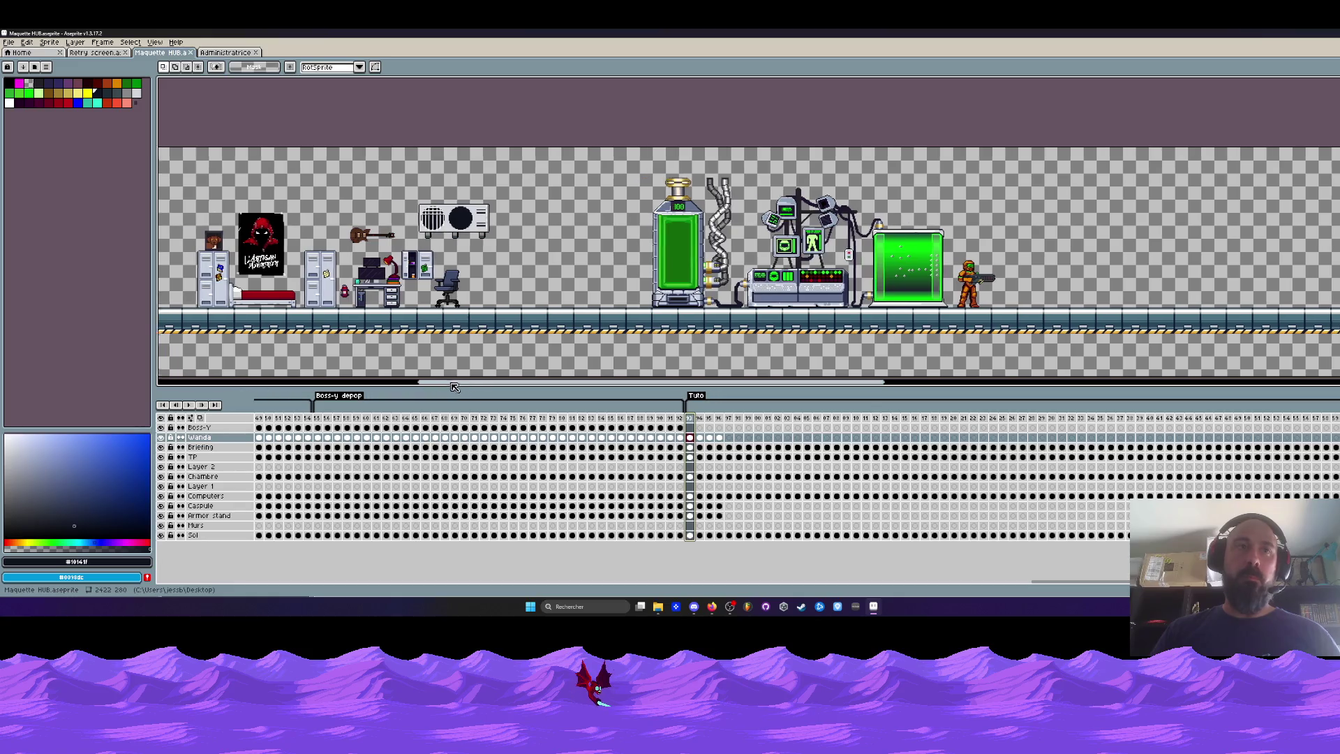
left_click_drag(457, 386, 529, 386)
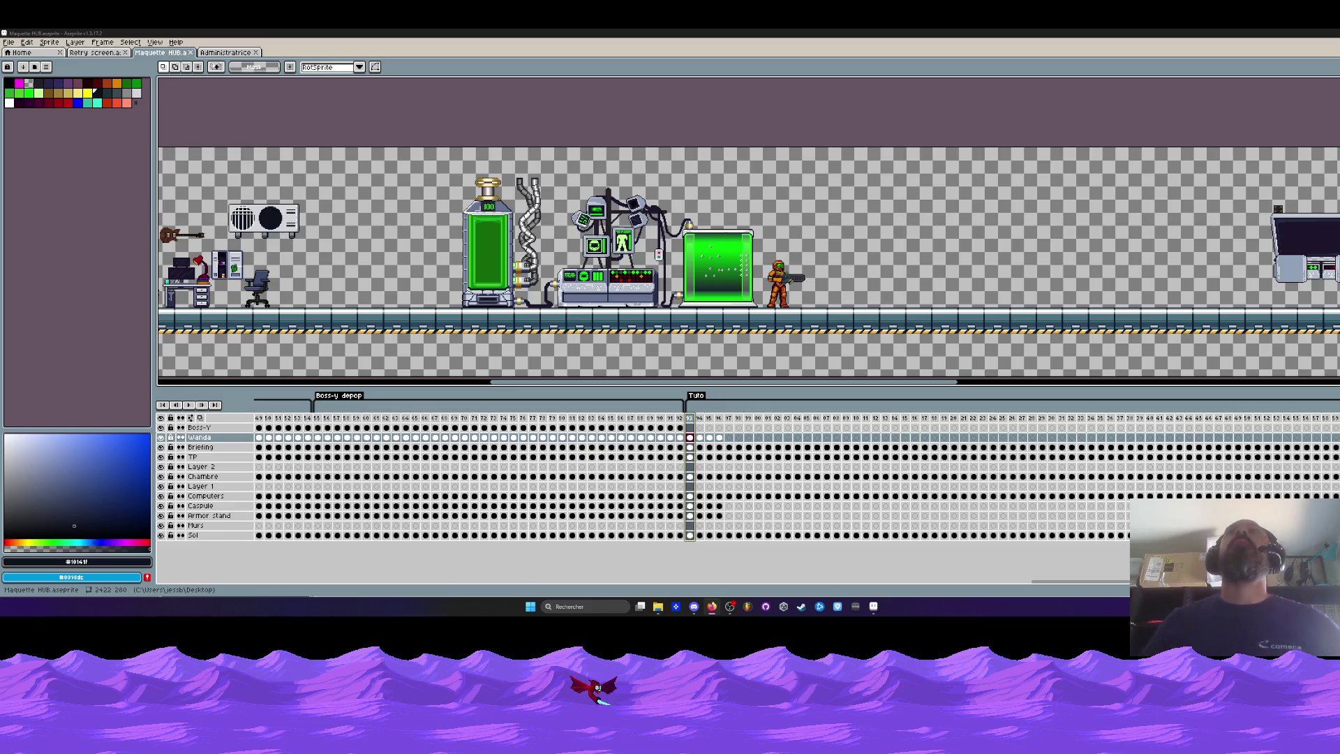
mouse_move(504, 382)
left_mouse_down()
mouse_move(234, 388)
mouse_move(354, 385)
left_mouse_up()
scroll(388, 279, "down", 2)
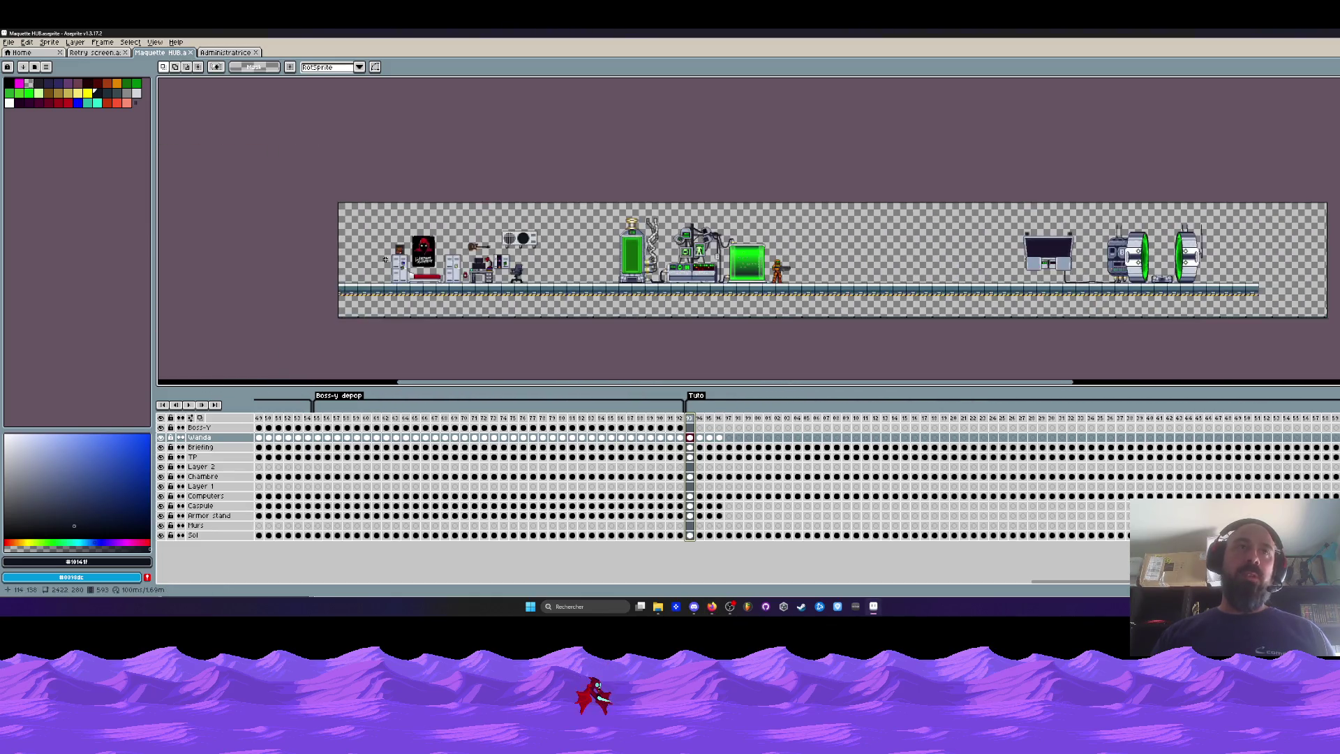
scroll(360, 279, "up", 2)
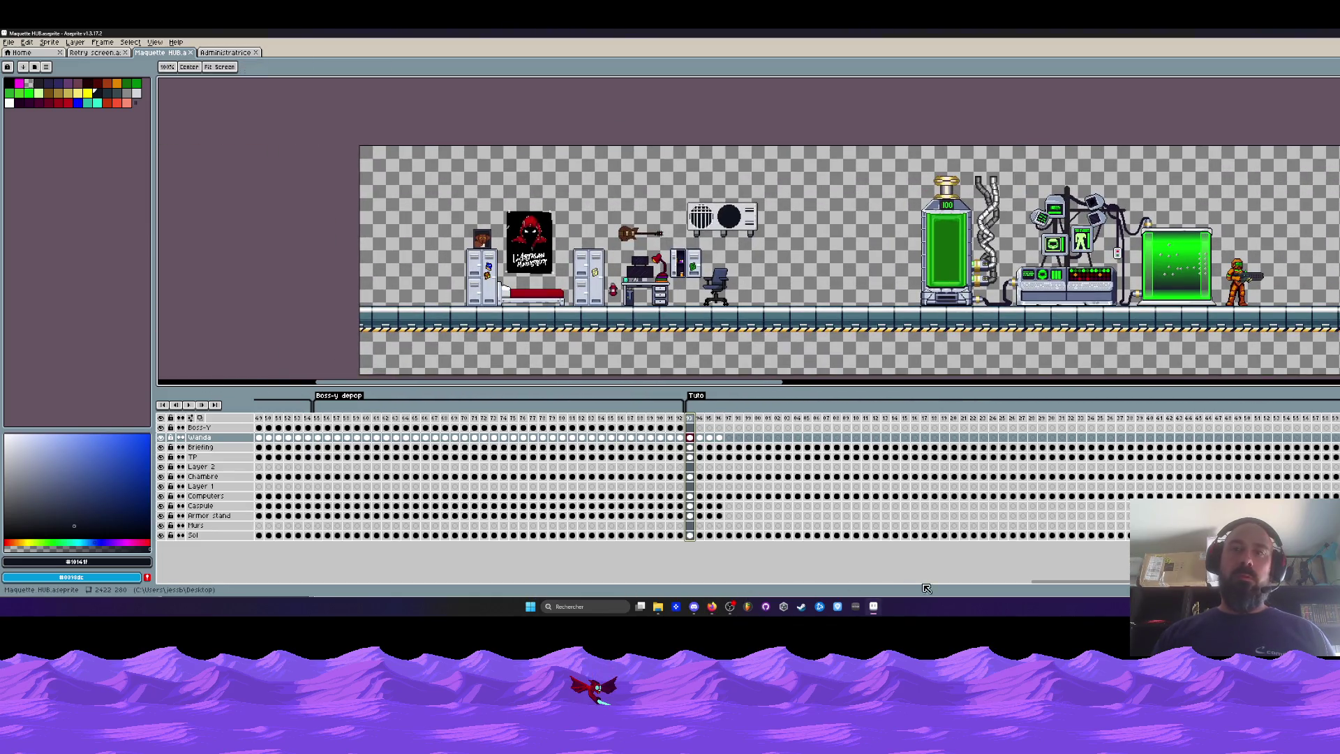
left_click(1023, 584)
left_click_drag(1023, 585, 263, 585)
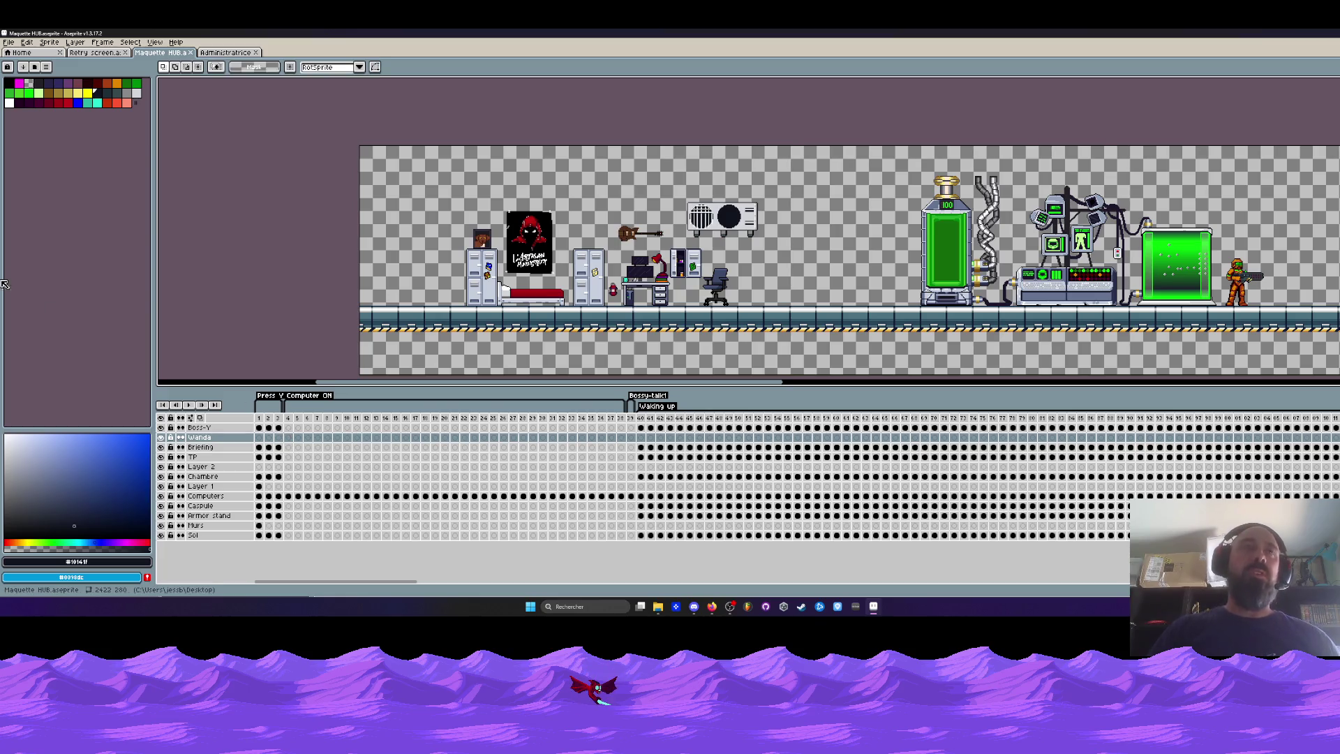
left_click(228, 54)
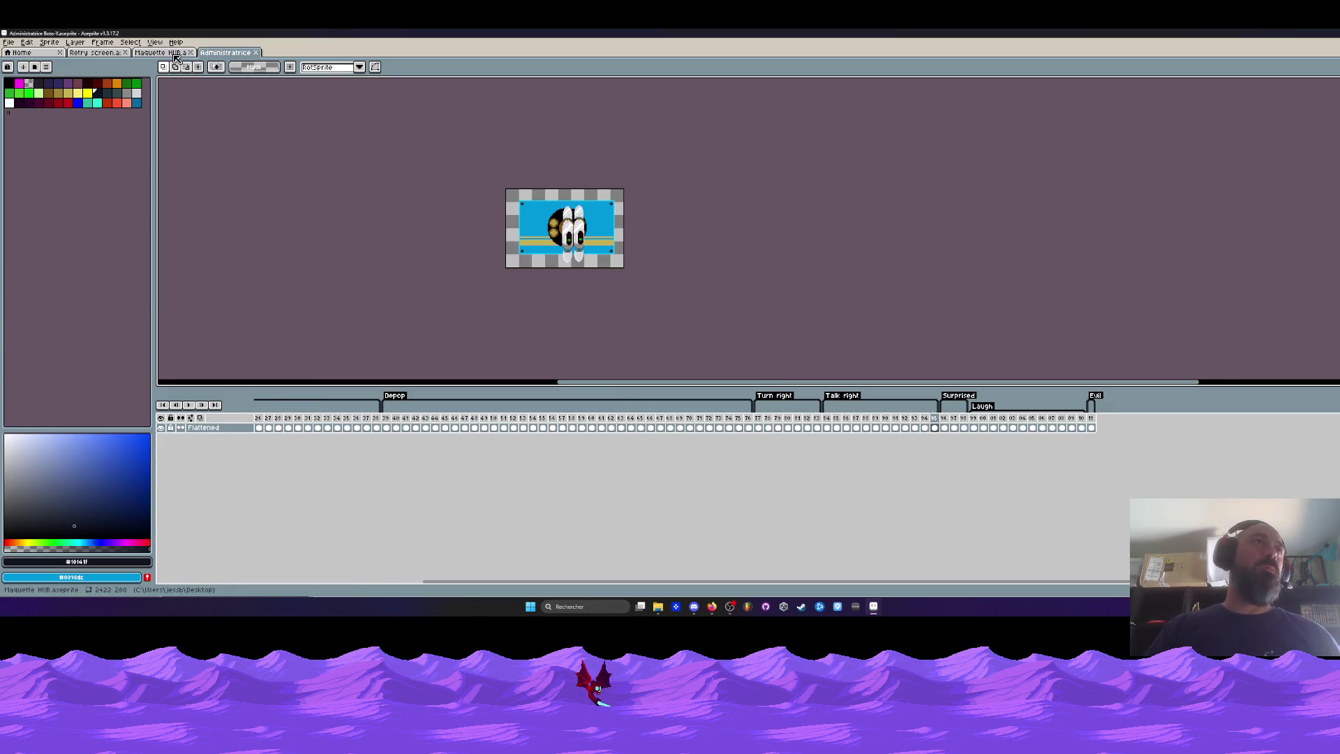
Back in Maquette HUB, check frame 712 at the timeline's end, then minimize Aseprite.
left_click(174, 55)
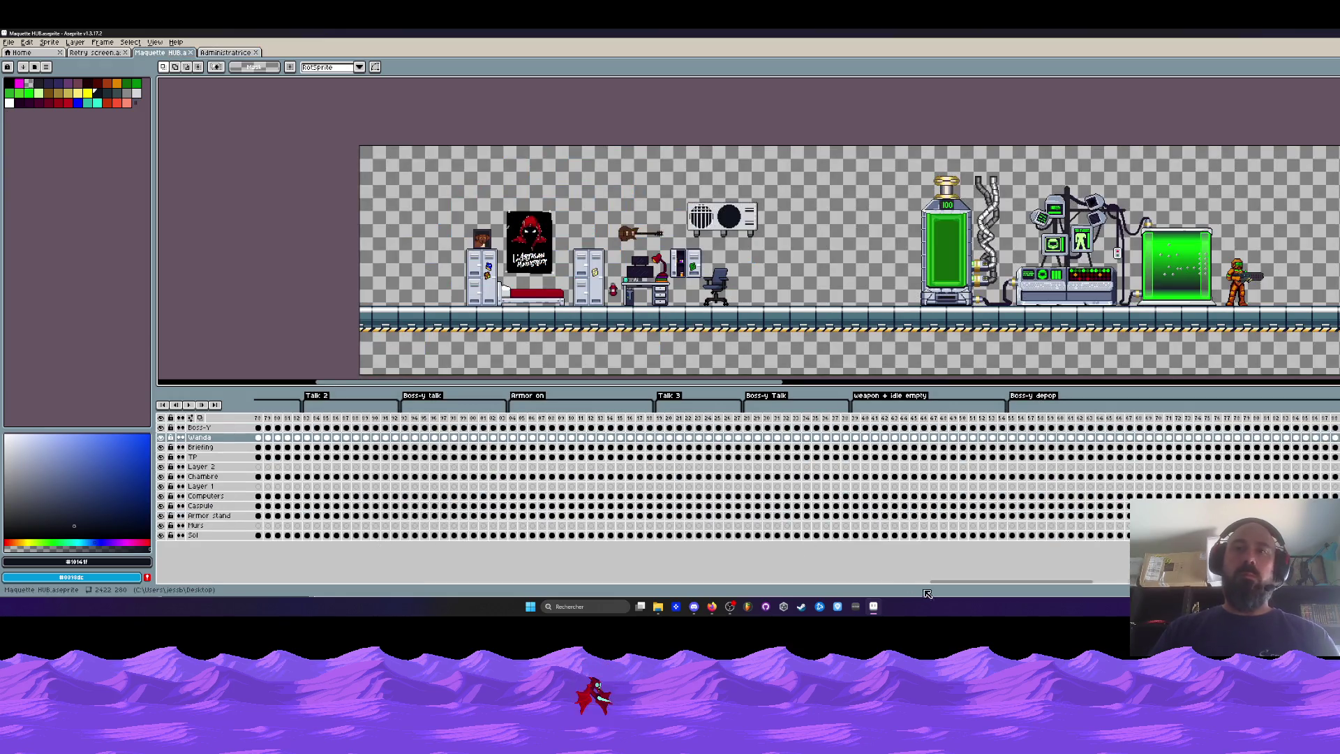
mouse_move(941, 584)
left_mouse_down()
mouse_move(1123, 583)
mouse_move(1073, 582)
left_mouse_up()
left_click(514, 421)
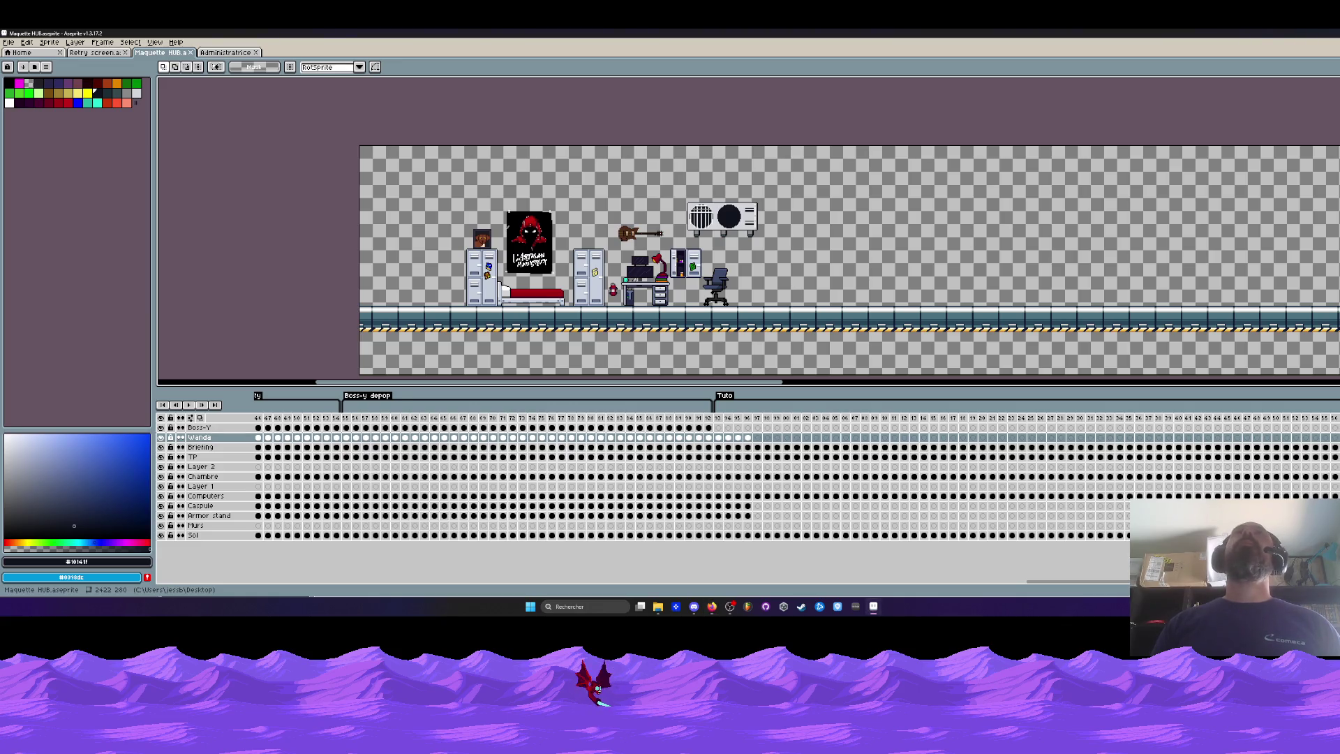
key("super+Down")
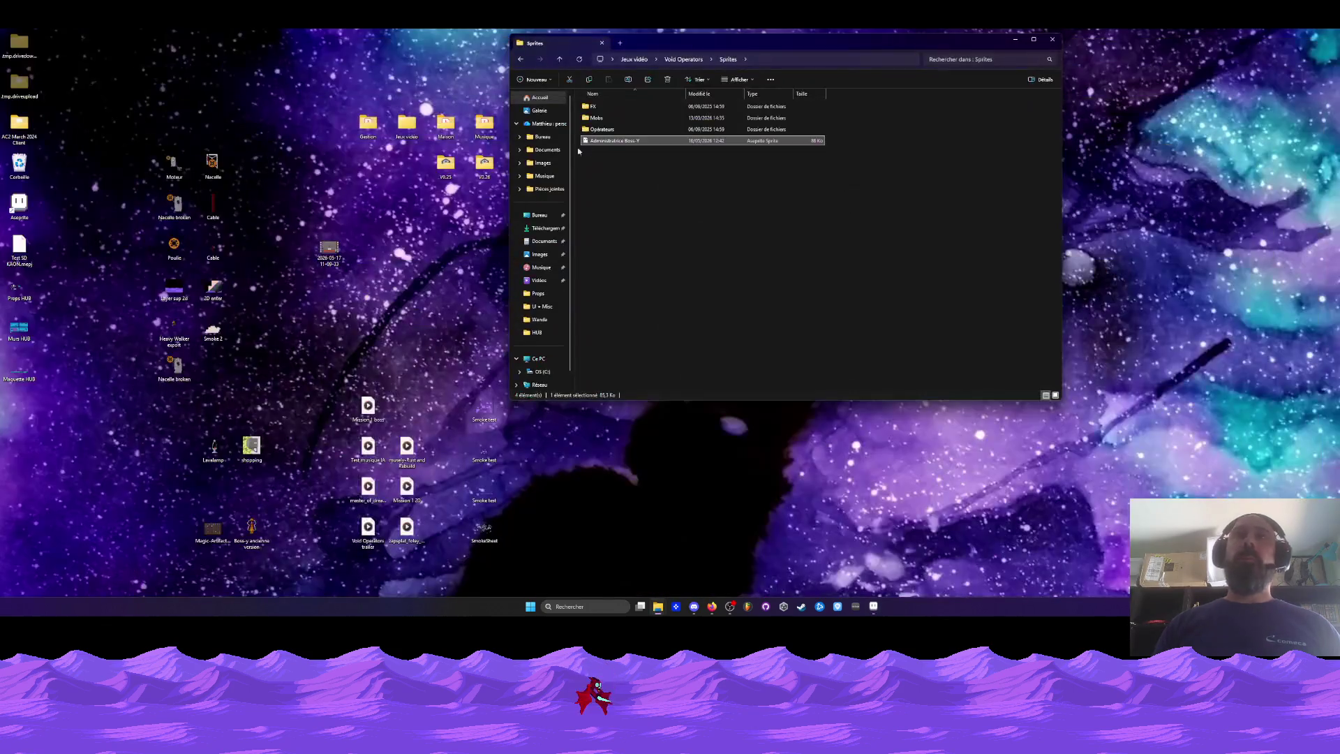
Open the V0.26 build folder and run VoidOperators.exe.
double_click(473, 172)
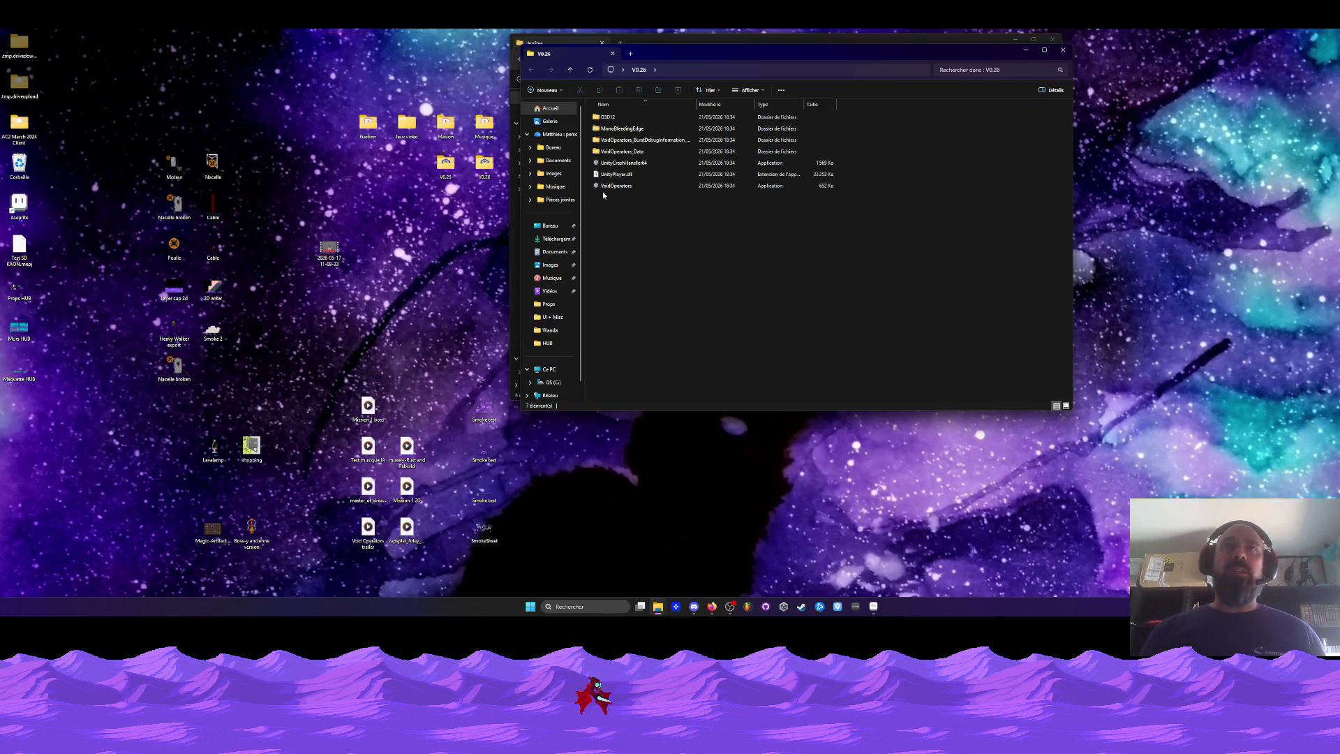
left_click(628, 185)
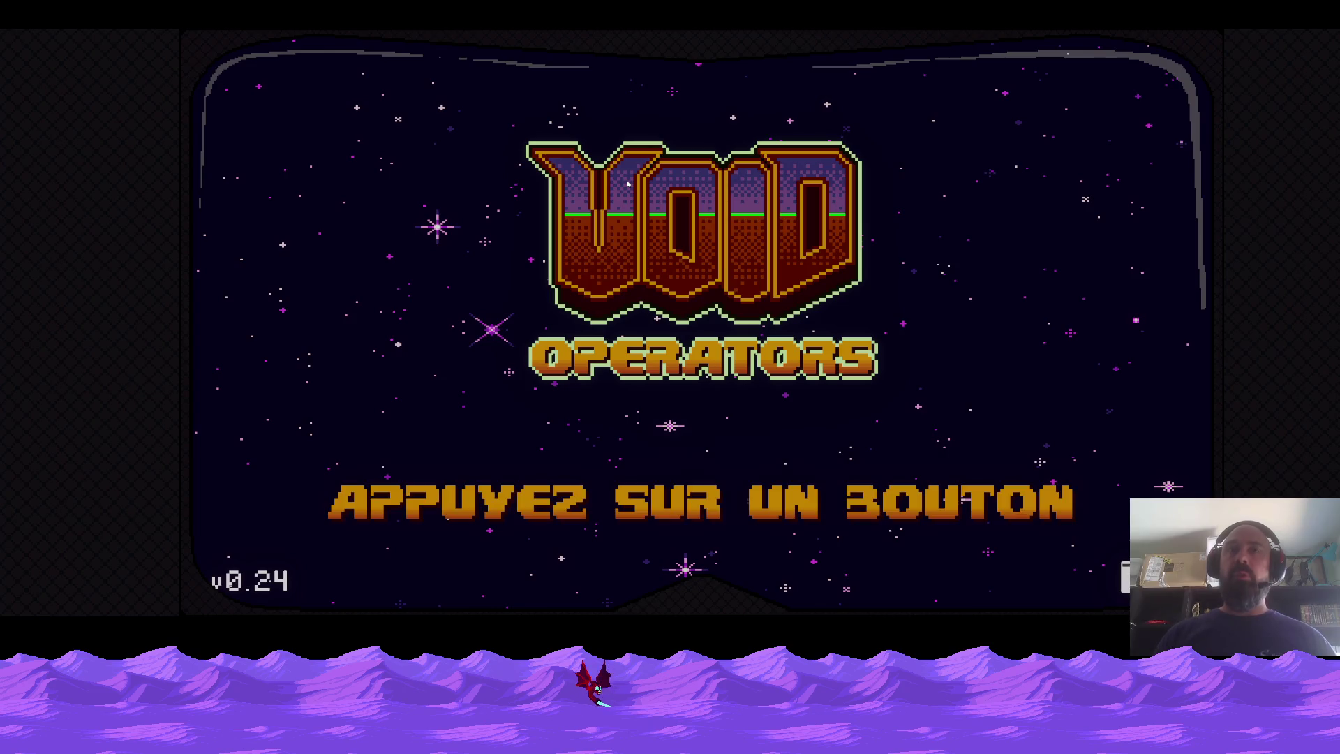
Start a NOUVELLE PARTIE, click through the Boss-y lab intro, and pick a Mission 1 level.
key("Return")
key("Down")
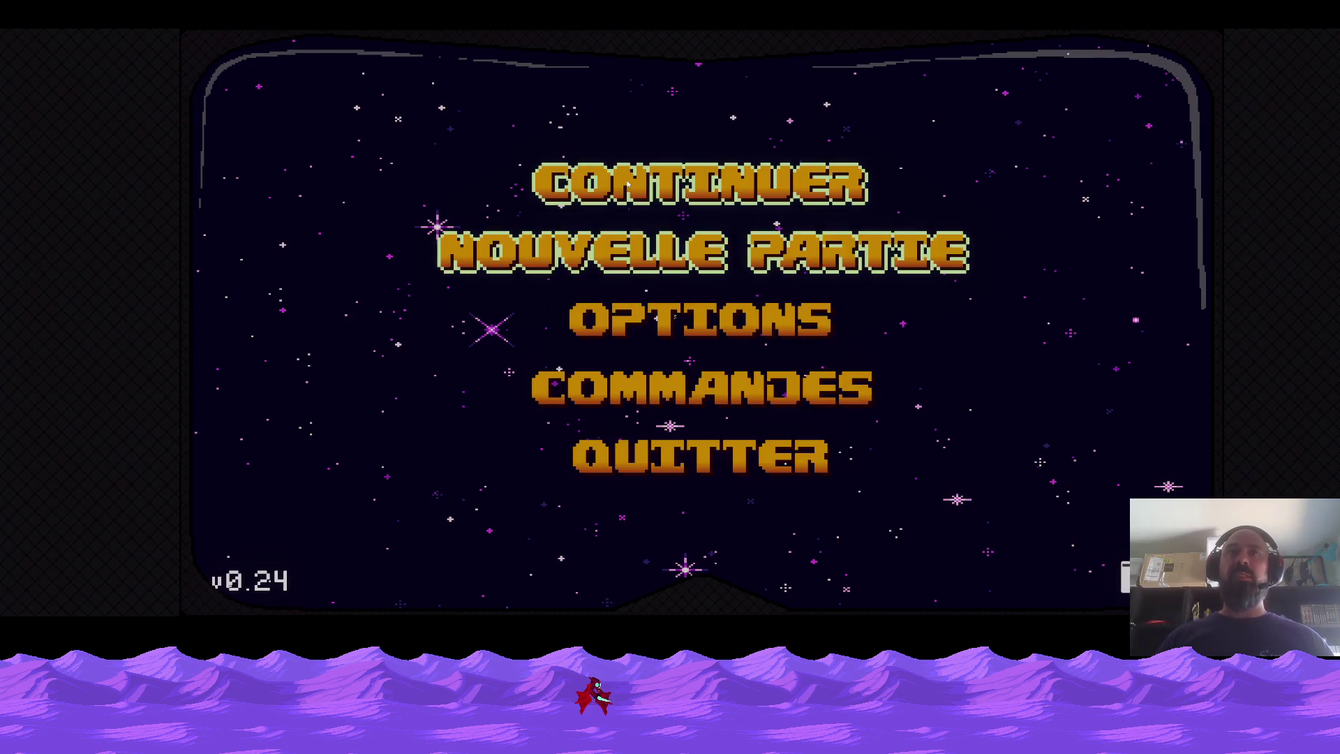
key("Return")
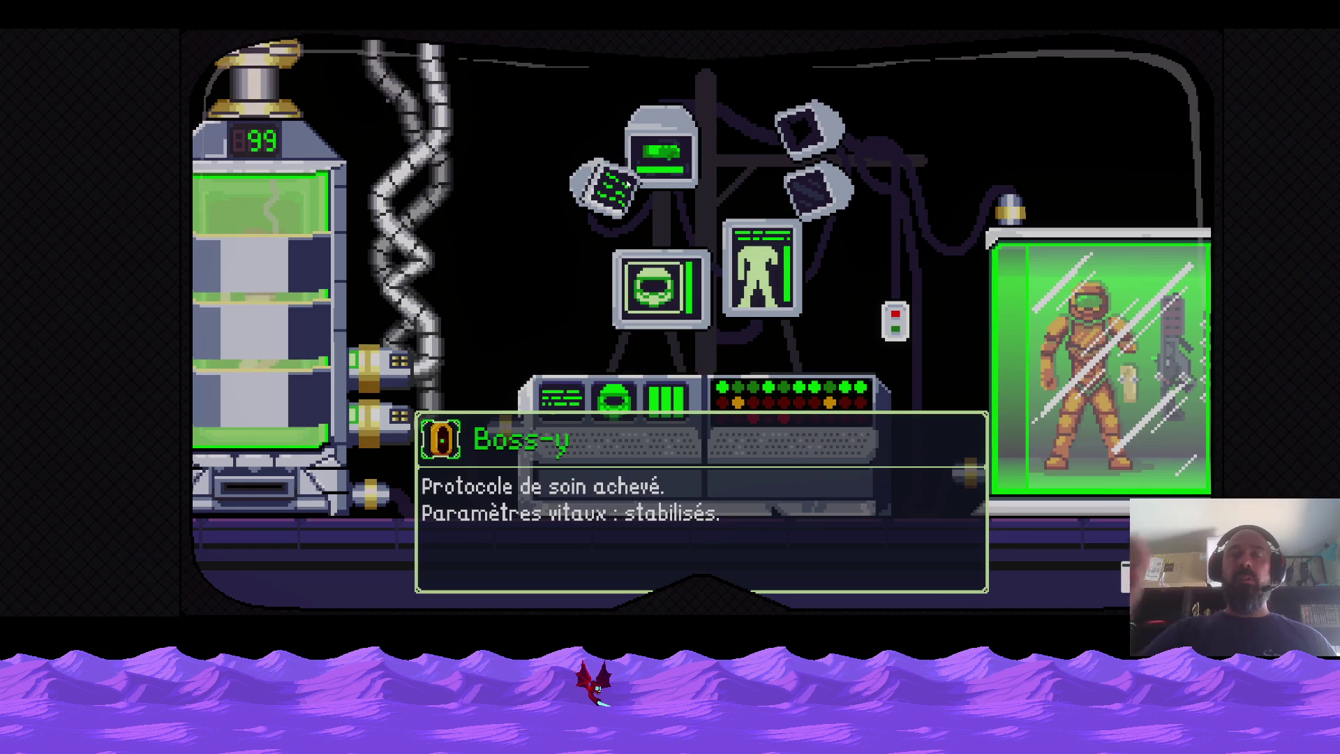
left_click(626, 183)
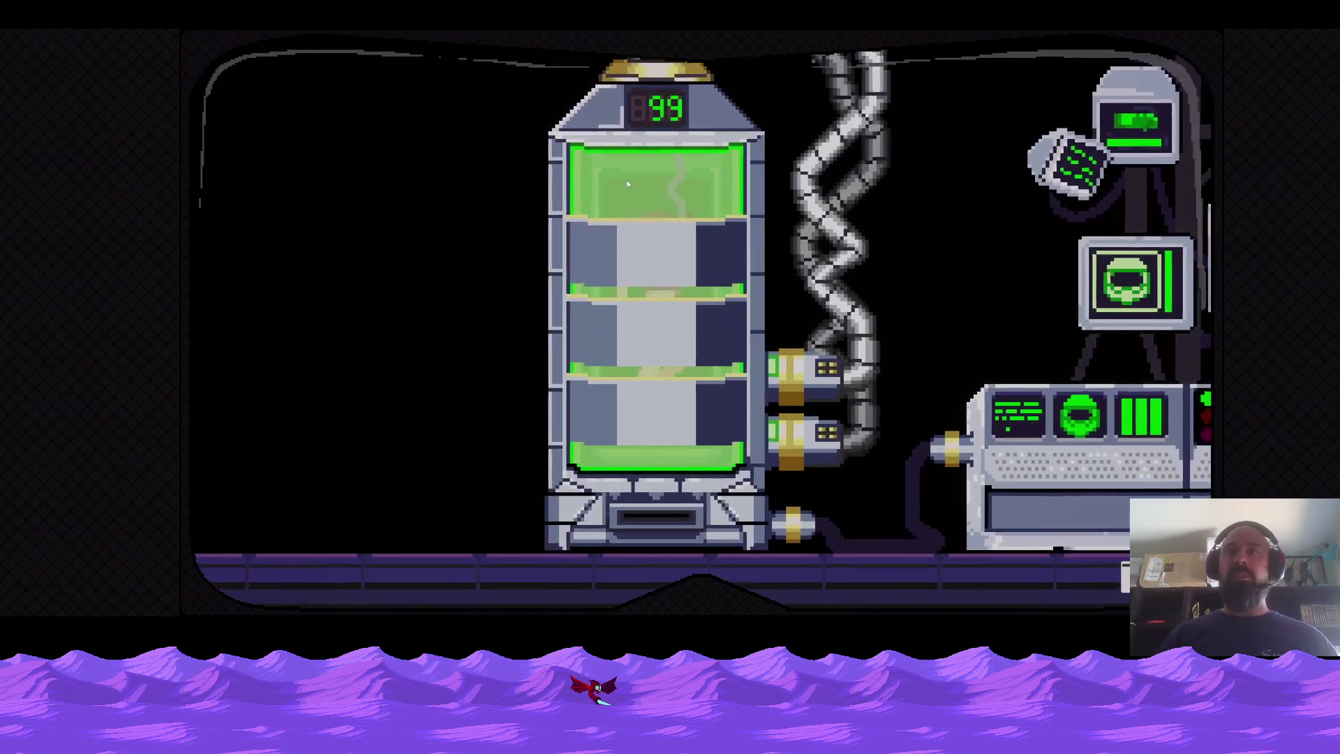
left_click(627, 183)
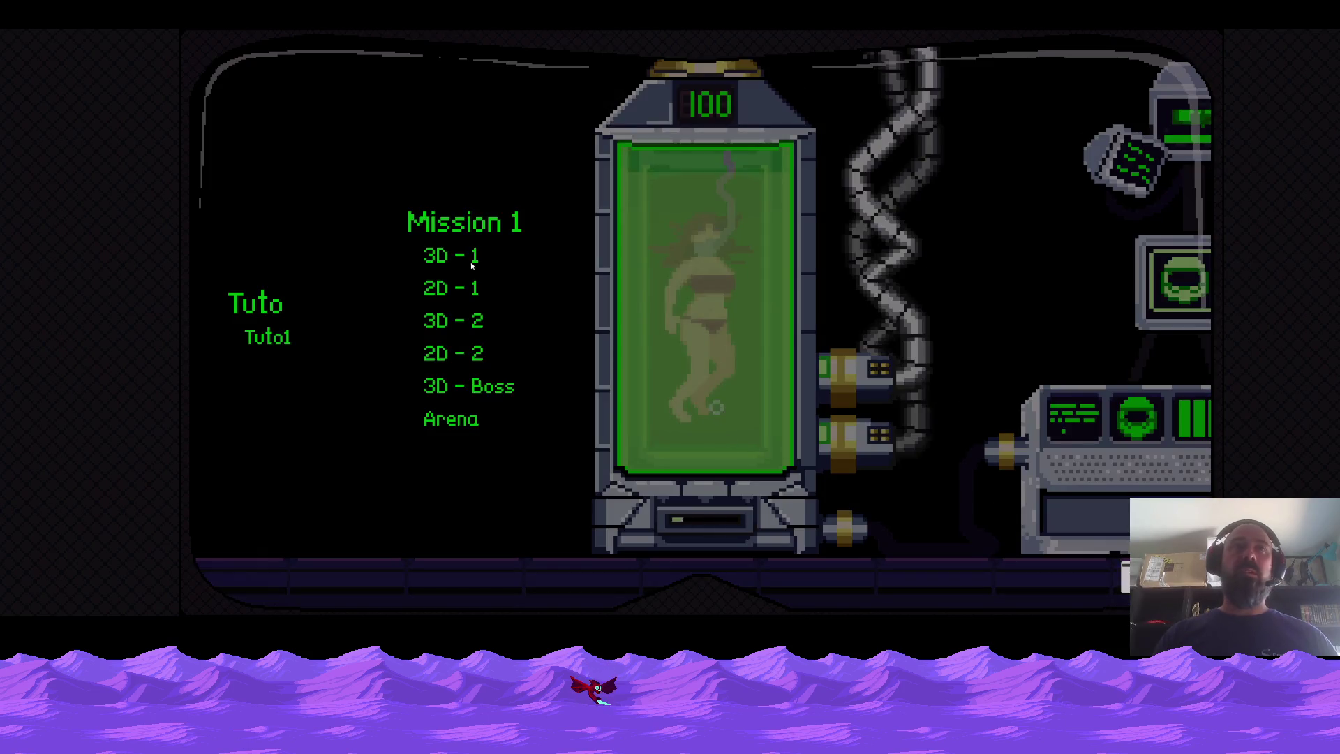
left_click(469, 258)
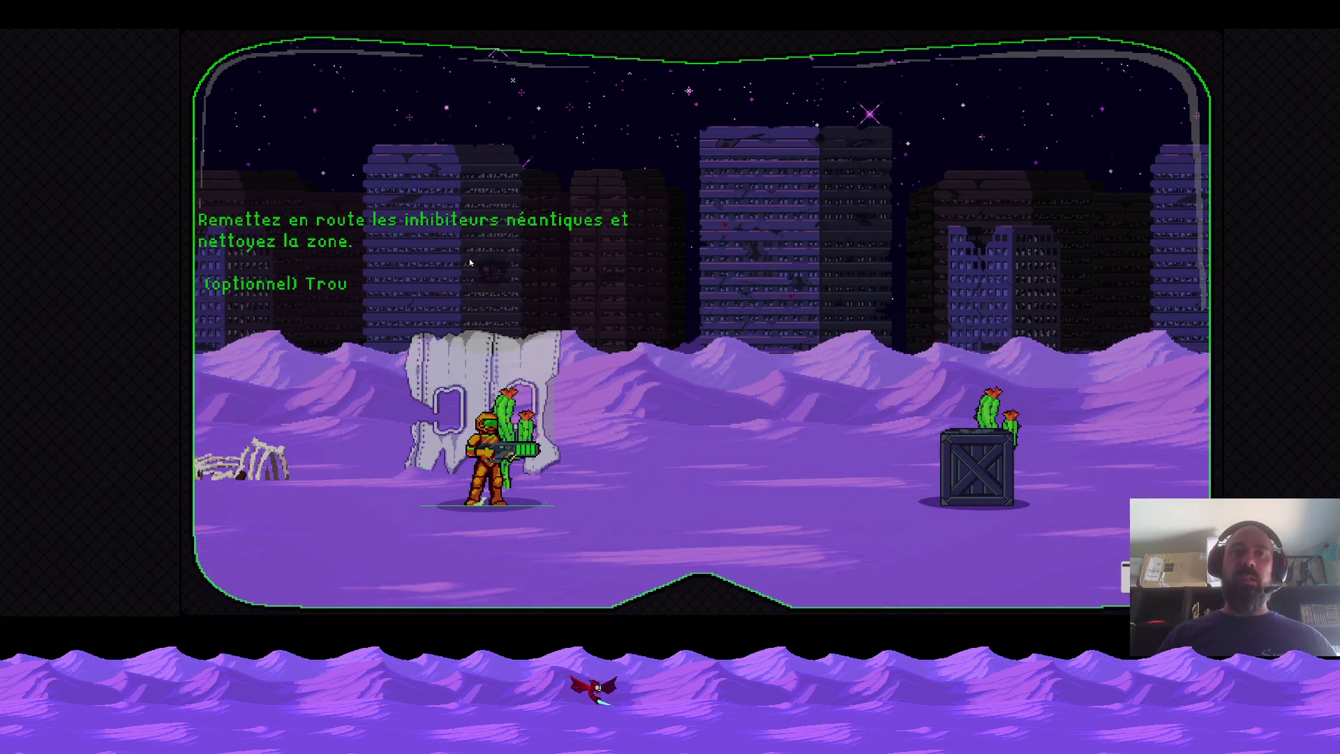
Run right, somersault and shoot the enemy on the right, then jump back and forth.
key("Right")
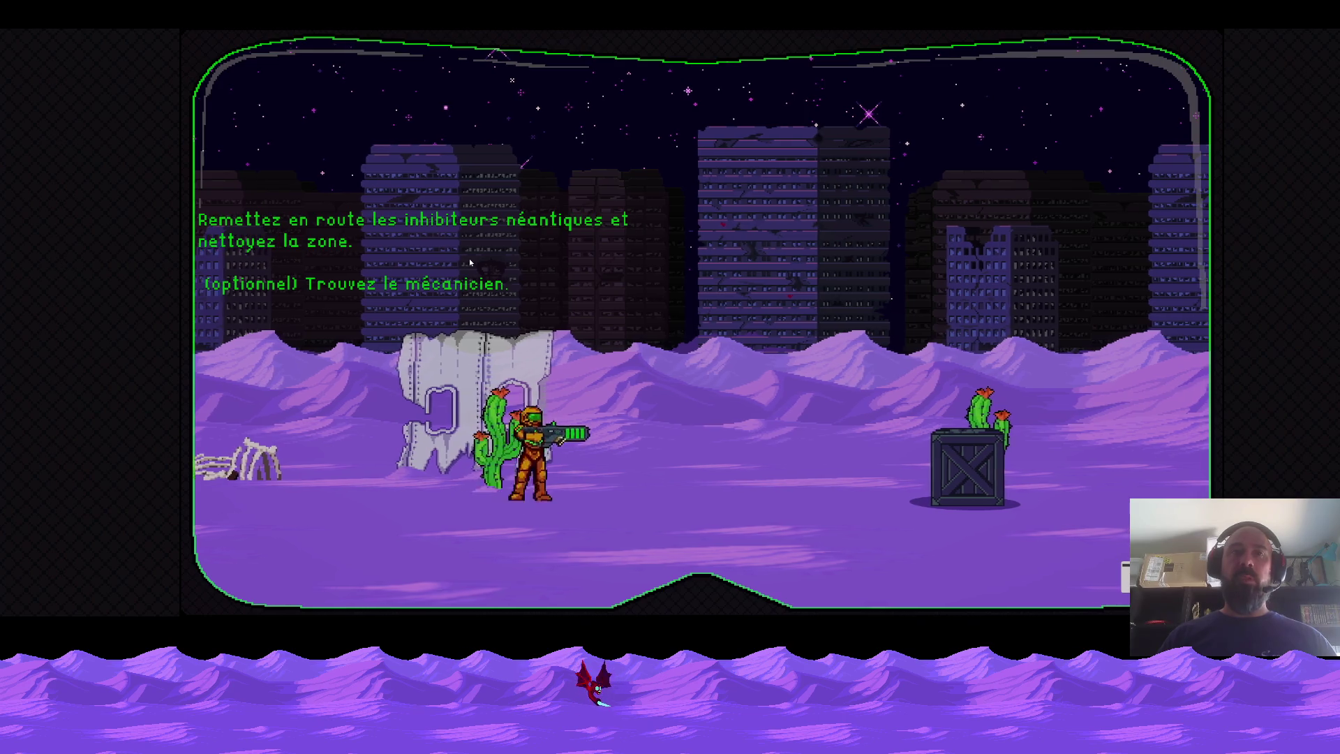
key("space")
key("x")
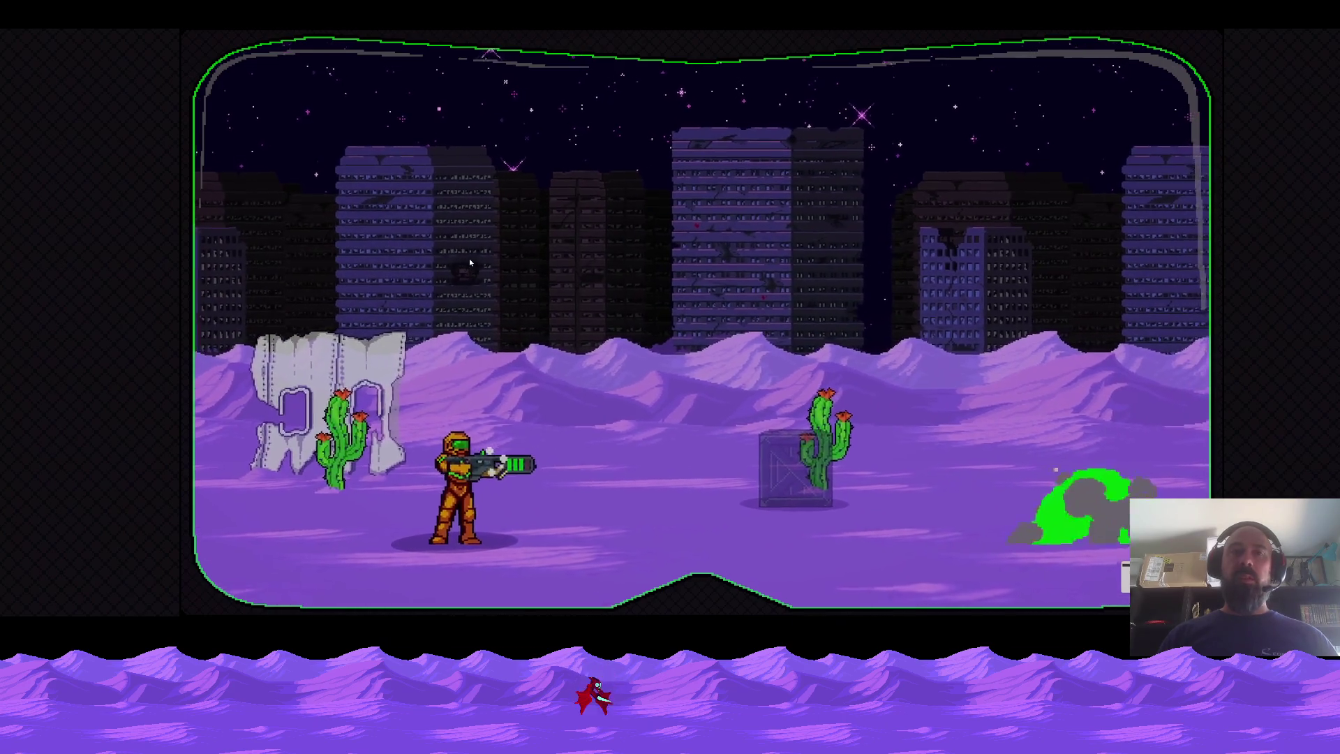
key("Right")
key("space")
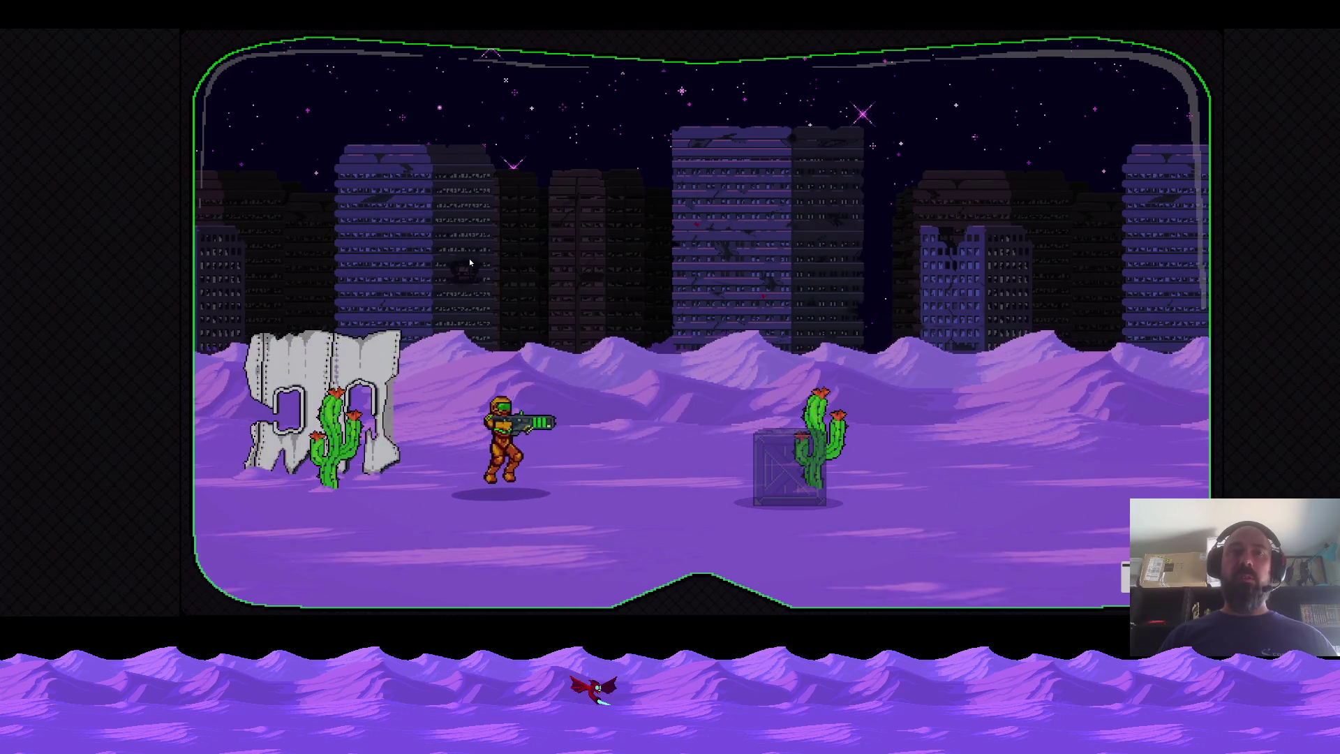
key("Left")
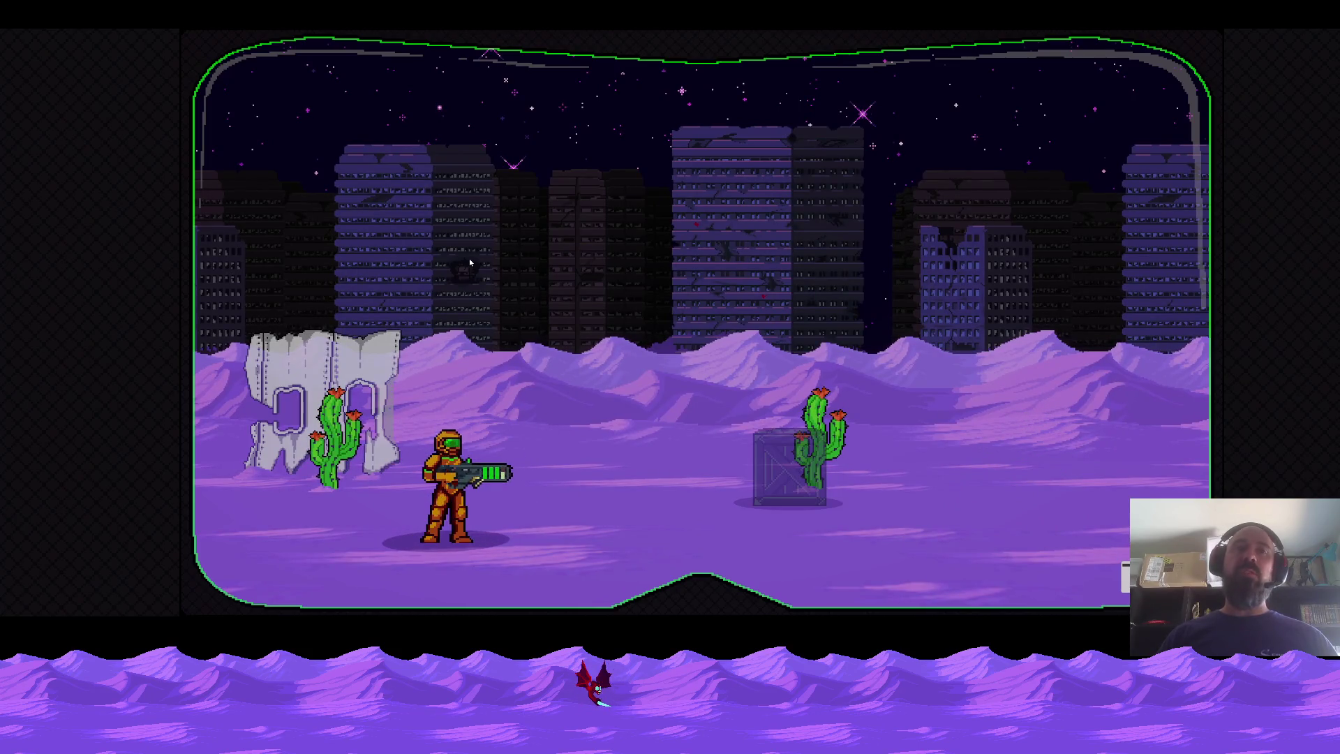
key("Right")
key("space")
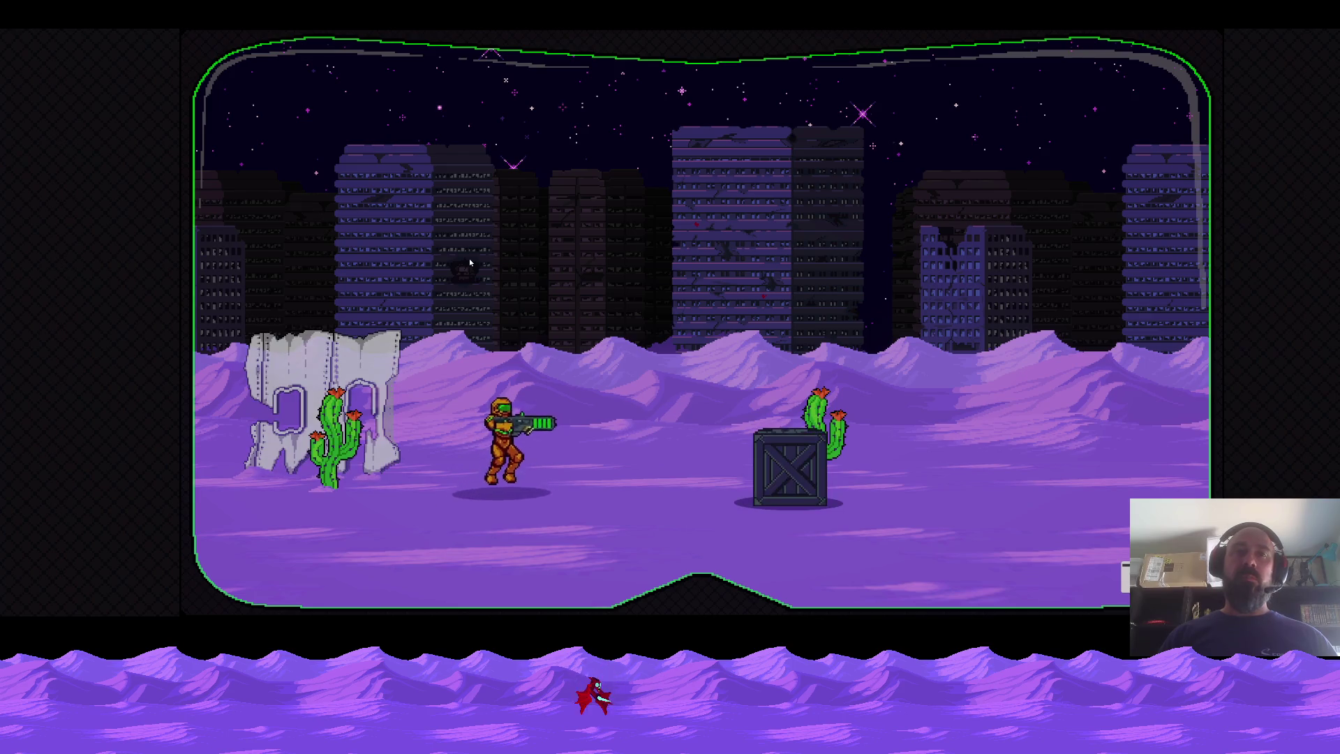
key("Left")
key("space")
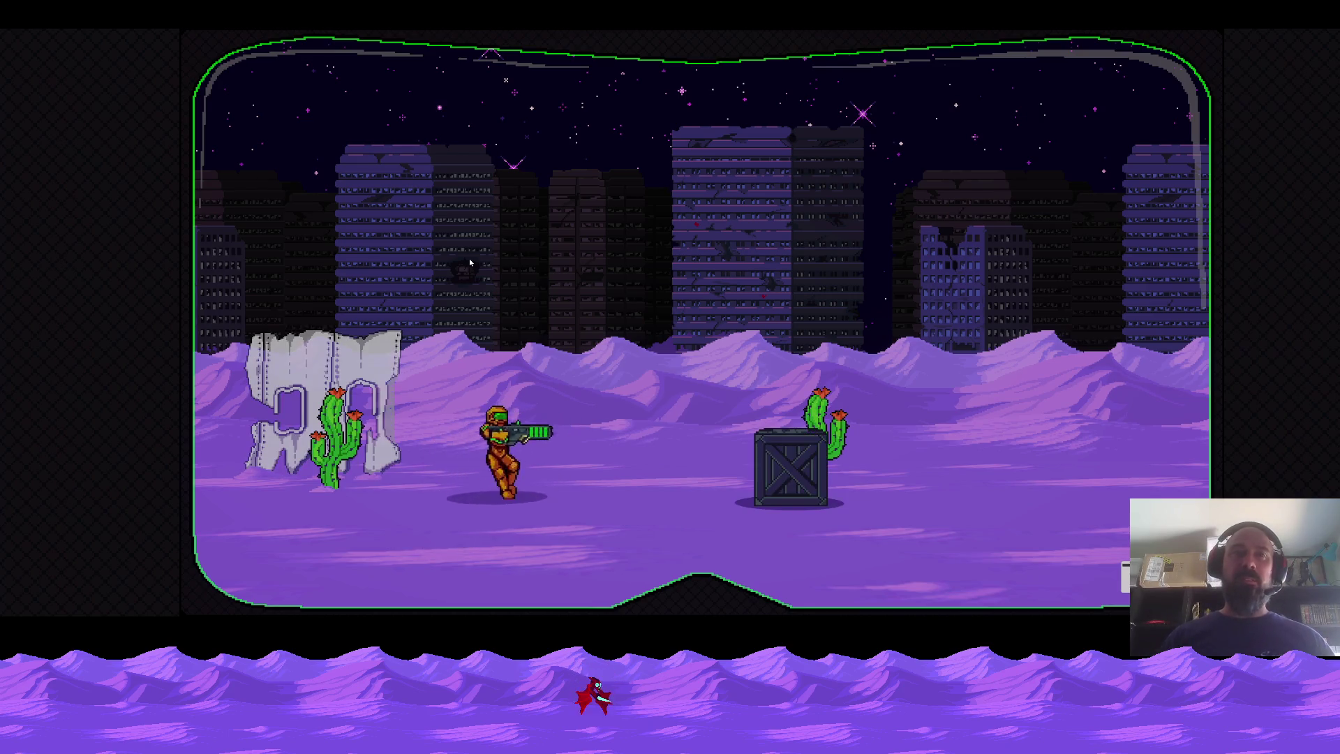
Turn back to blast the crate apart and shoot the green dome enemy.
key("Left")
key("Right")
key("x")
key("Down")
key("x")
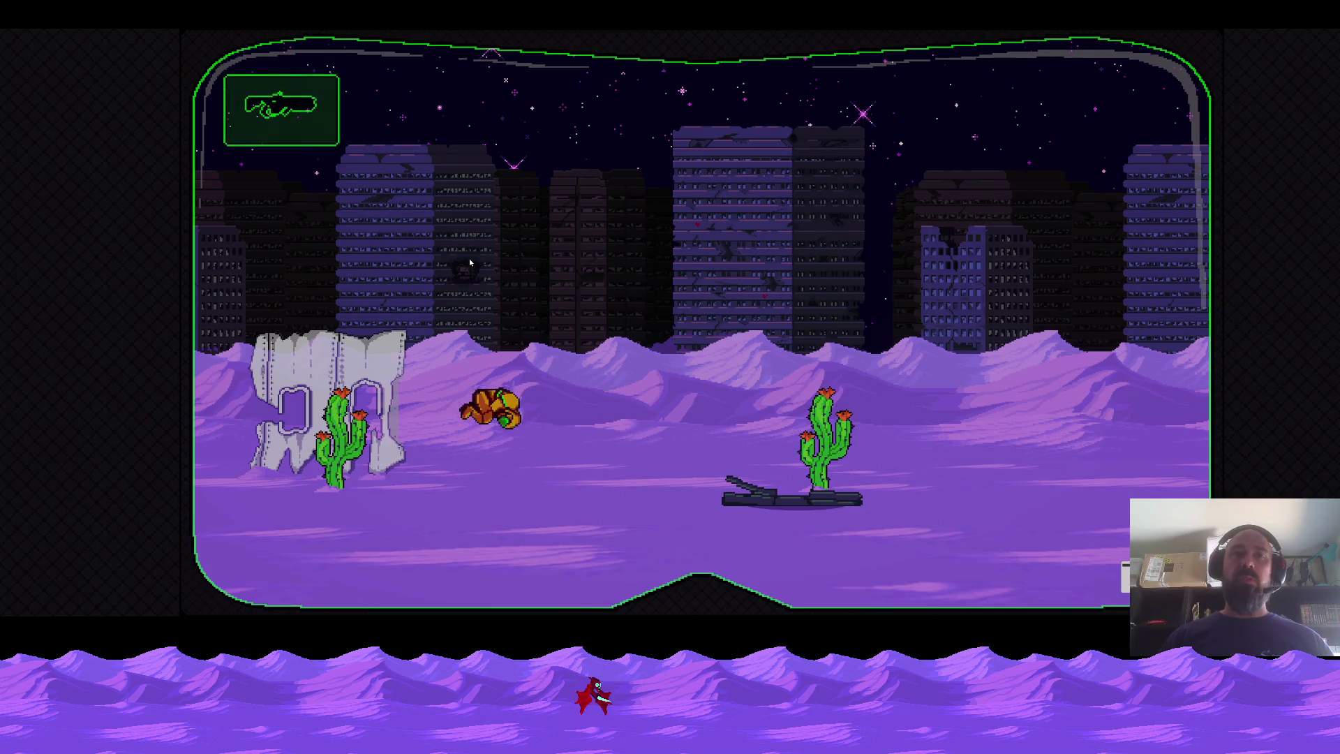
Dash right over the cactus, then open the level-select list and load 2D - 1.
key("Right")
key("Right")
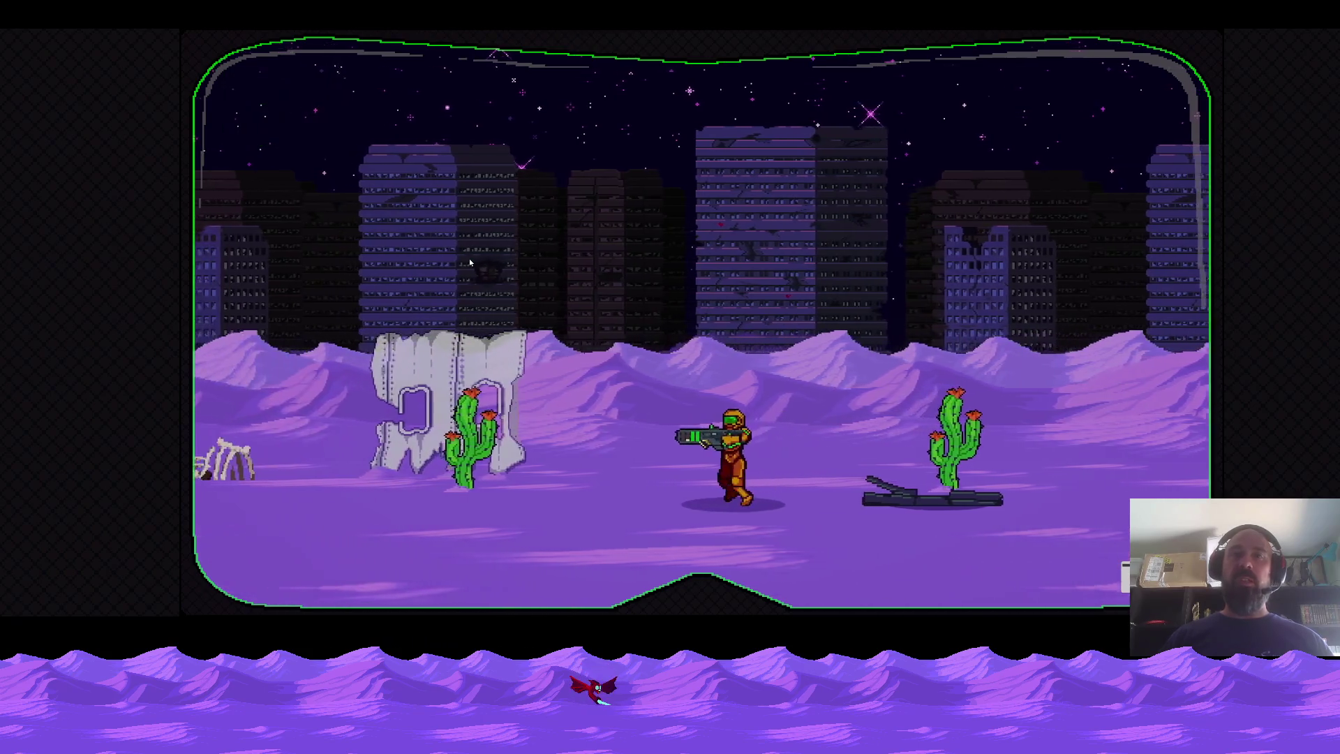
key("z")
key("Right")
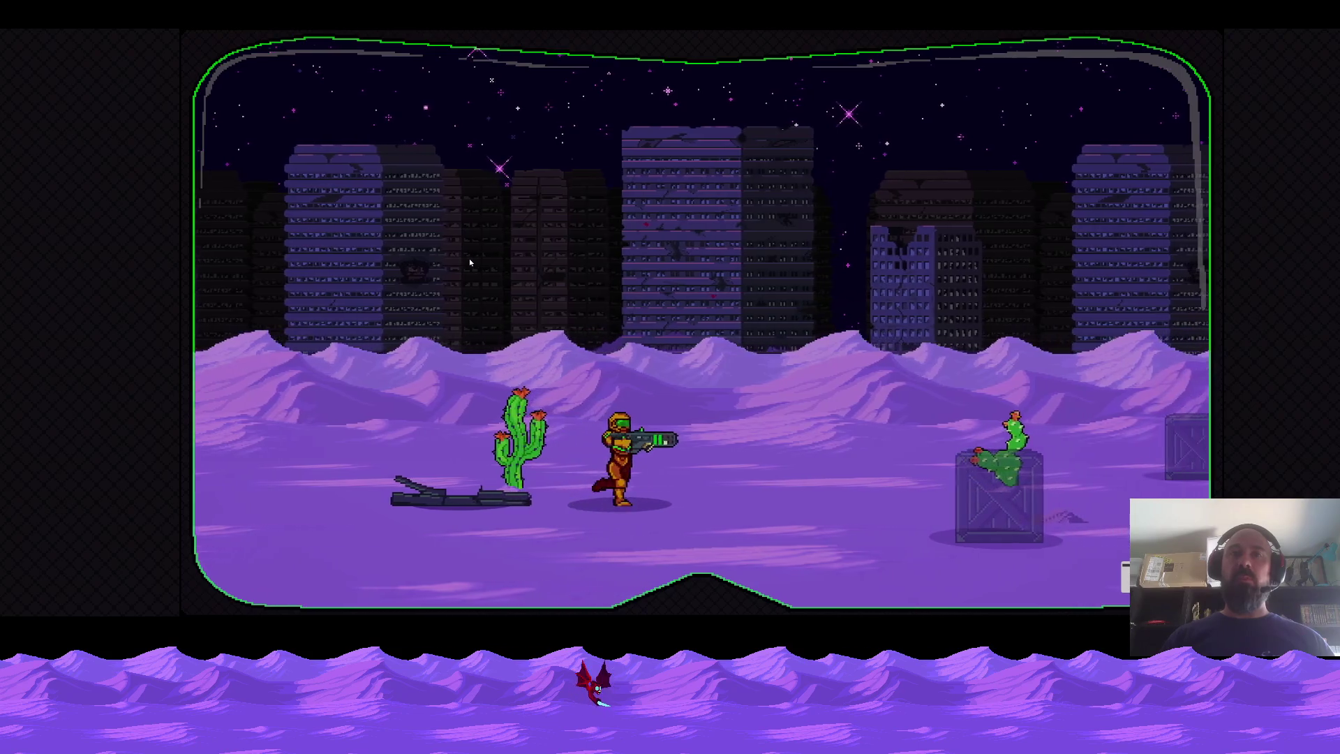
key("Left")
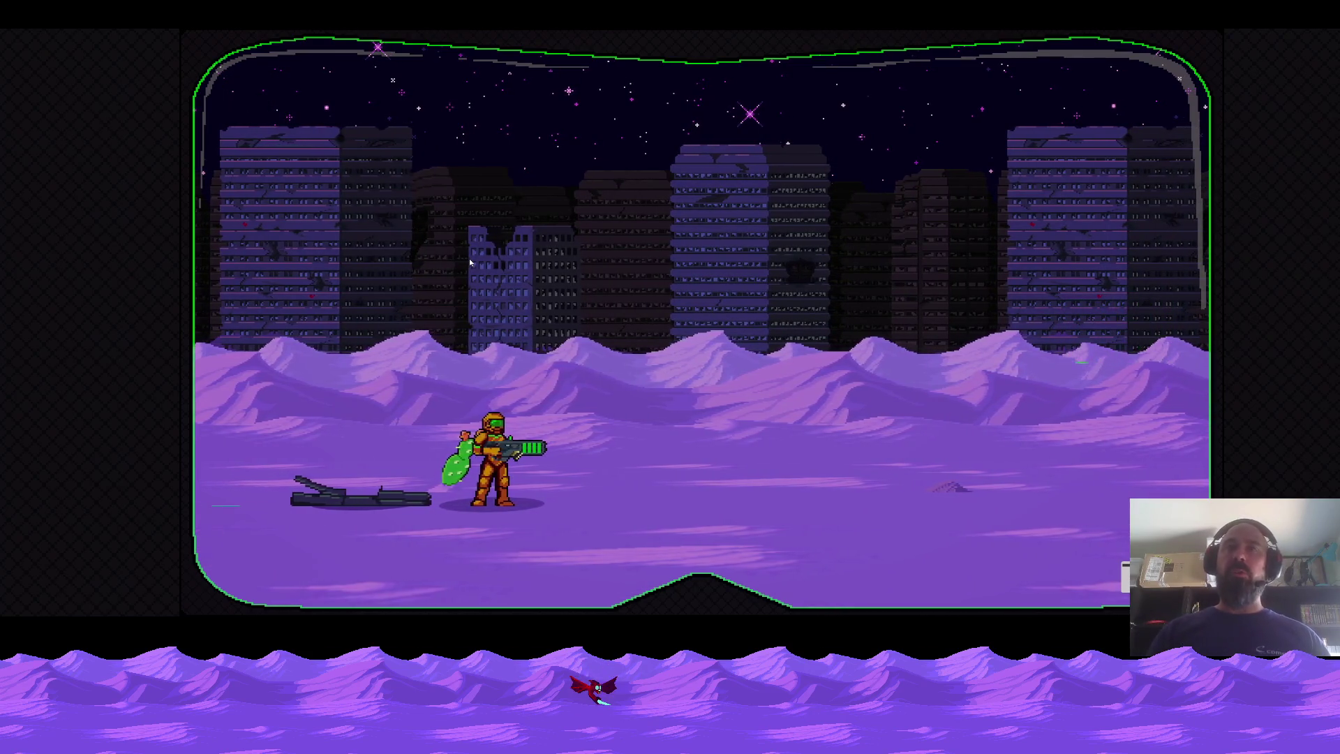
key("Escape")
left_click(441, 287)
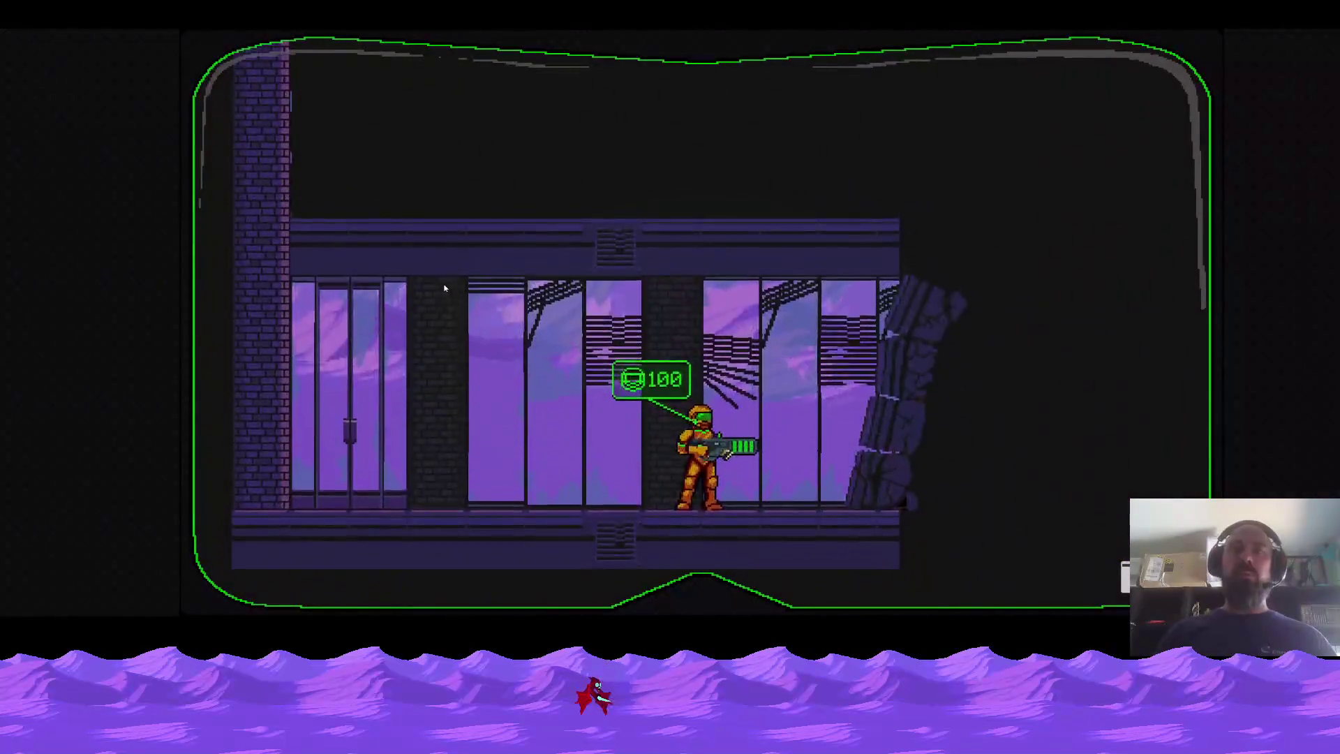
Shoot through the rock wall, climb the crates and gun down the charging red enemy.
key("a")
key("d")
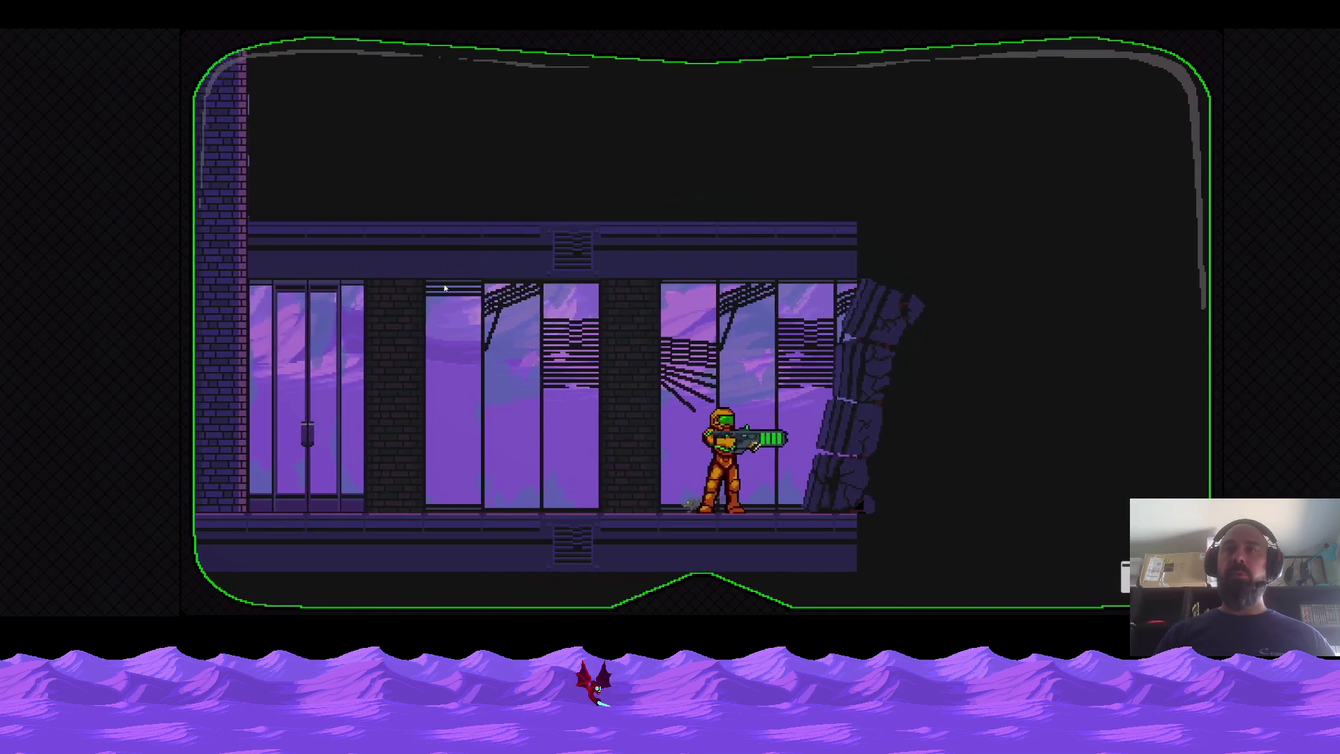
key("j")
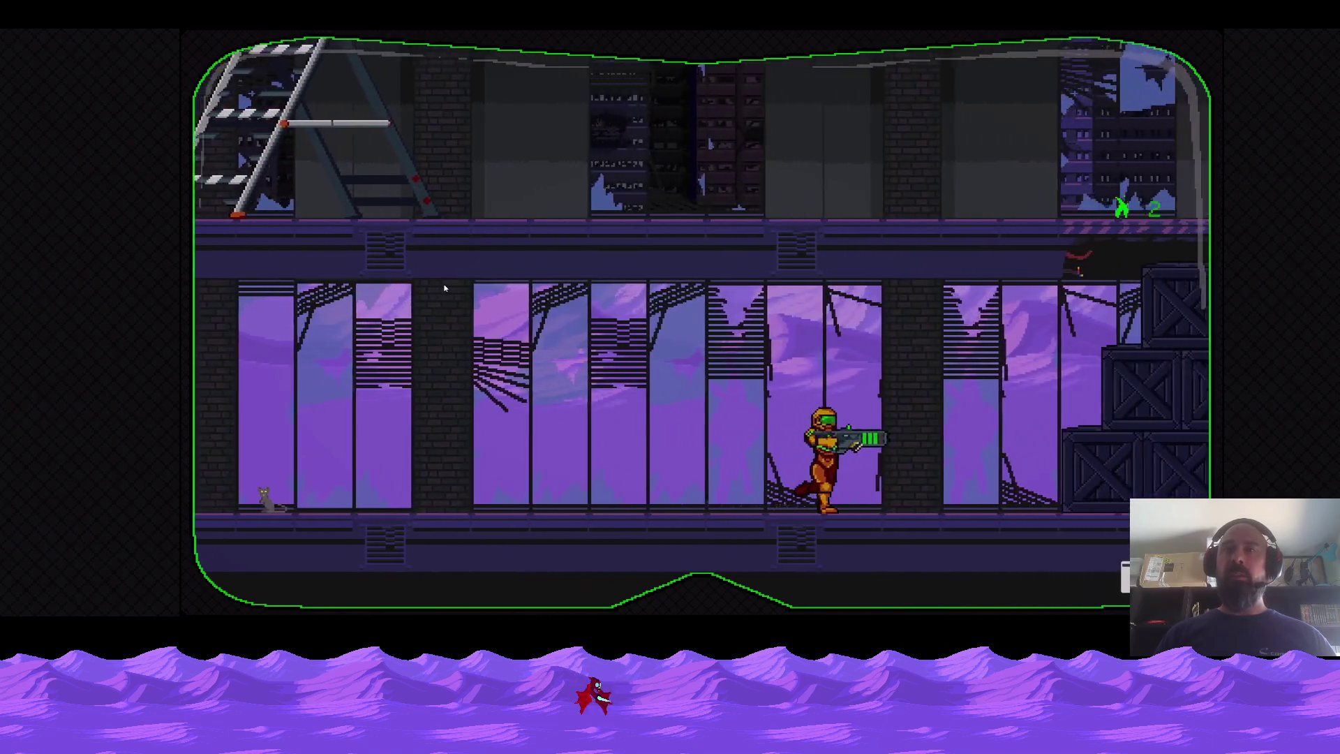
key("space")
key("space")
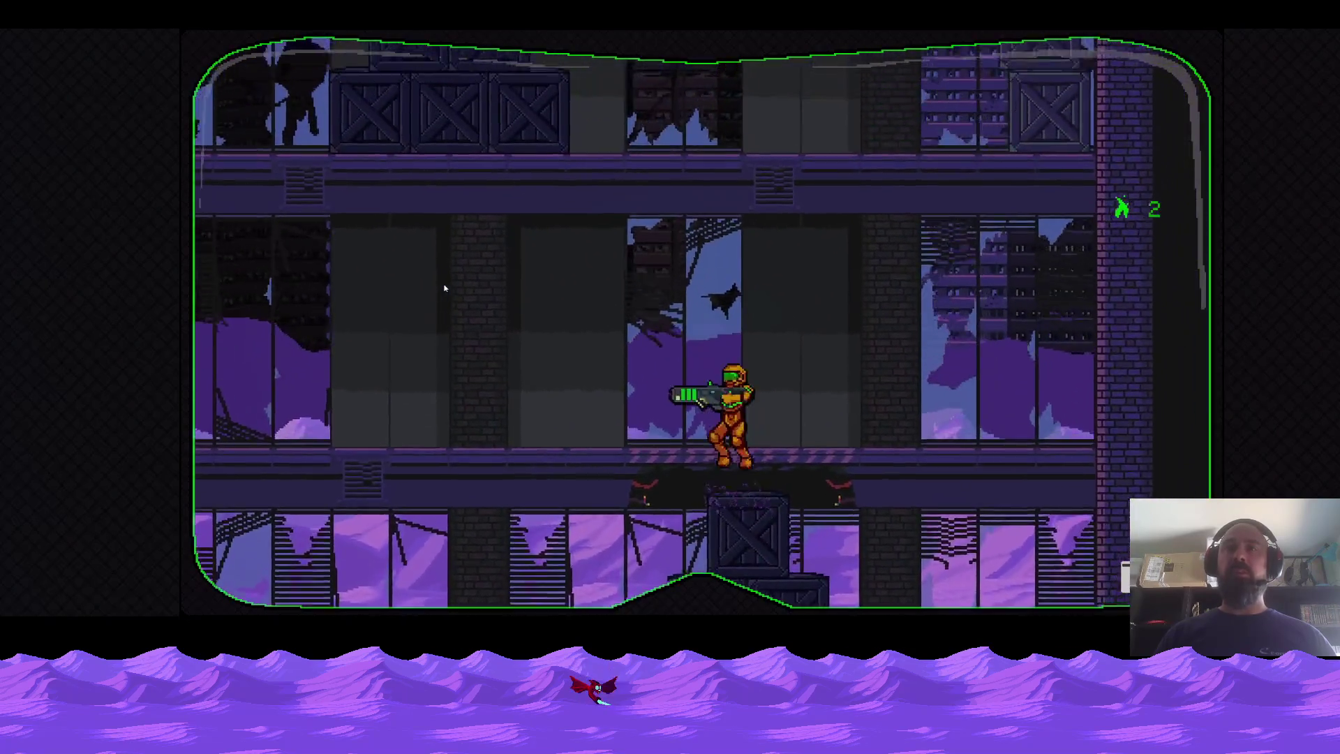
key("a")
key("j")
key("a")
key("j")
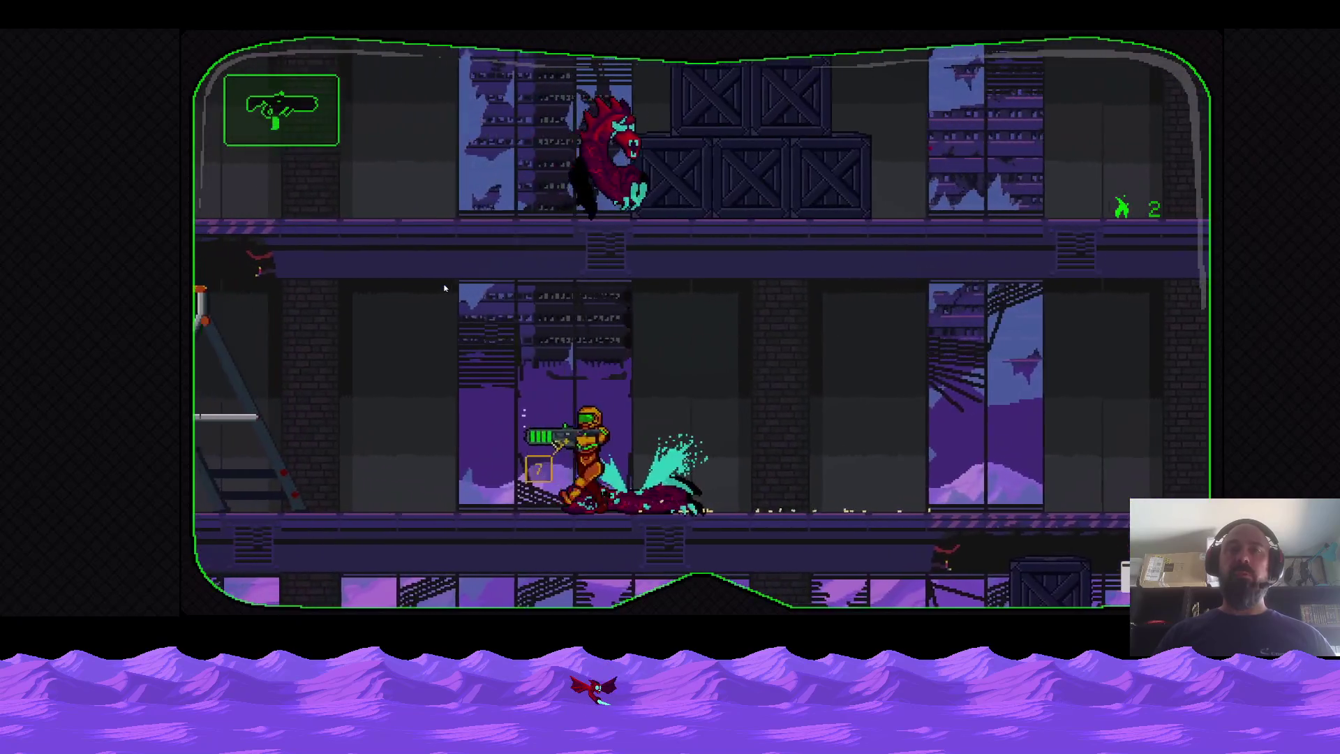
Climb the stepladder, shoot the enemy on the upper floor and jump up the crate stack.
key("a")
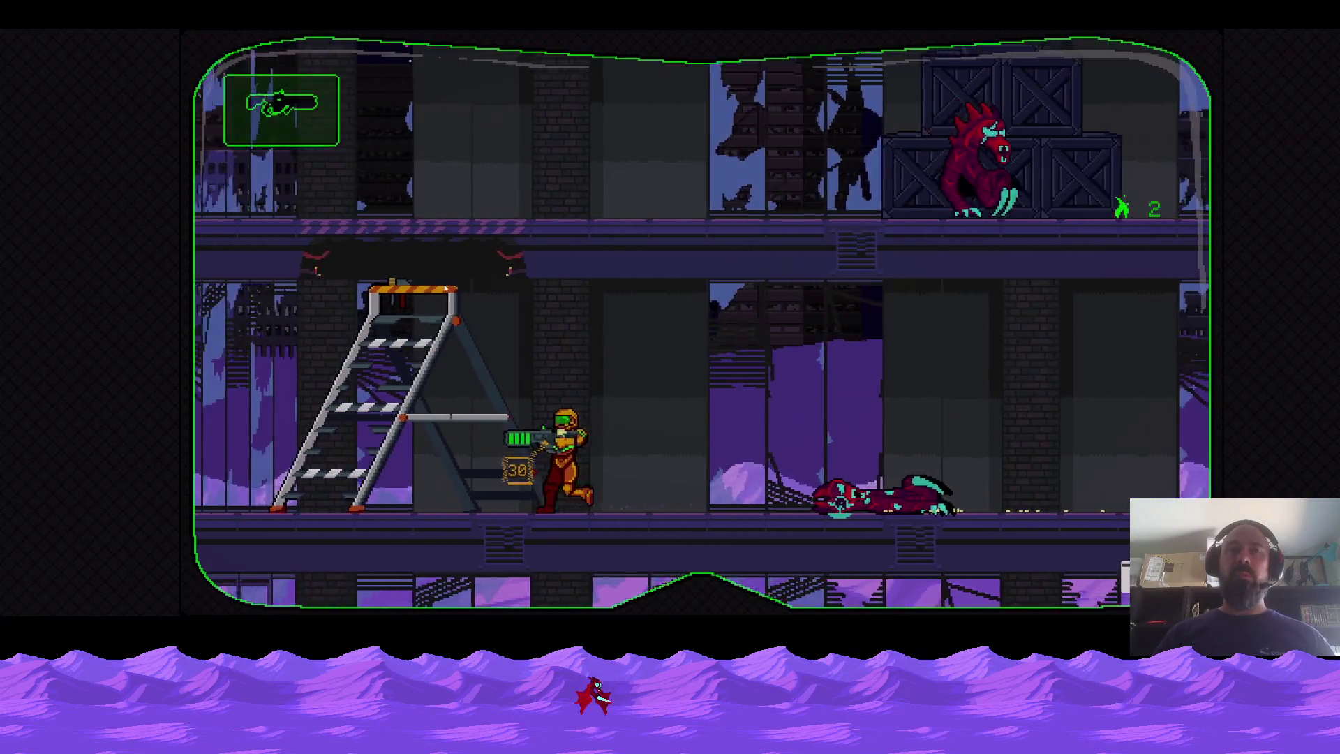
key("w")
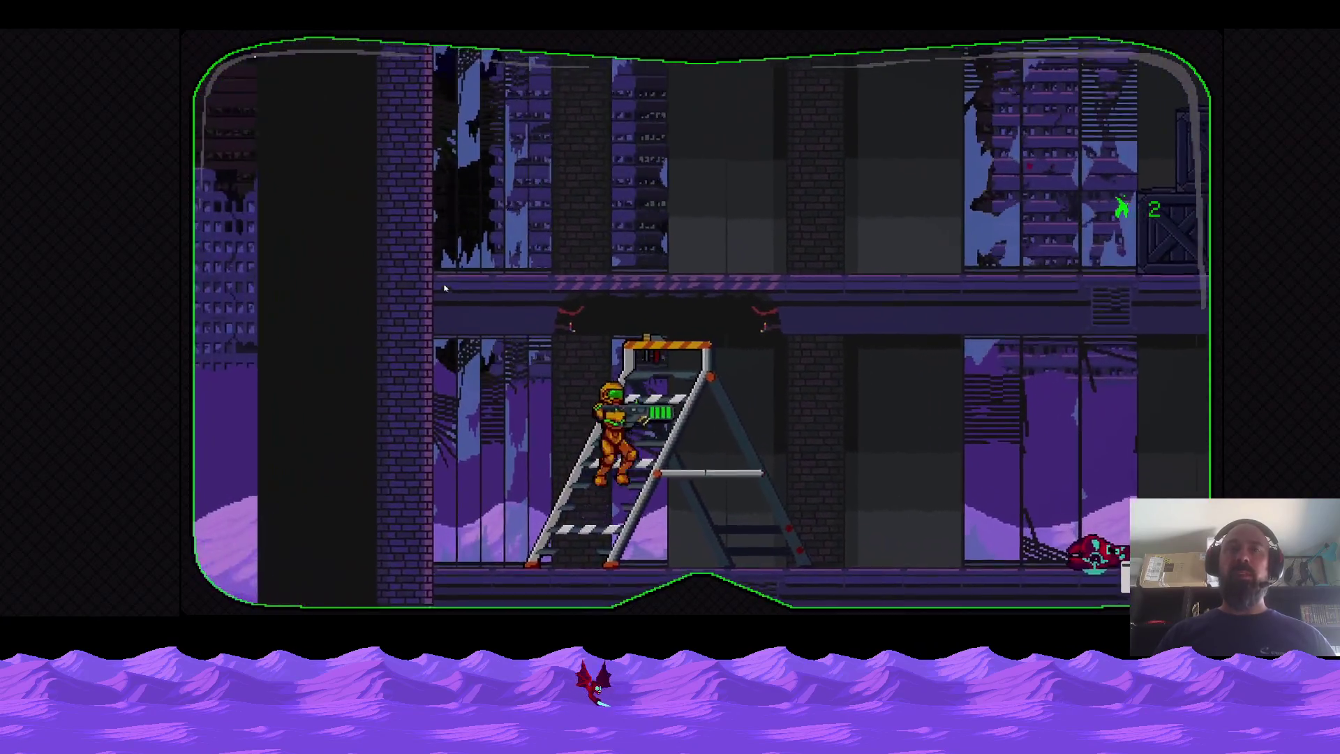
key("w")
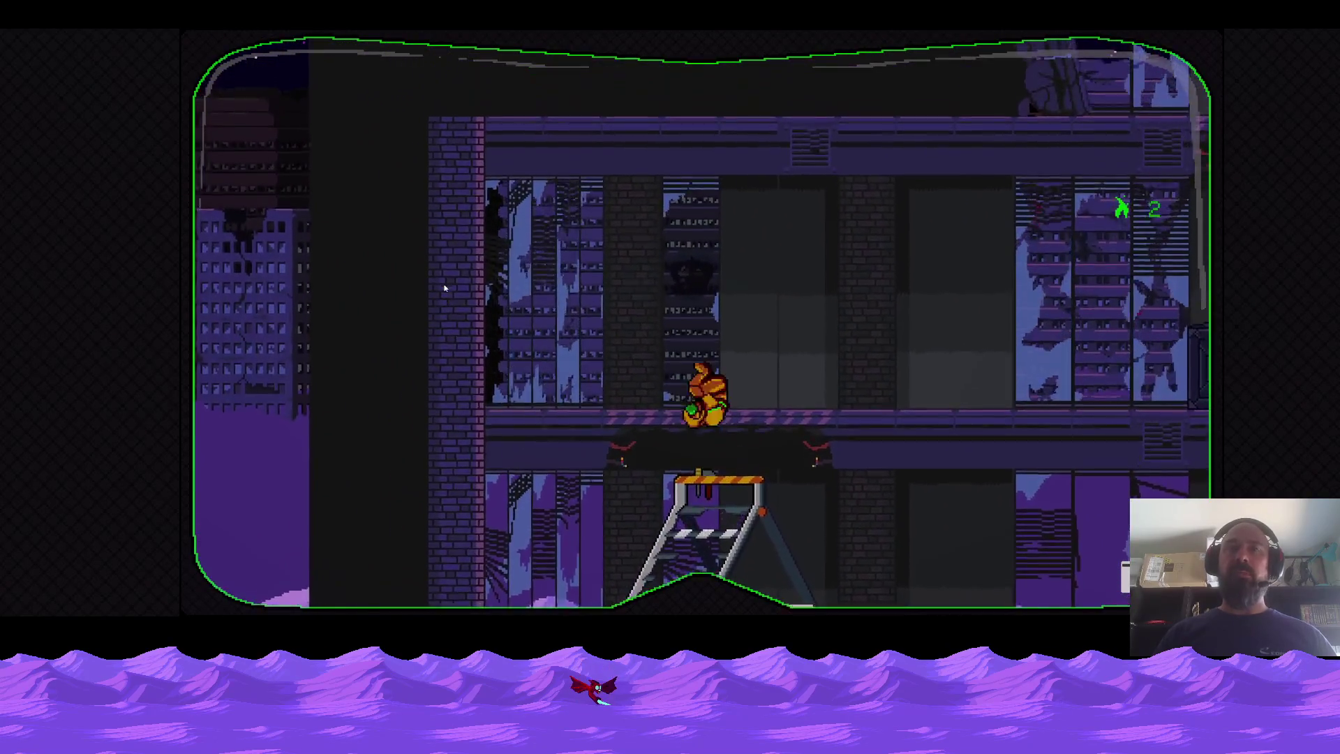
key("d")
key("j")
key("d")
key("j")
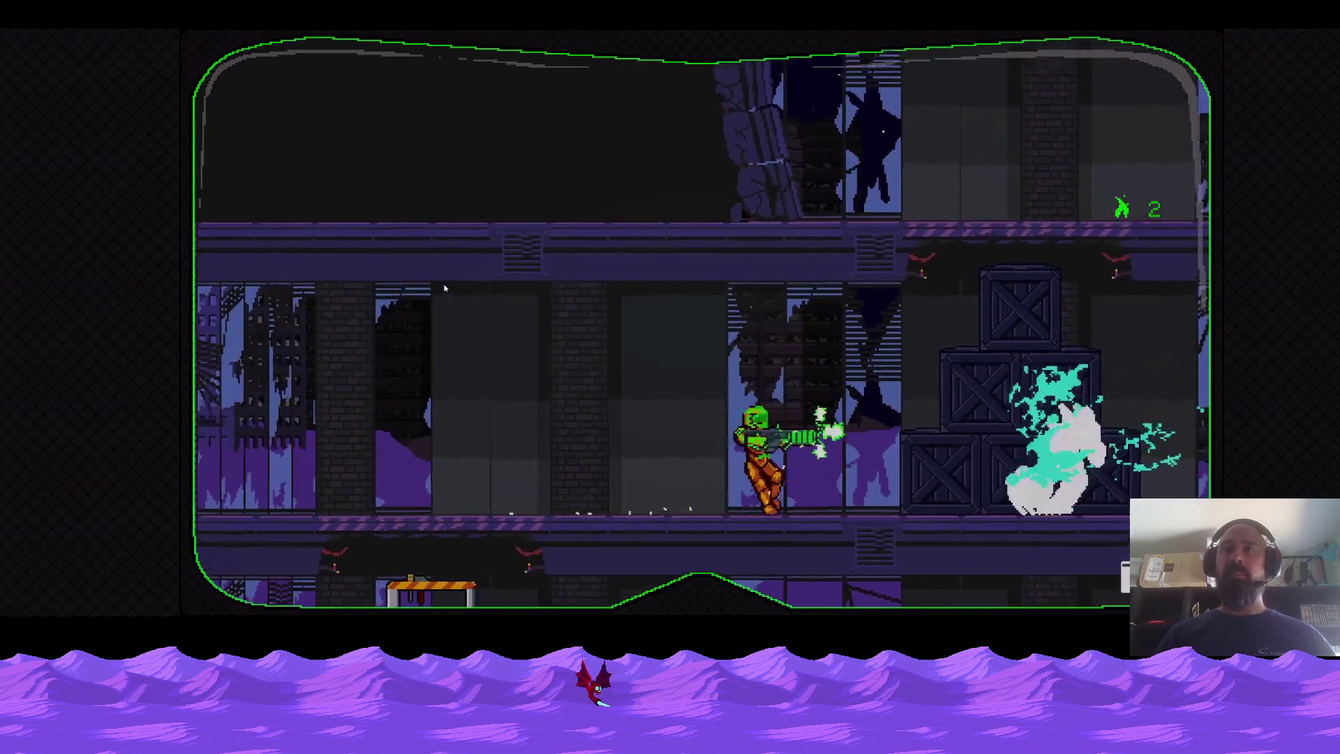
key("d")
key("space")
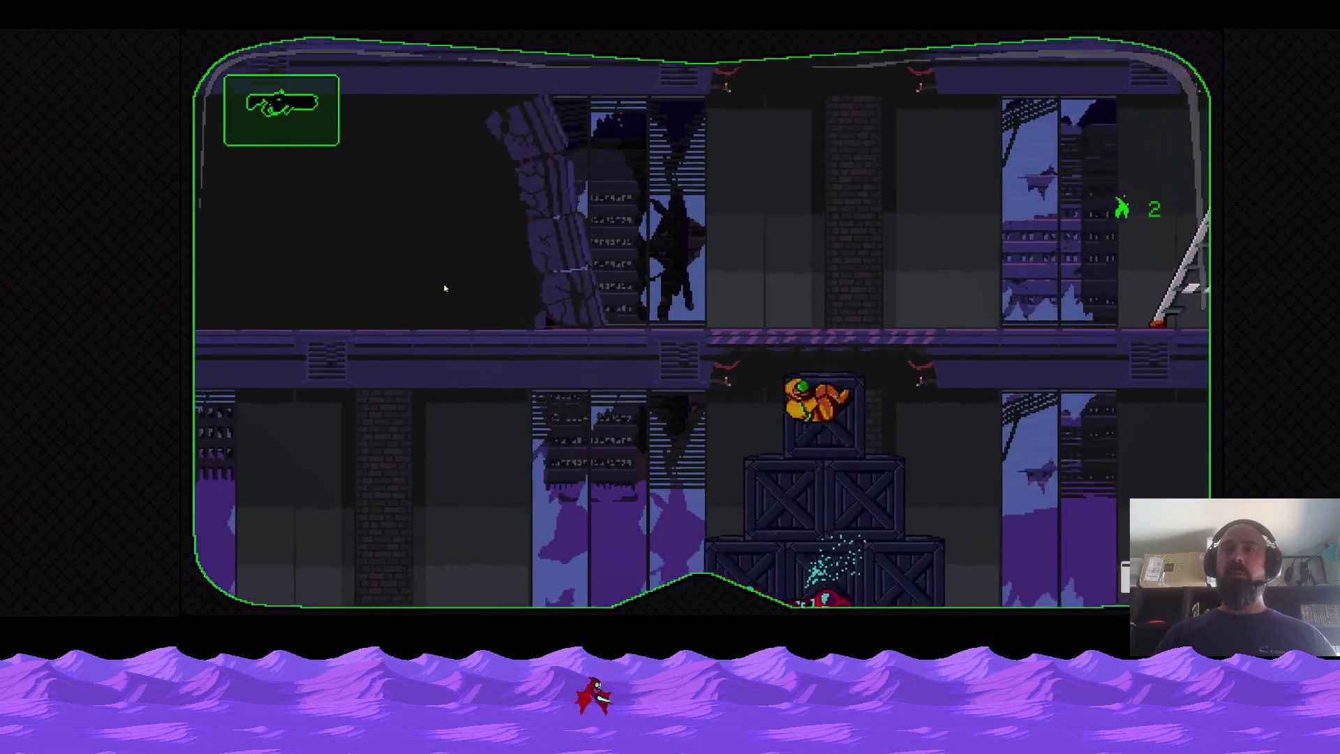
key("a")
key("a")
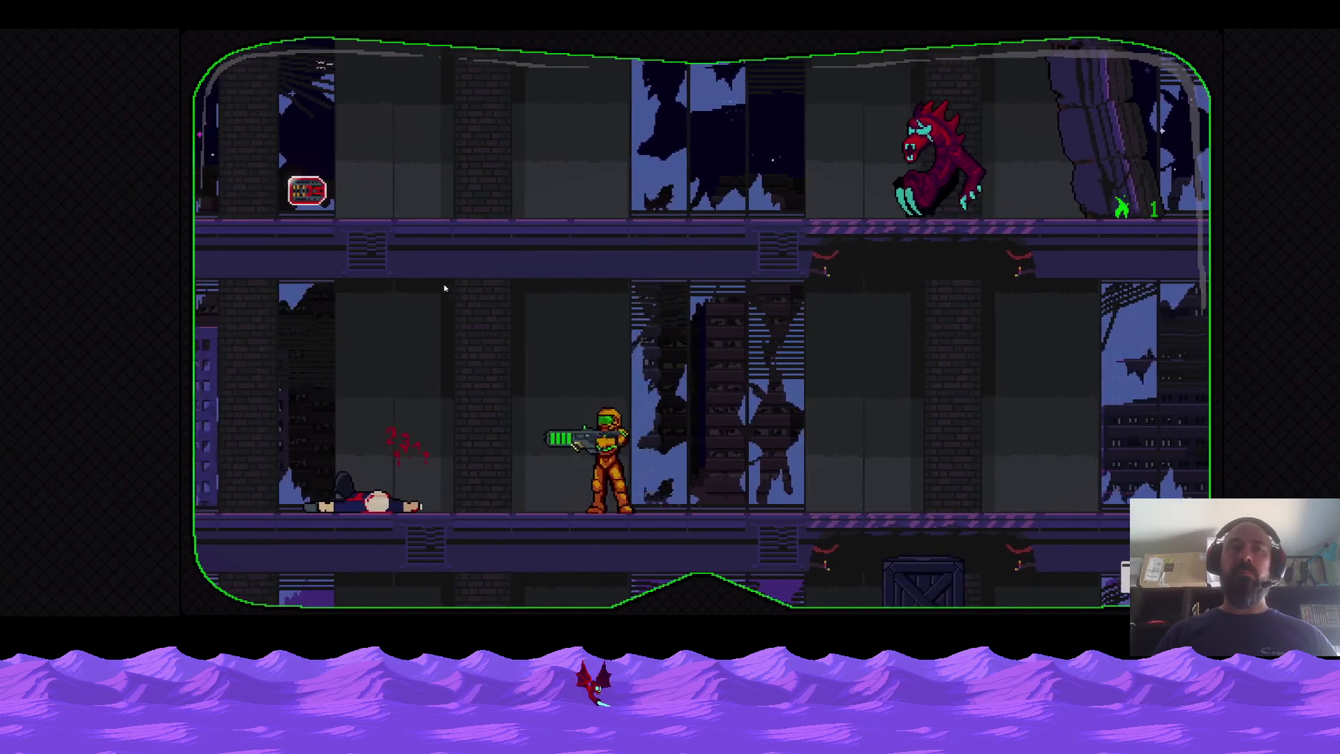
Walk to the pillar firing upward, then climb the stepladders onto the rooftop floor.
key("d")
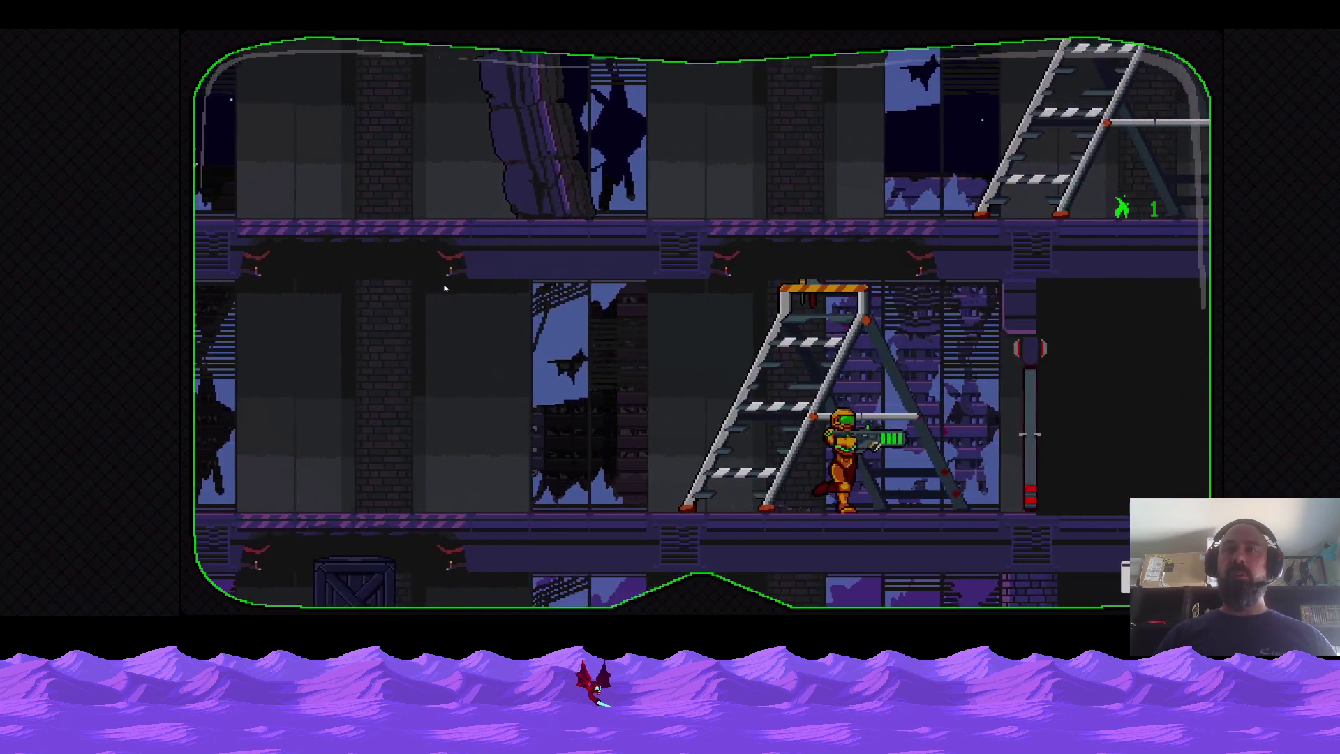
key("d")
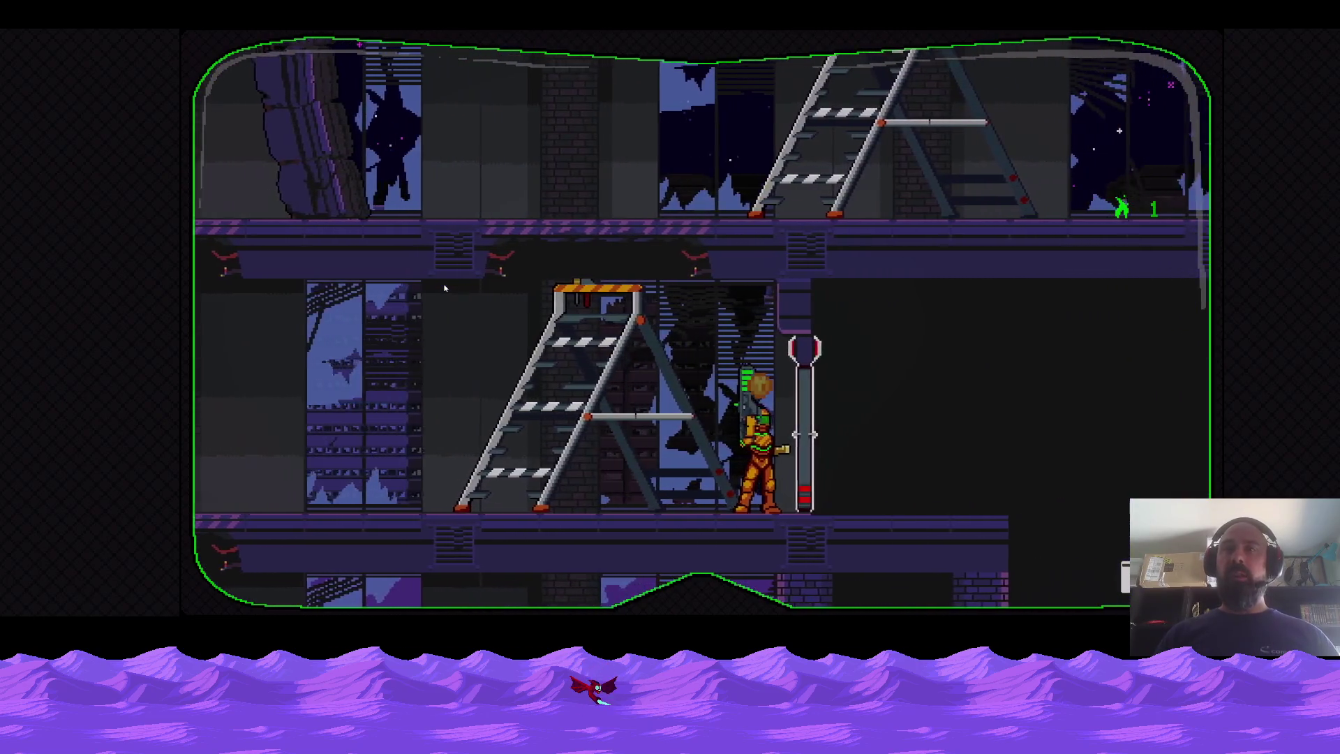
key("w")
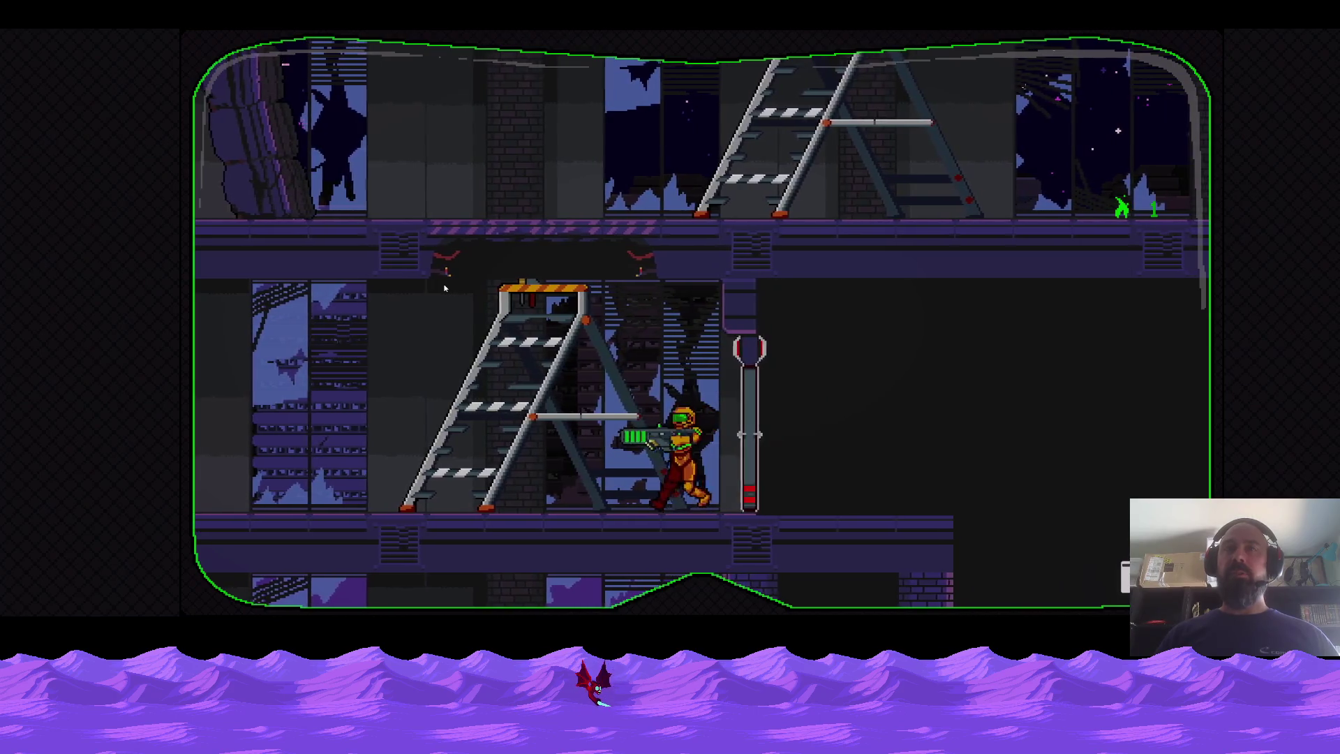
key("a")
key("w")
key("space")
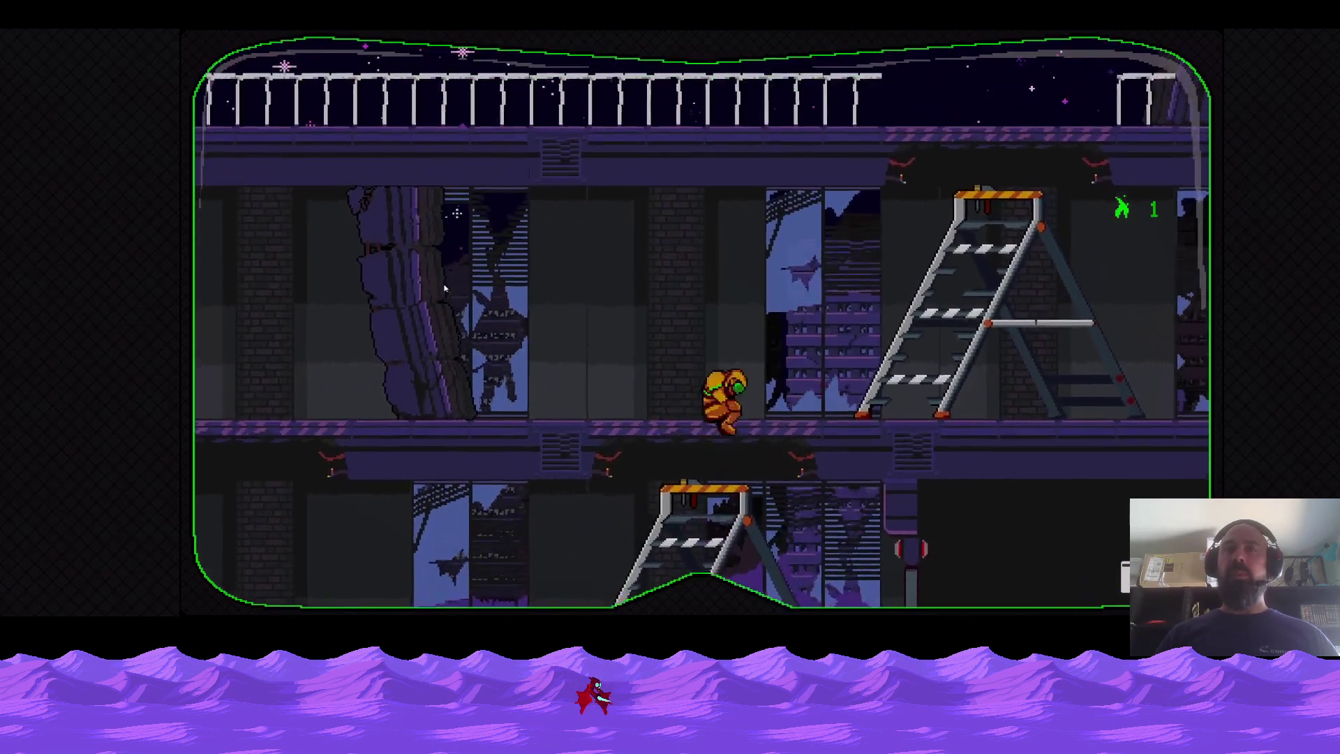
key("d")
key("w")
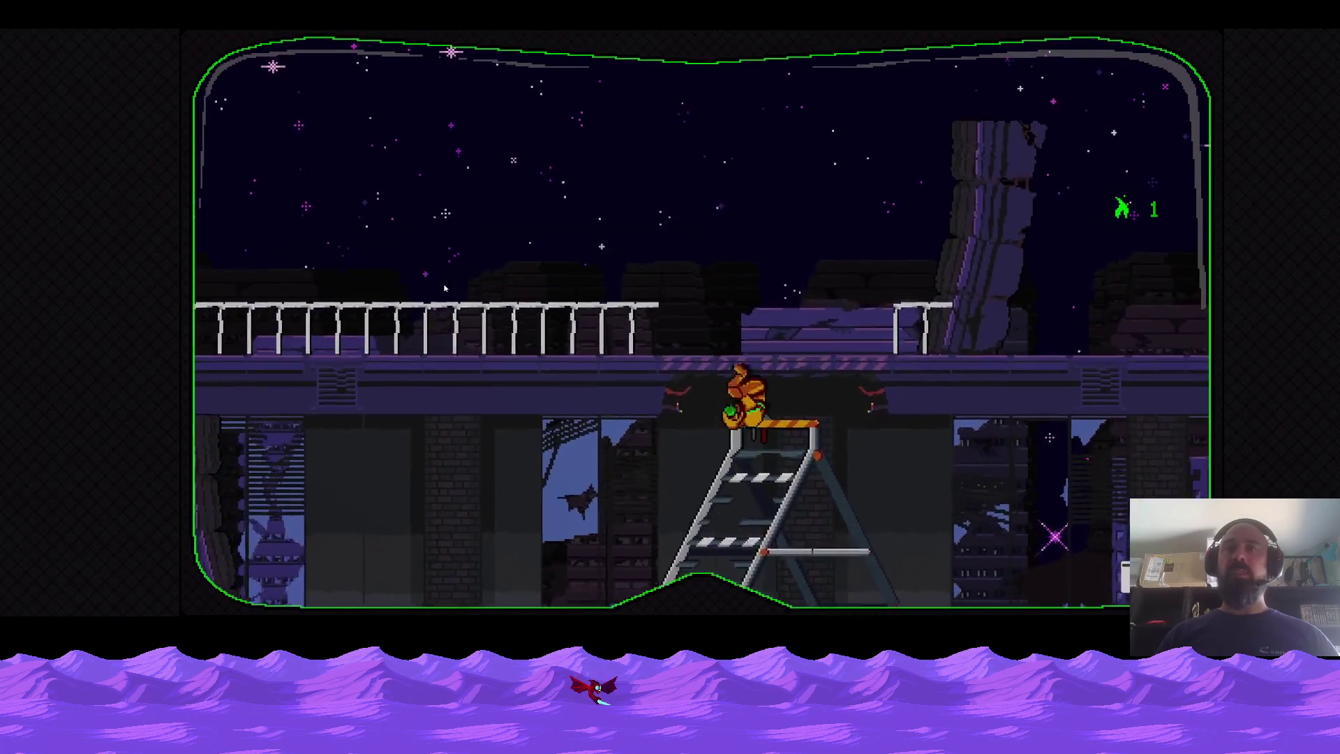
key("space")
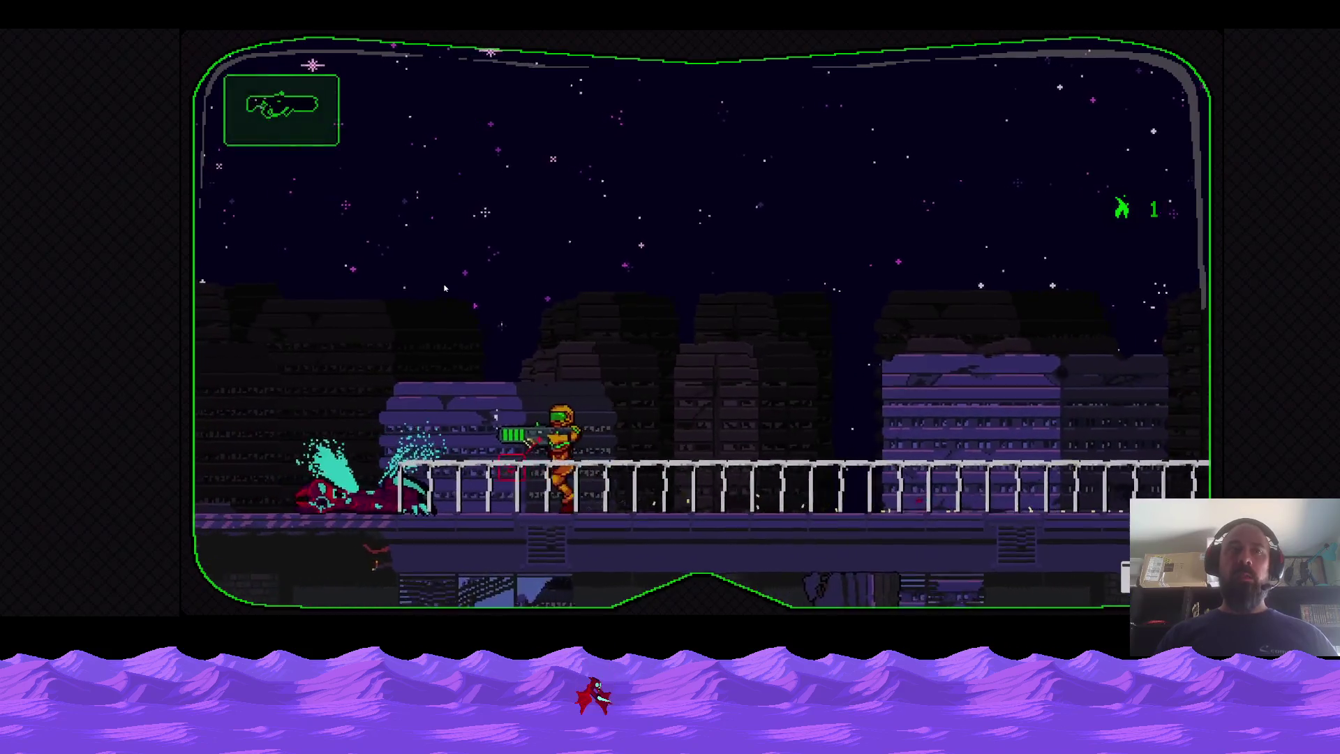
Drop down, shoot the red creature while backing left, then walk past it.
key("s")
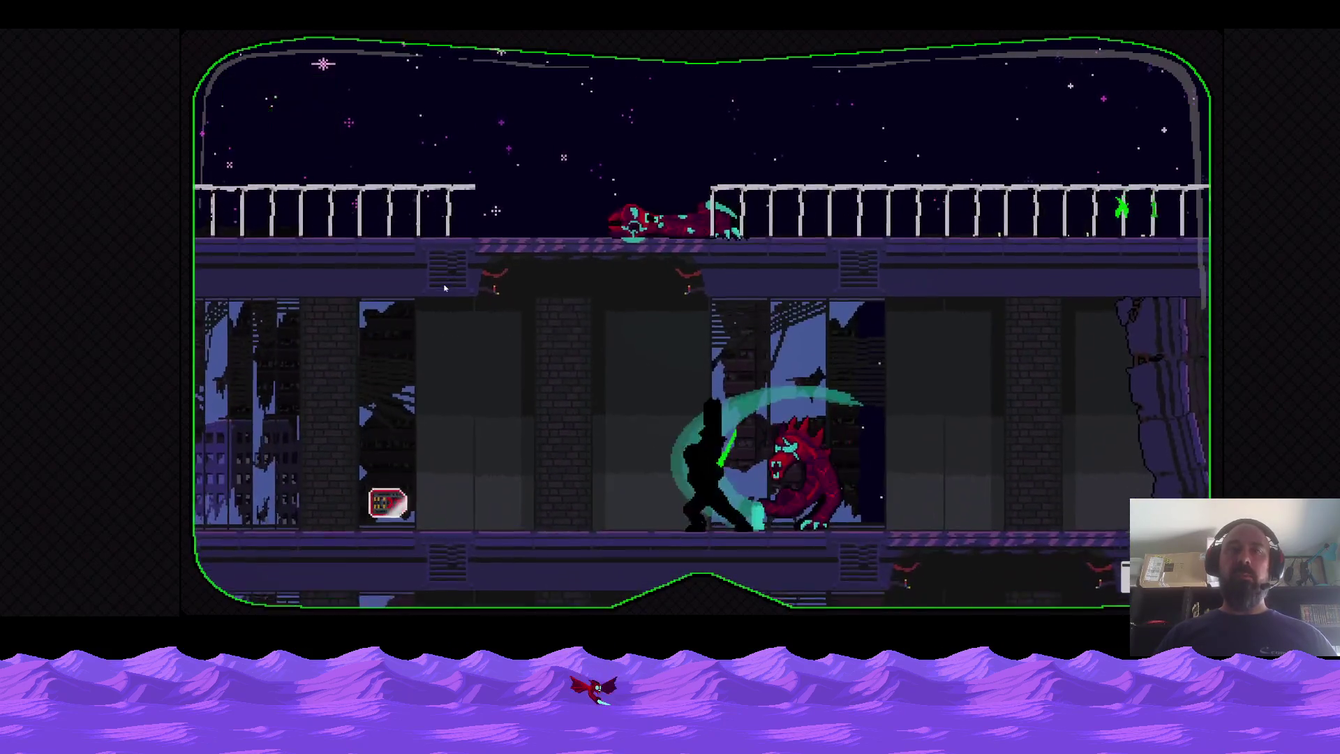
key("a")
key("j")
key("a")
key("j")
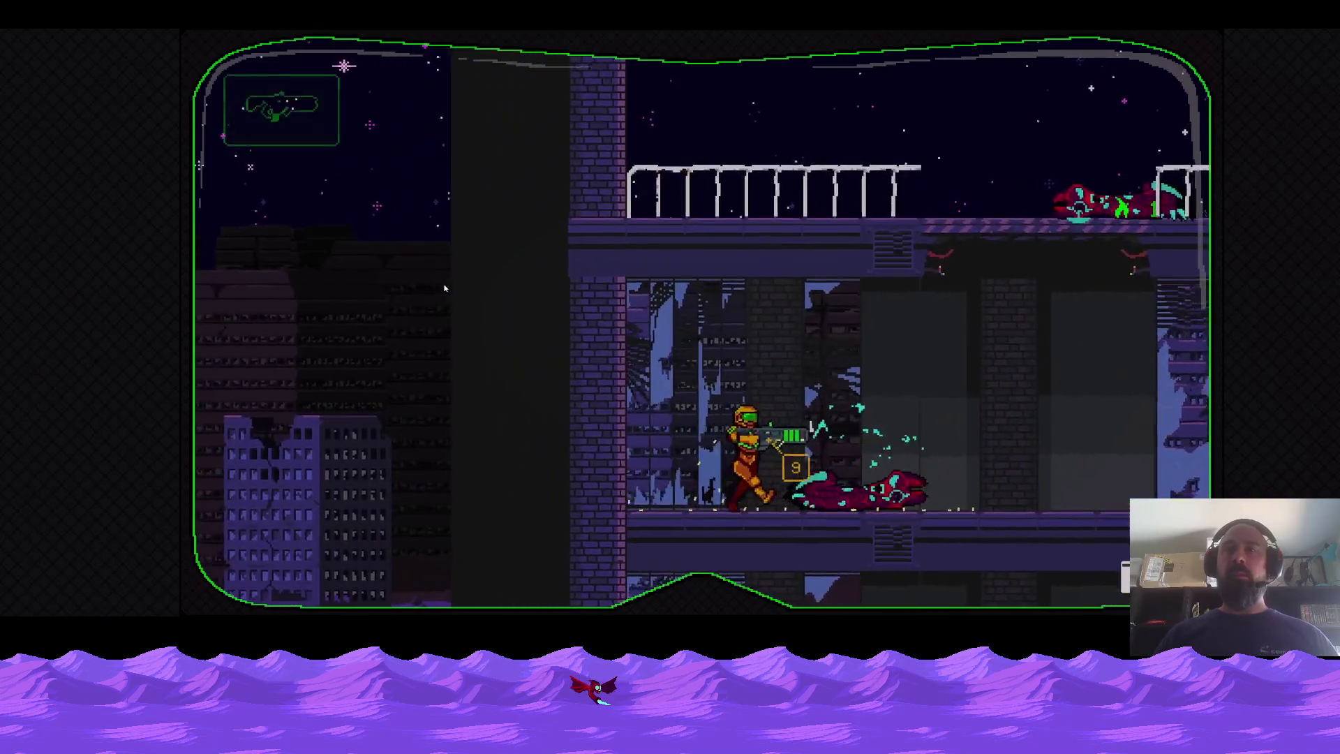
key("d")
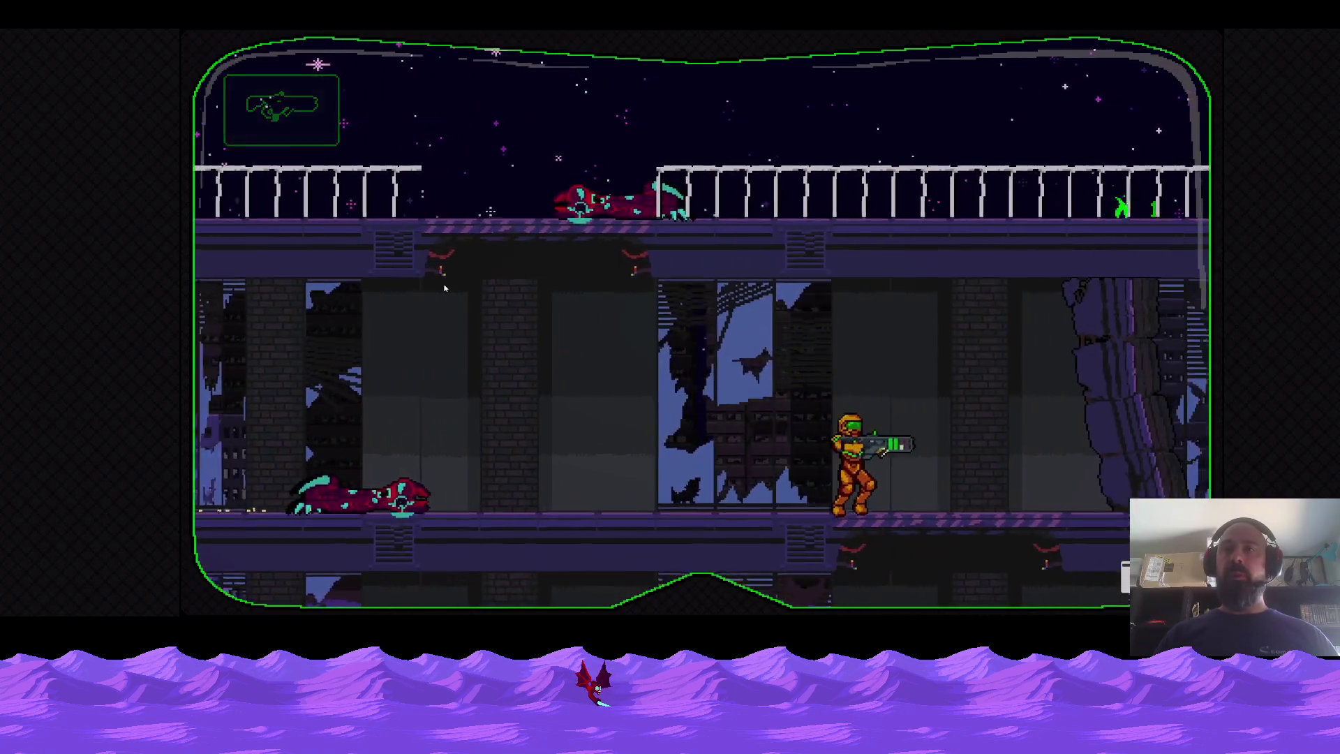
Drop to the floor below firing, pass the doors, and shoot another red creature.
key("d")
key("s")
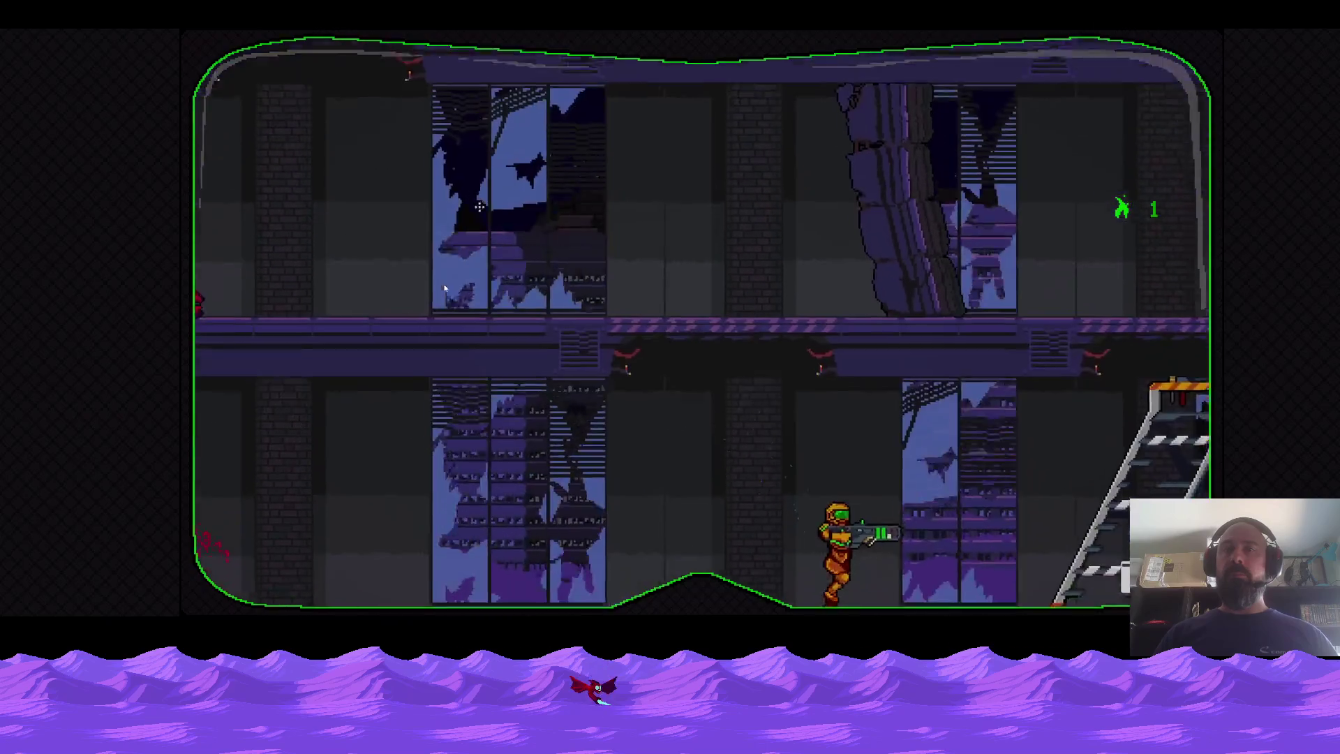
key("j")
key("d")
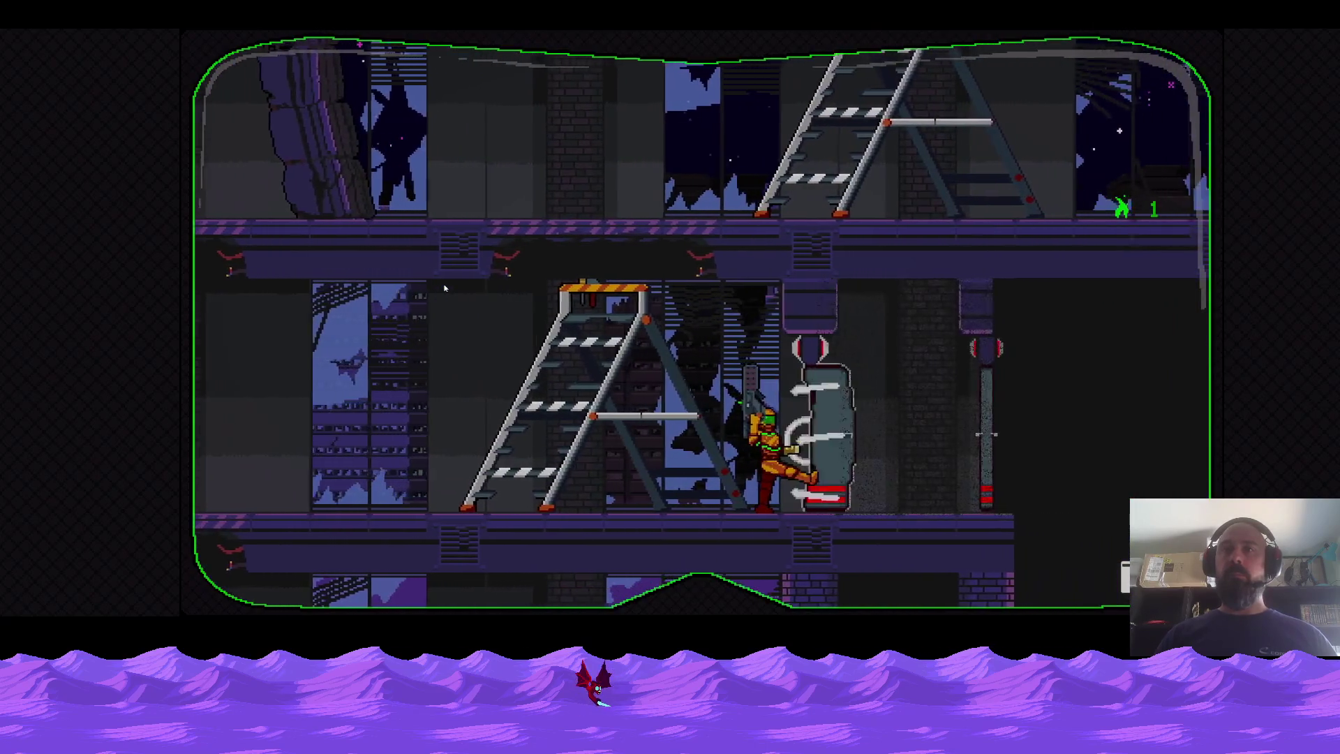
key("d")
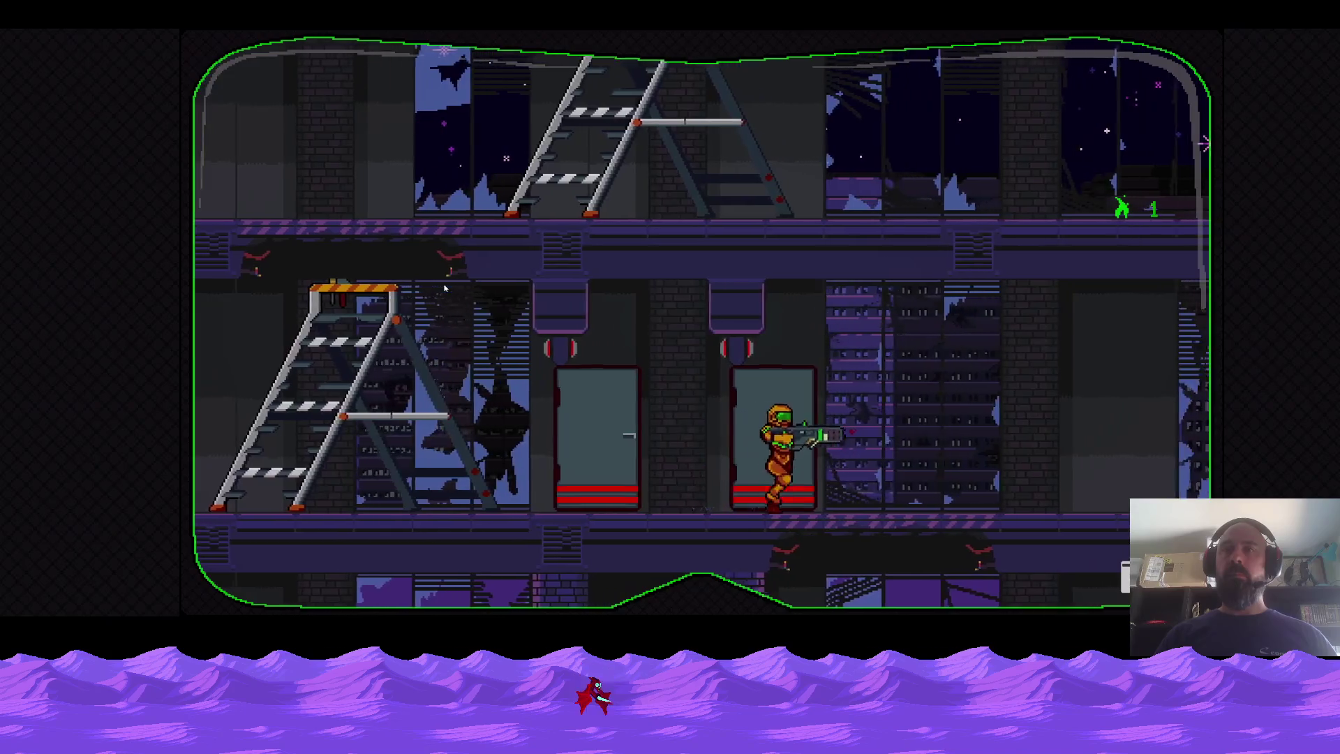
key("s")
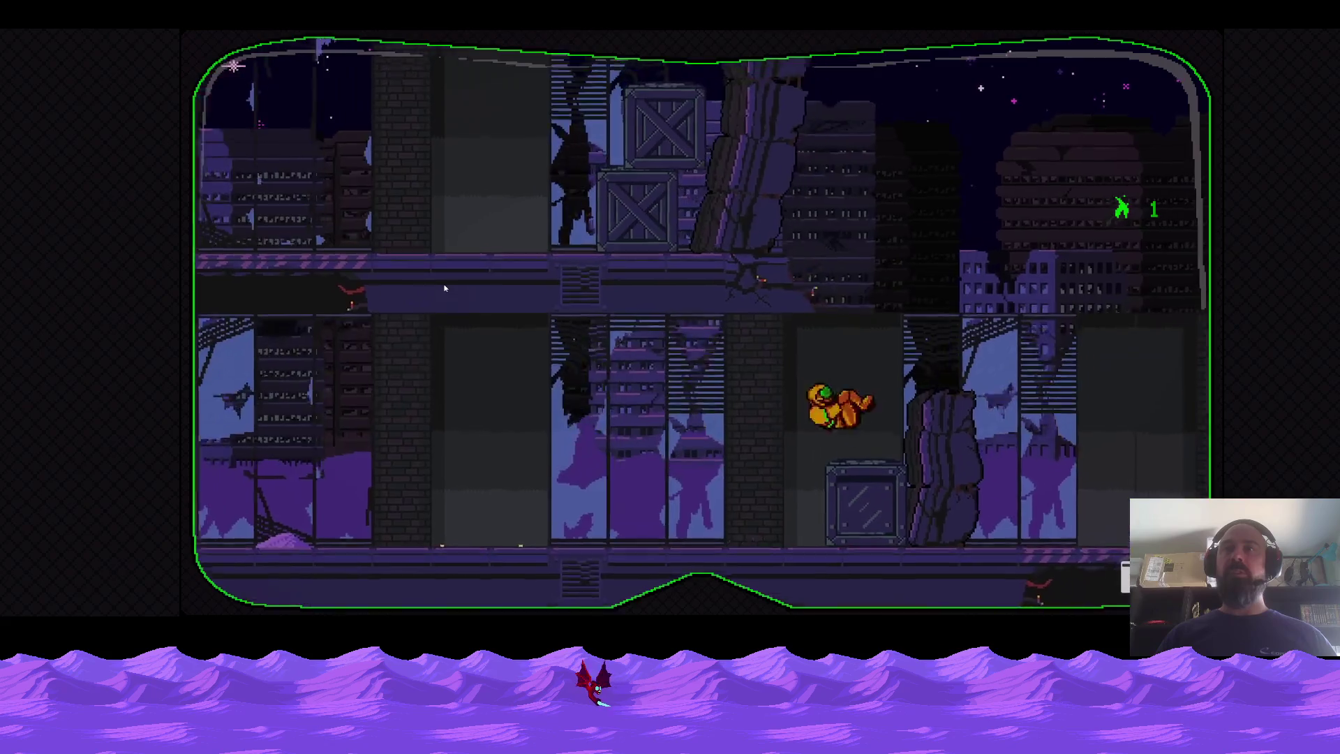
key("a")
key("j")
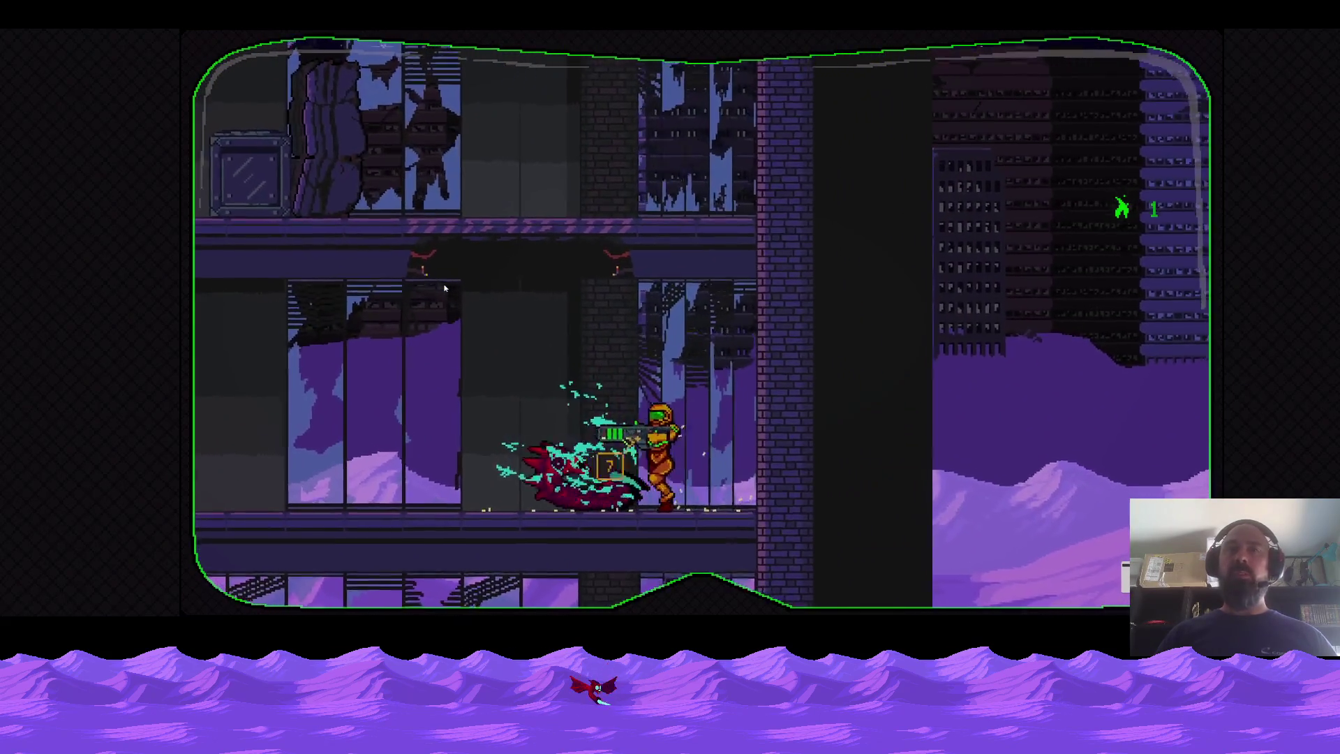
key("a")
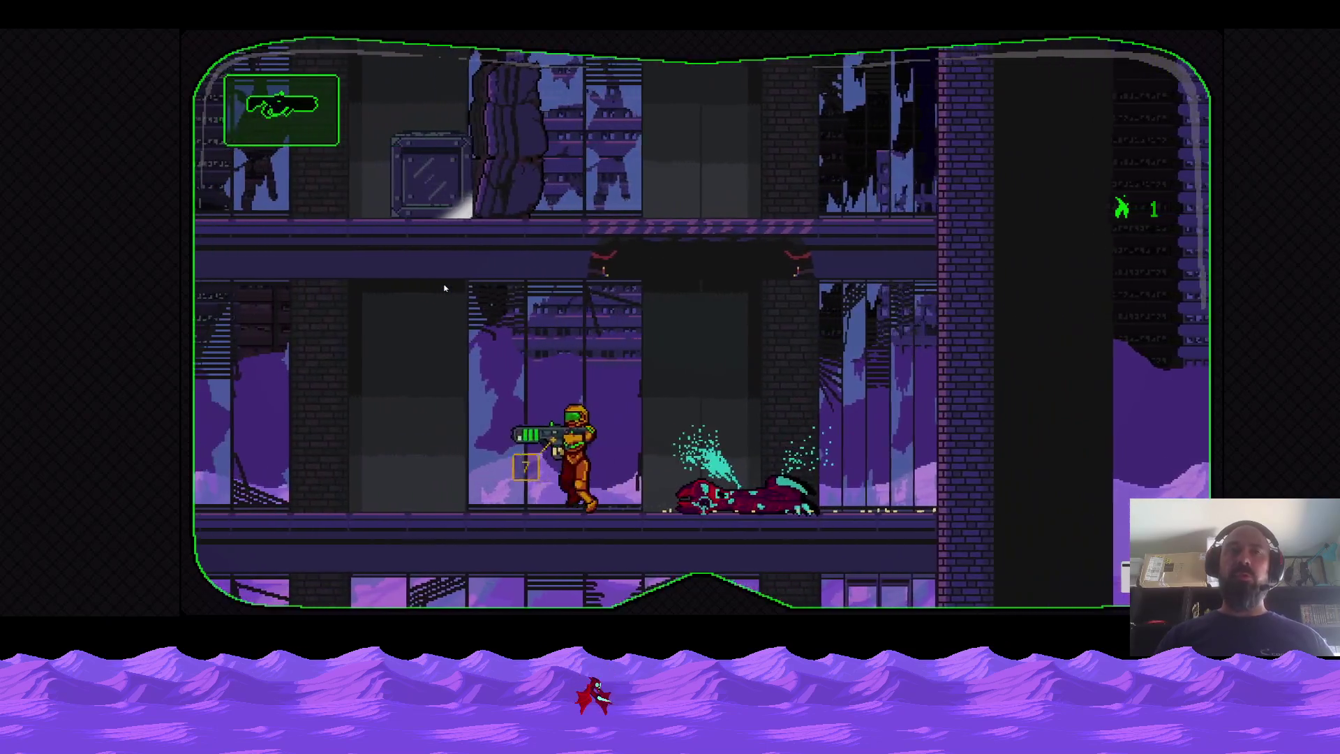
key("a")
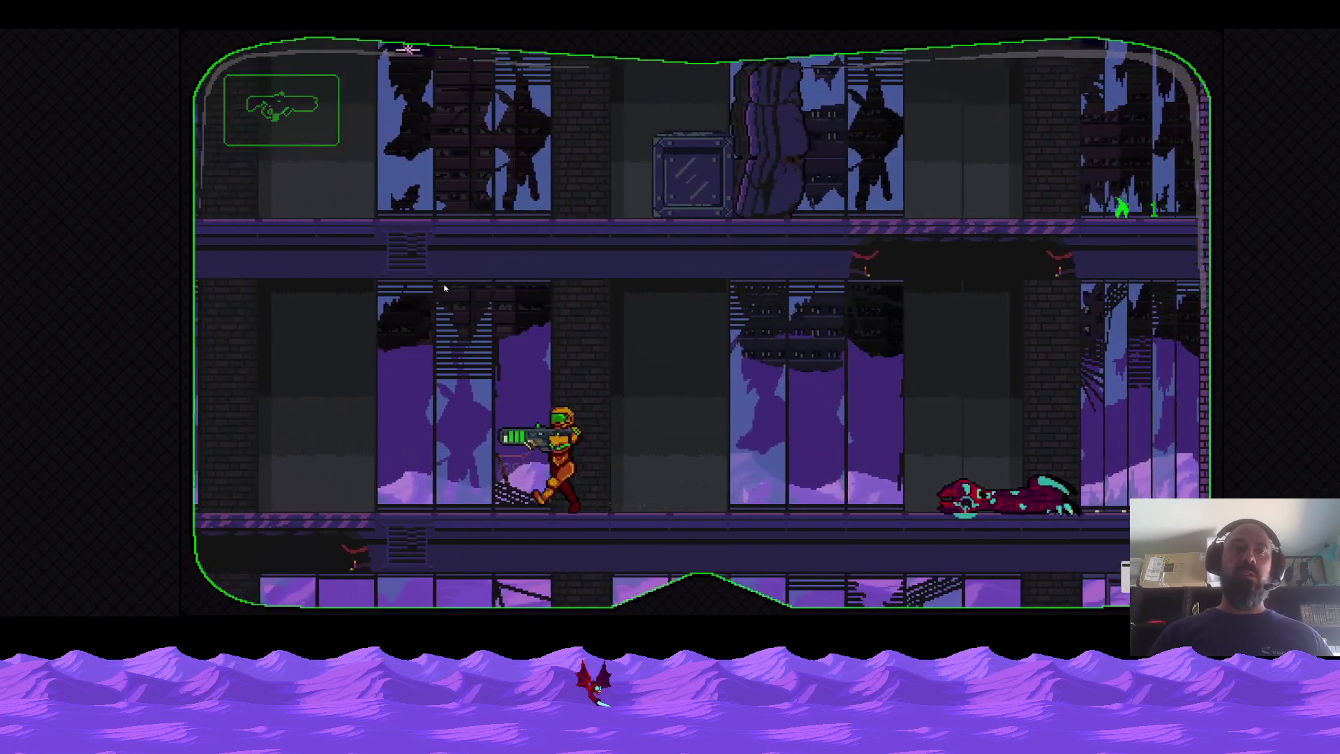
Fire at the debris, walk right down the corridor, then load the boss level from debug select.
key("d")
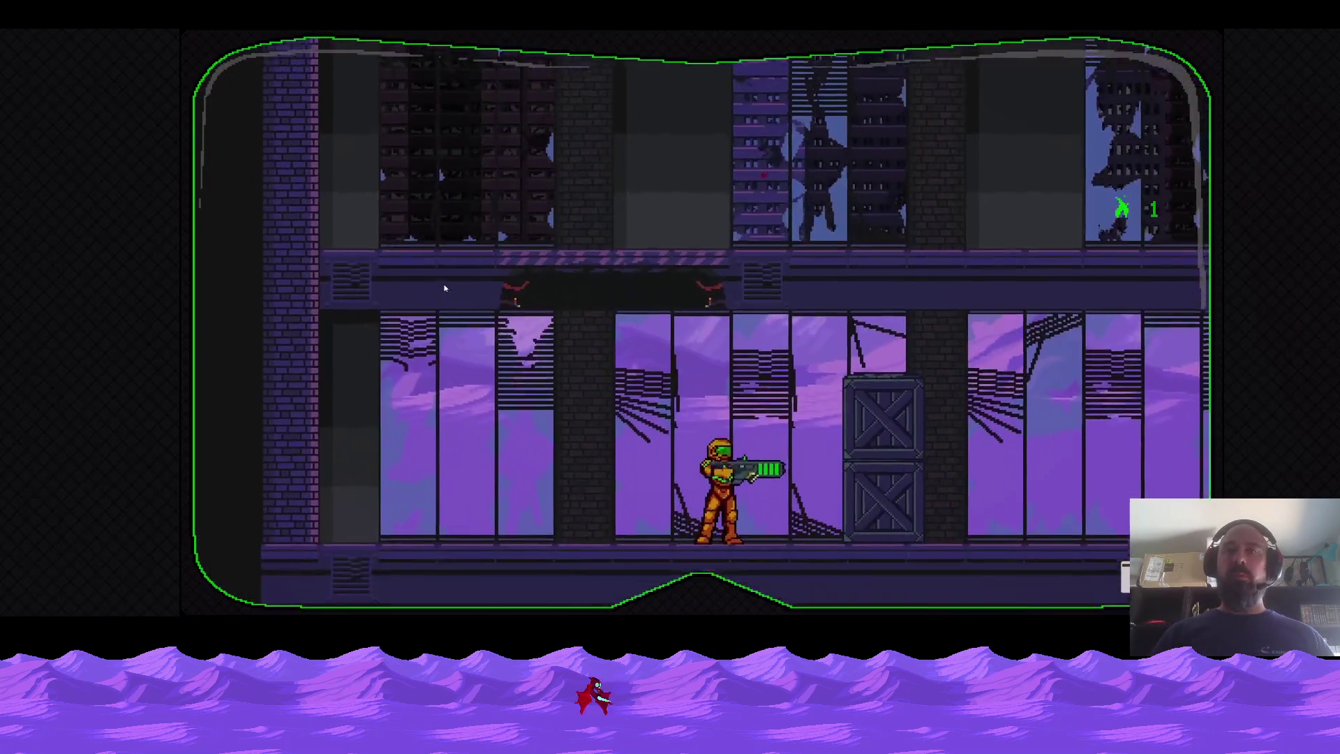
key("j")
key("d")
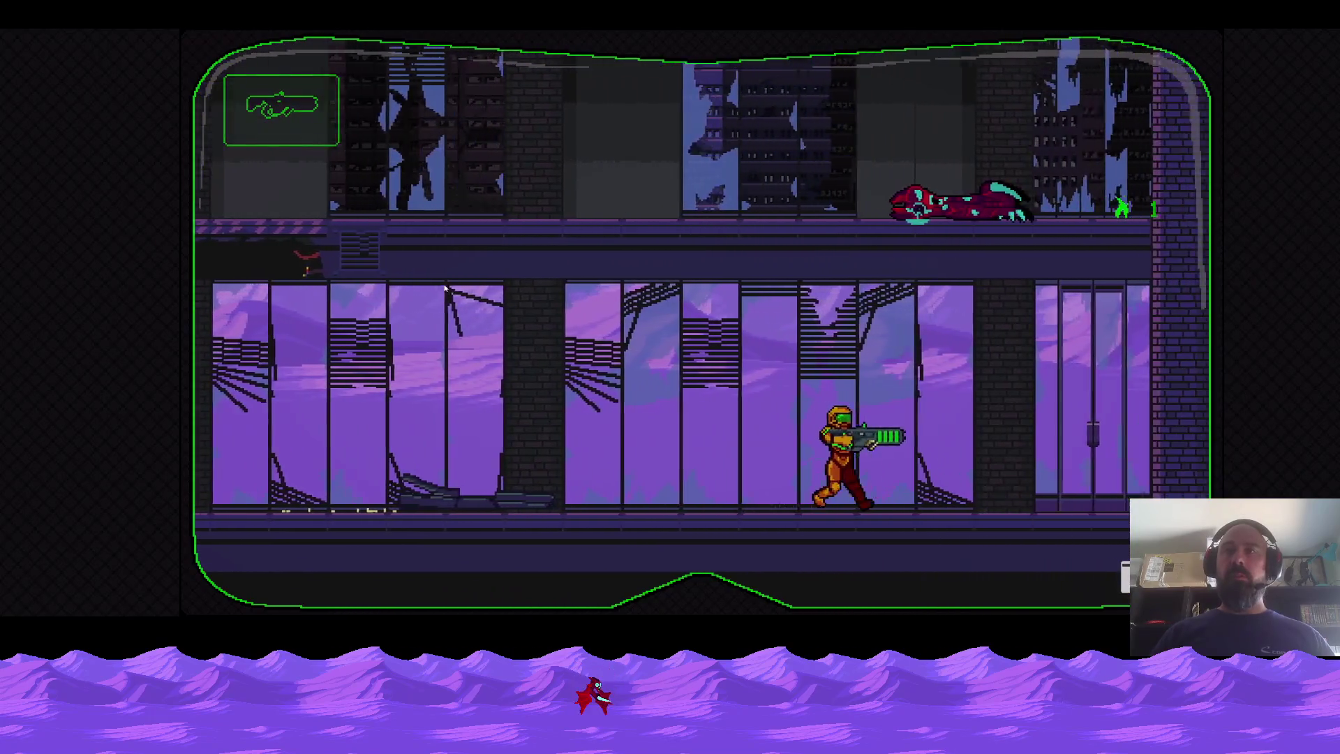
key("d")
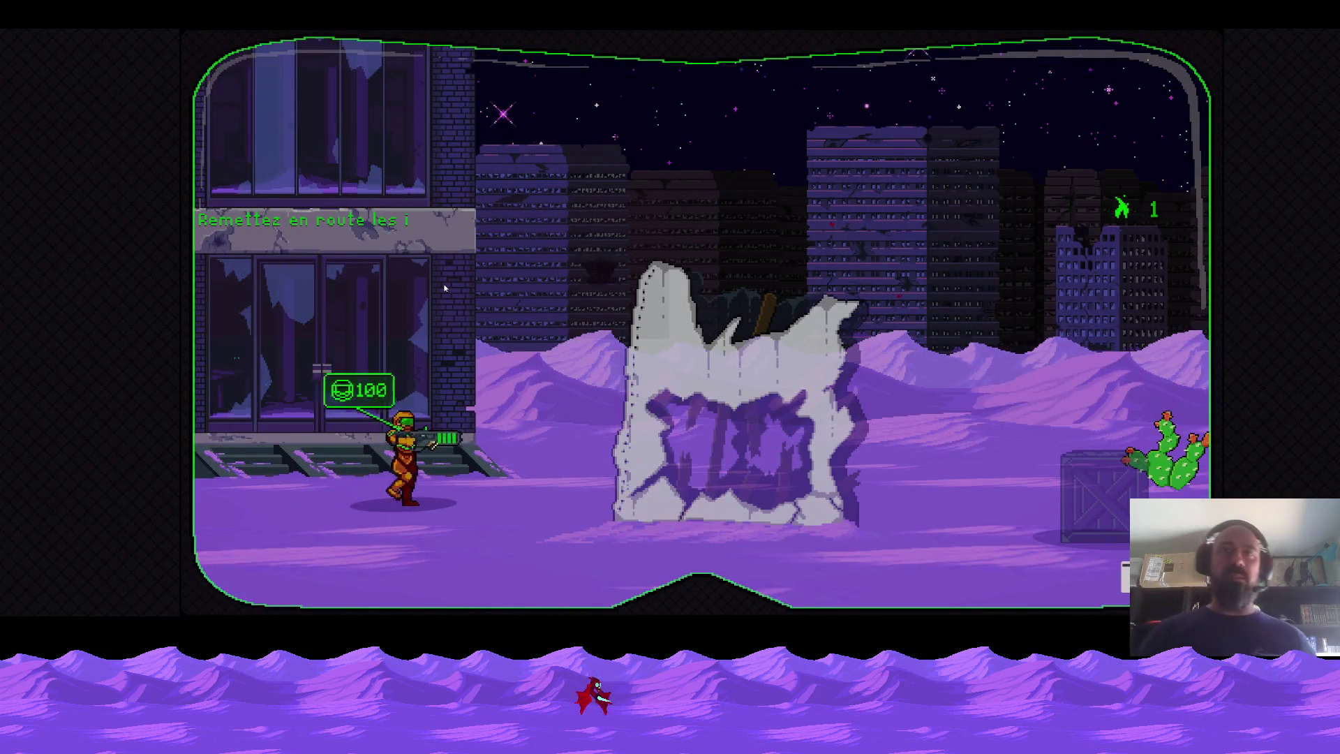
key("Escape")
left_click(495, 388)
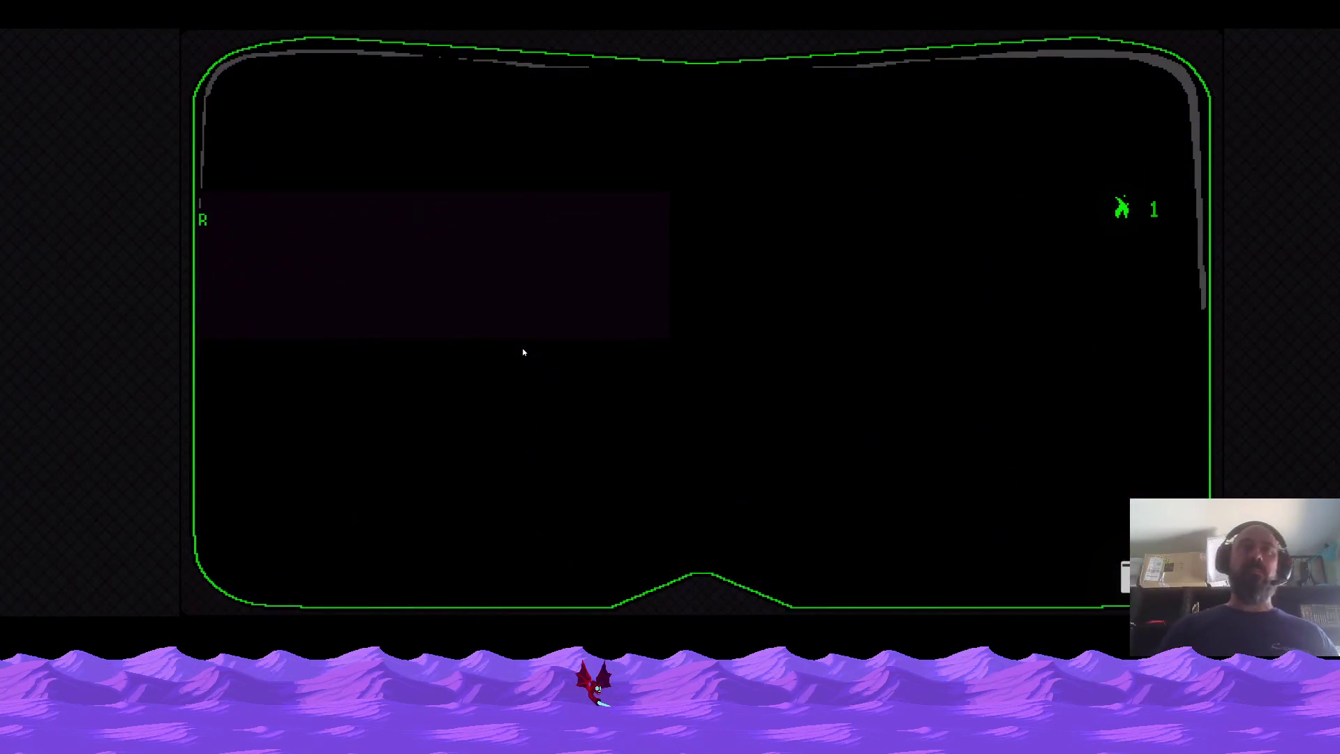
Cross the desert from the doorway and jump clear of the scorpion's tail strike.
key("d")
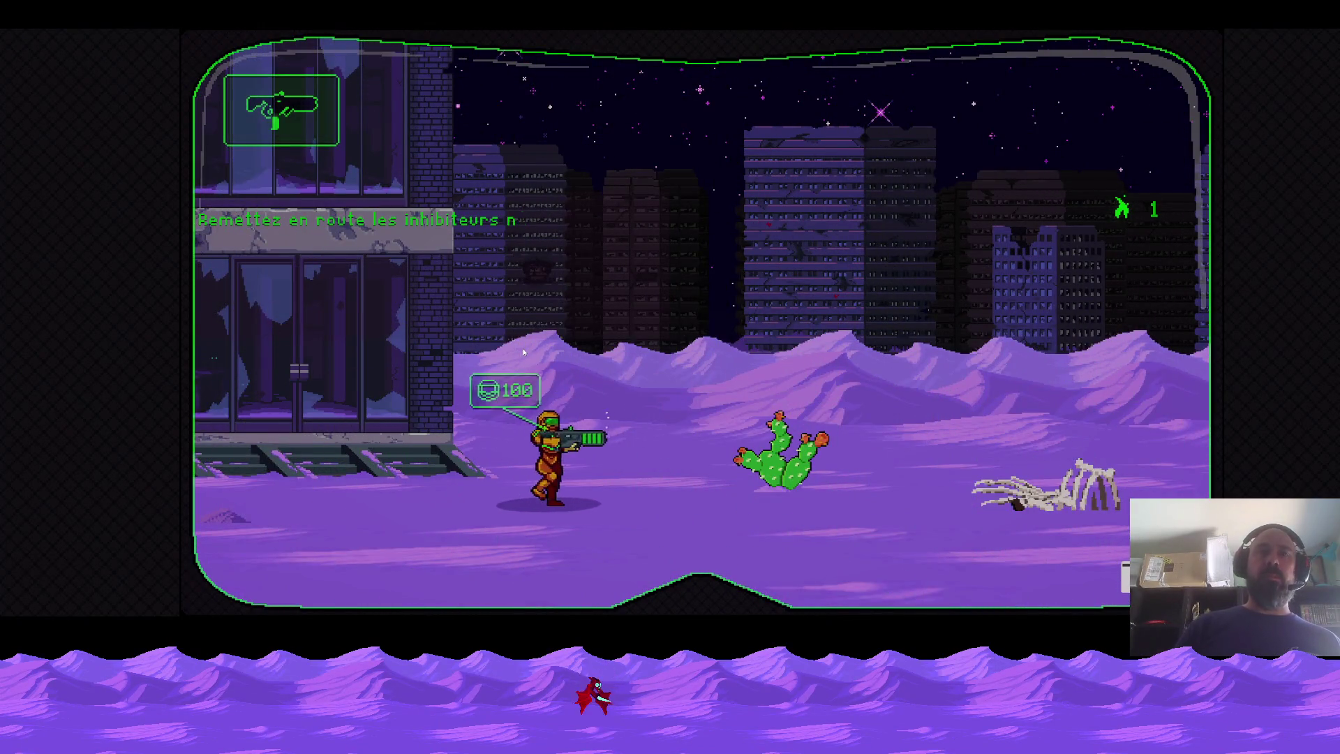
key("space")
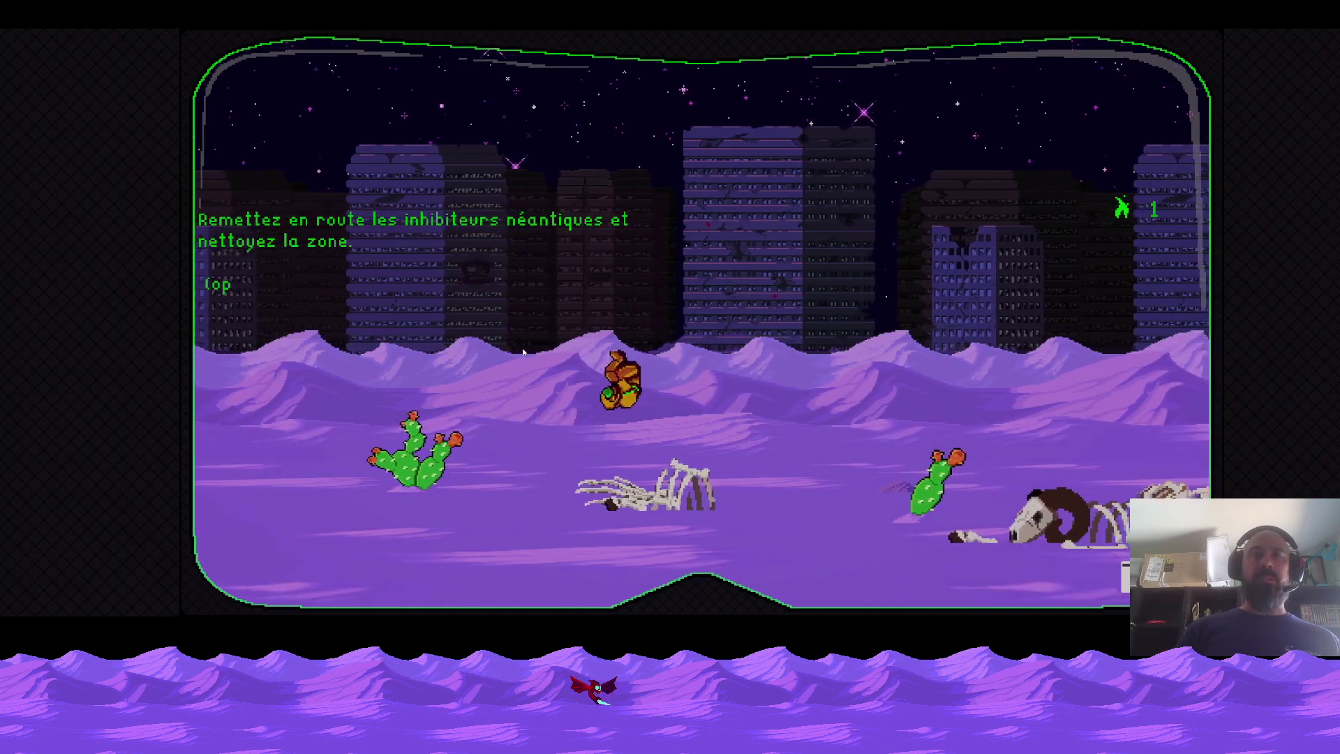
key("a")
key("space")
key("d")
key("space")
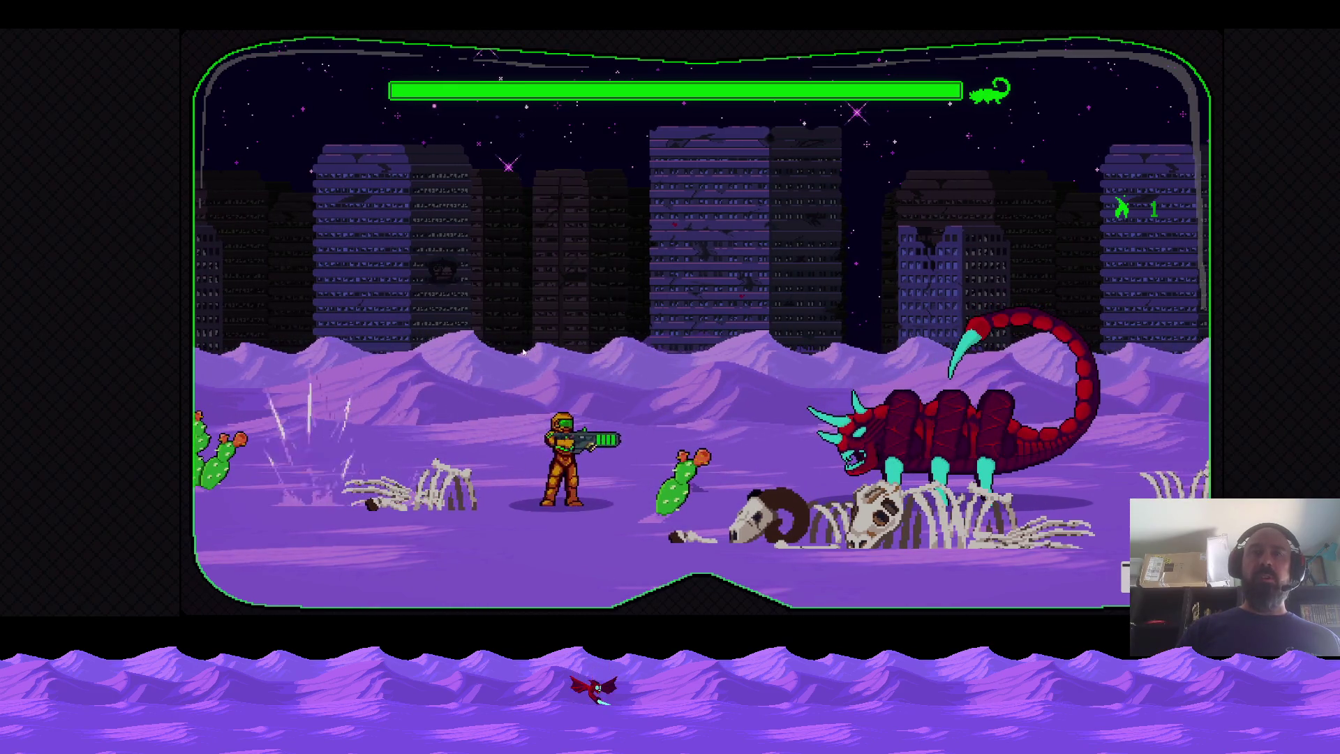
Fire at the scorpion while dodging its charges and hitting it as it burrows and emerges.
key("a")
key("d")
key("a")
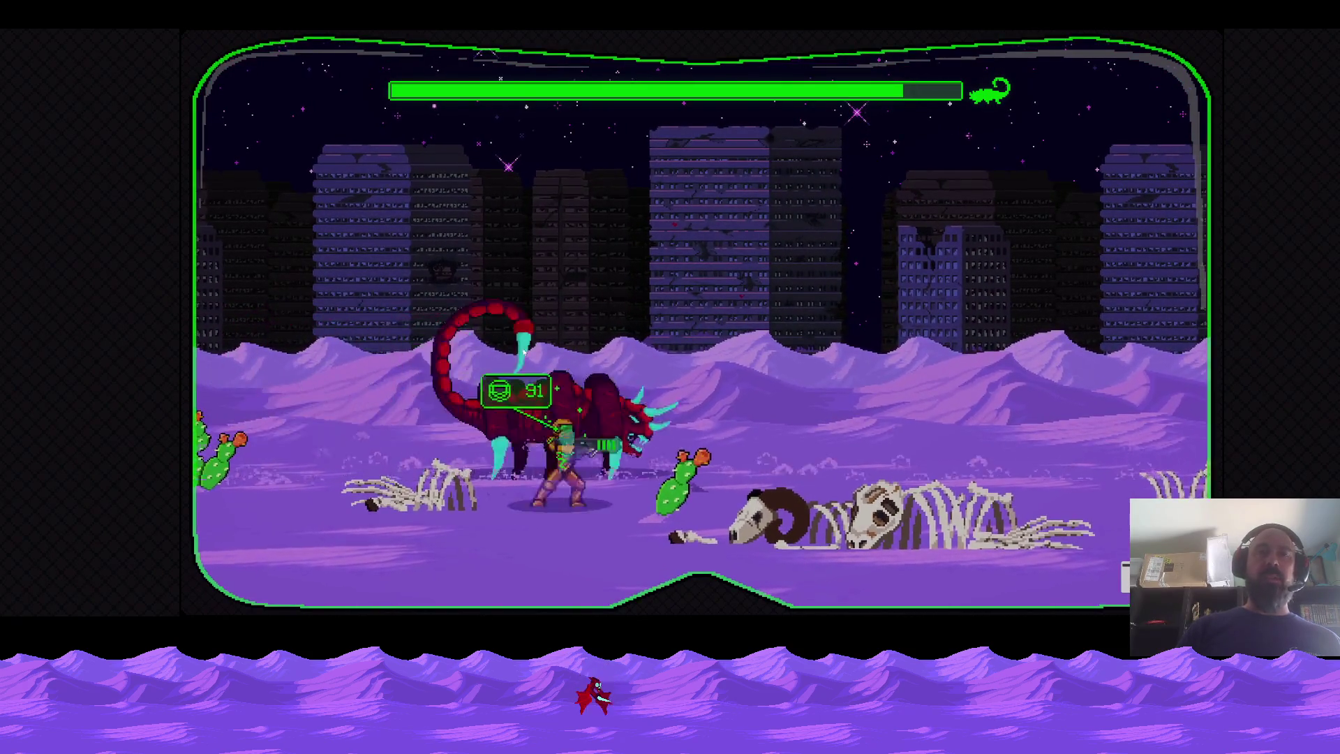
key("d")
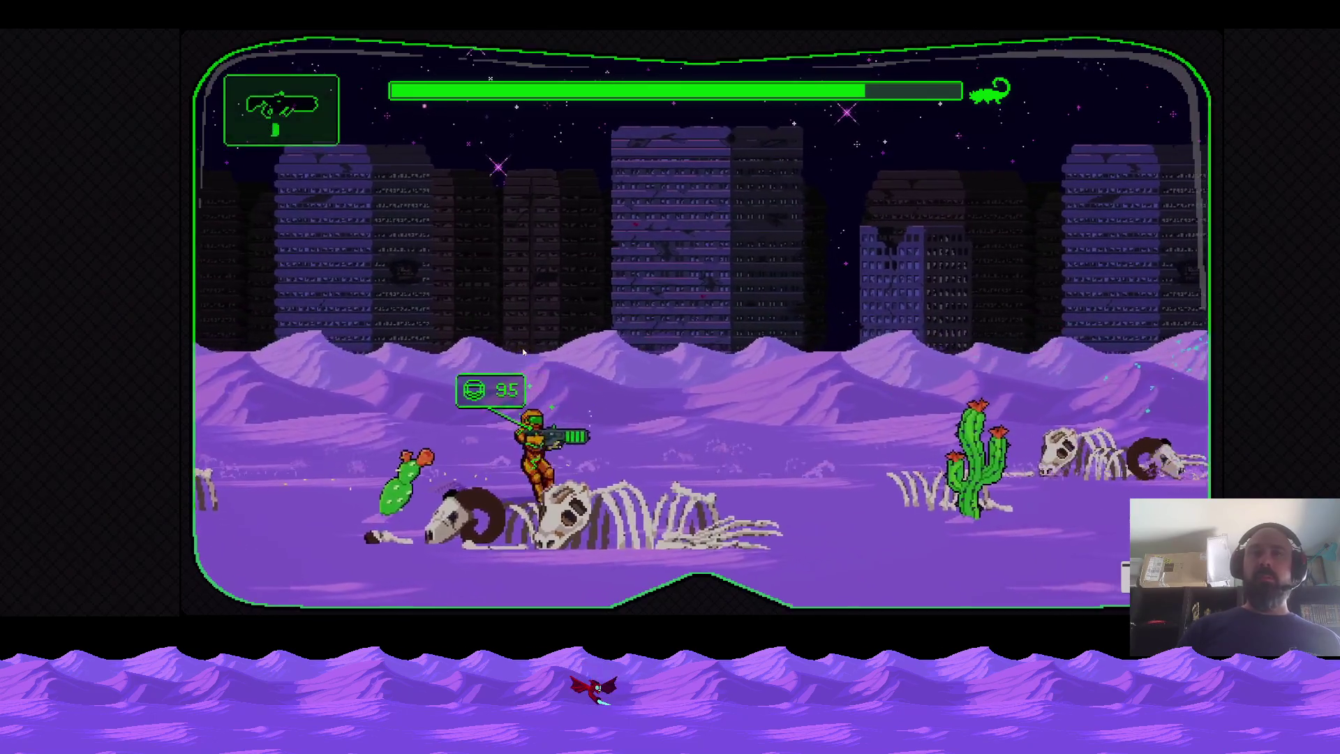
key("d")
key("space")
key("a")
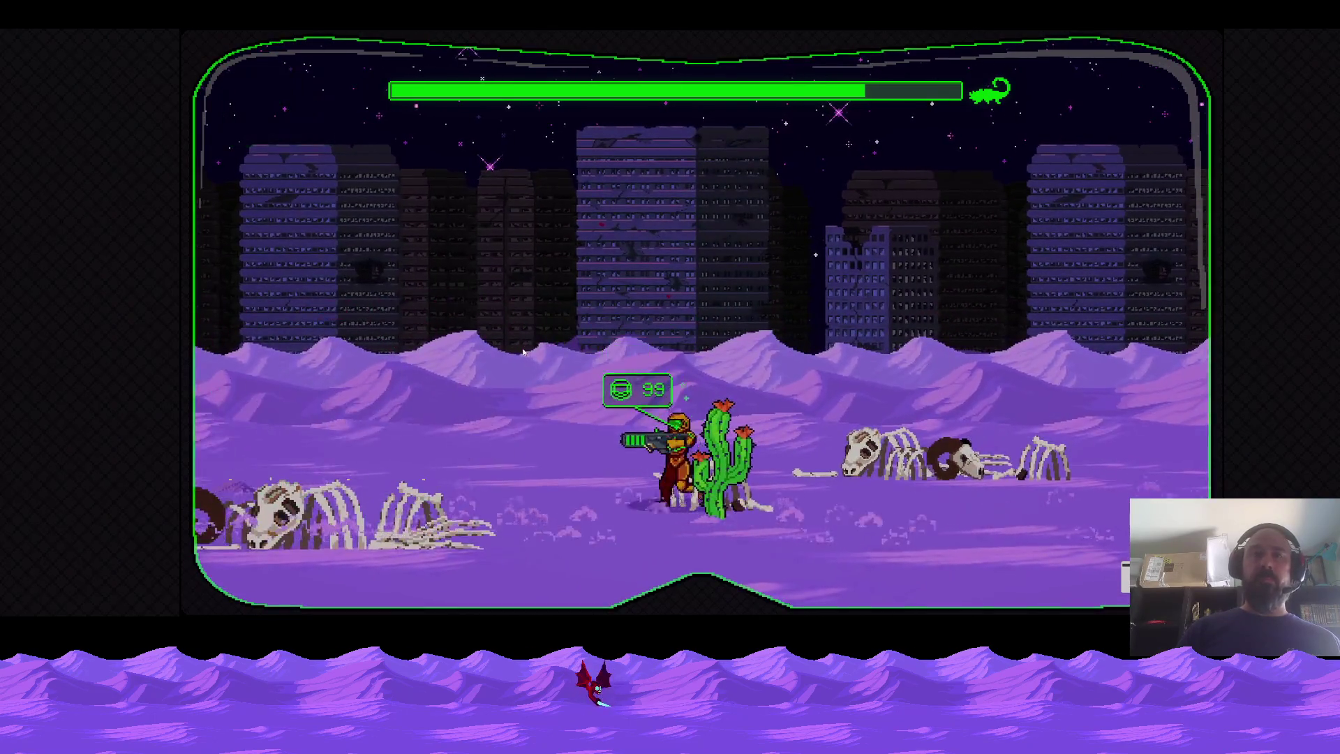
key("a")
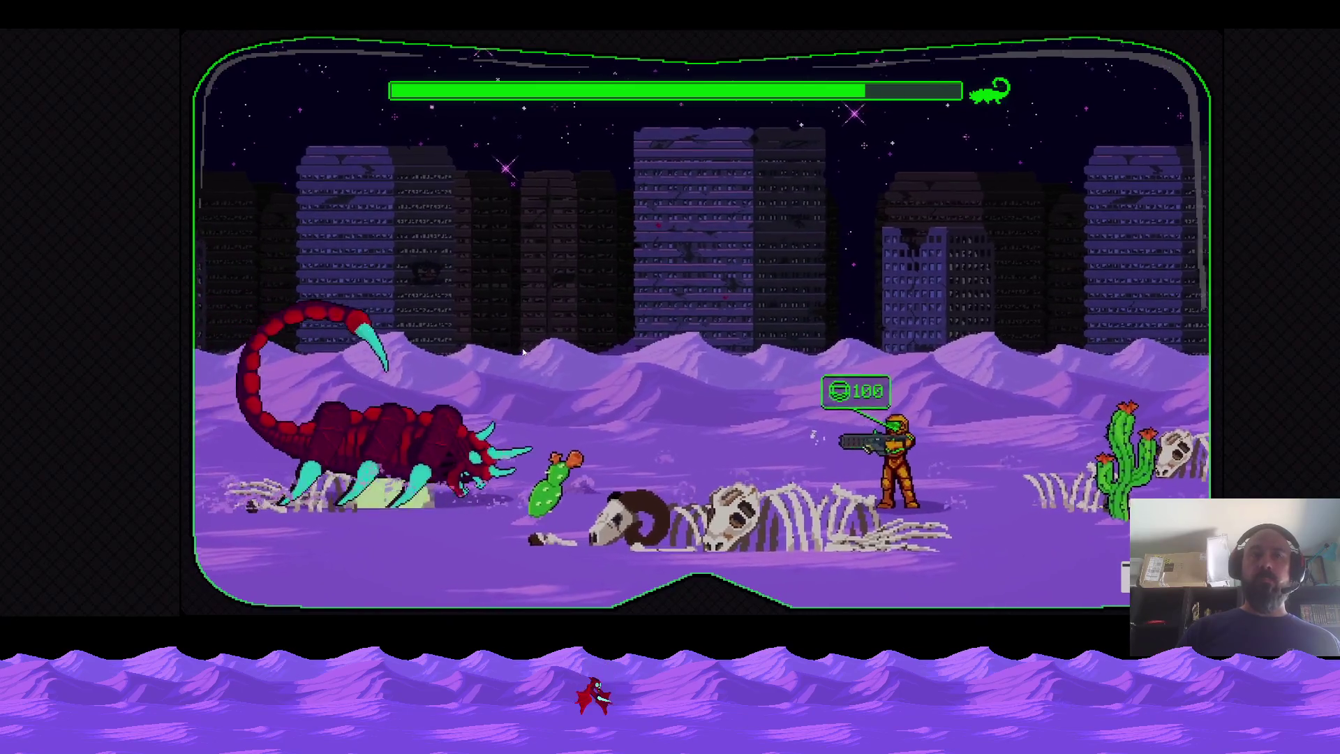
key("a")
key("d")
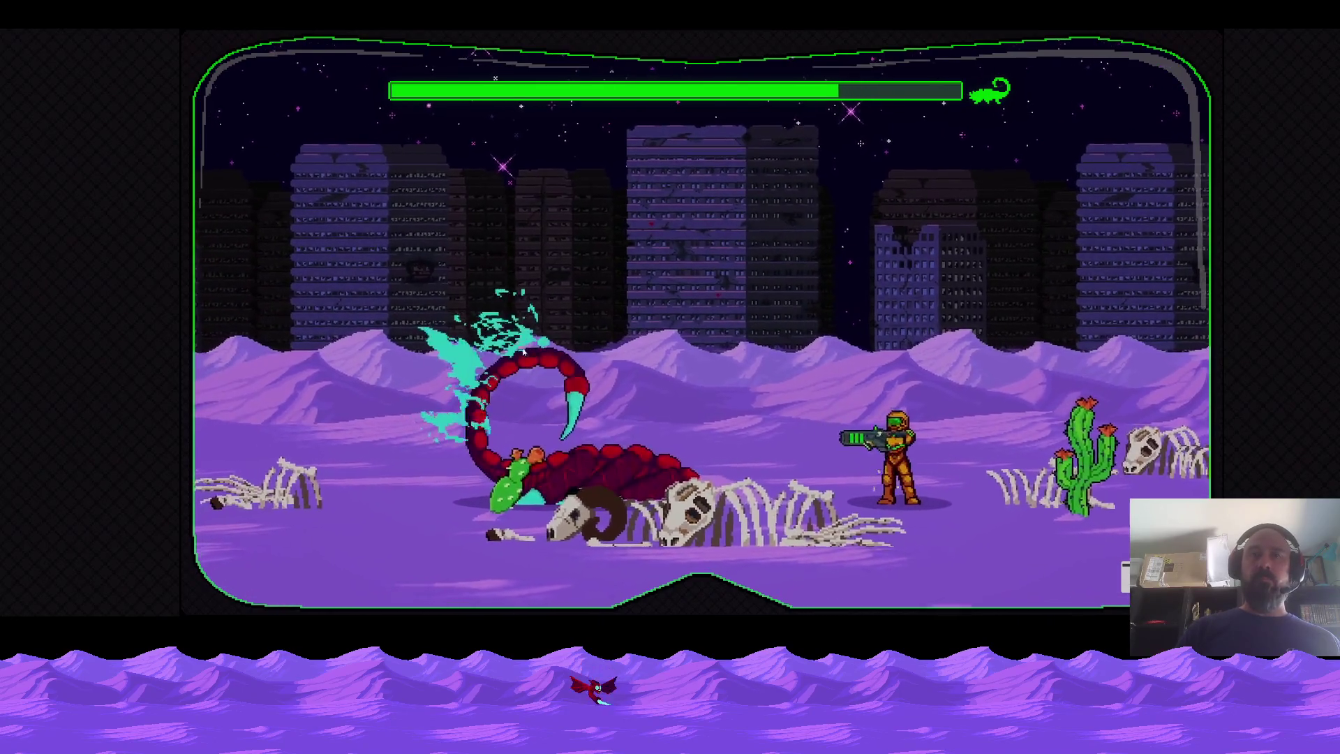
key("a")
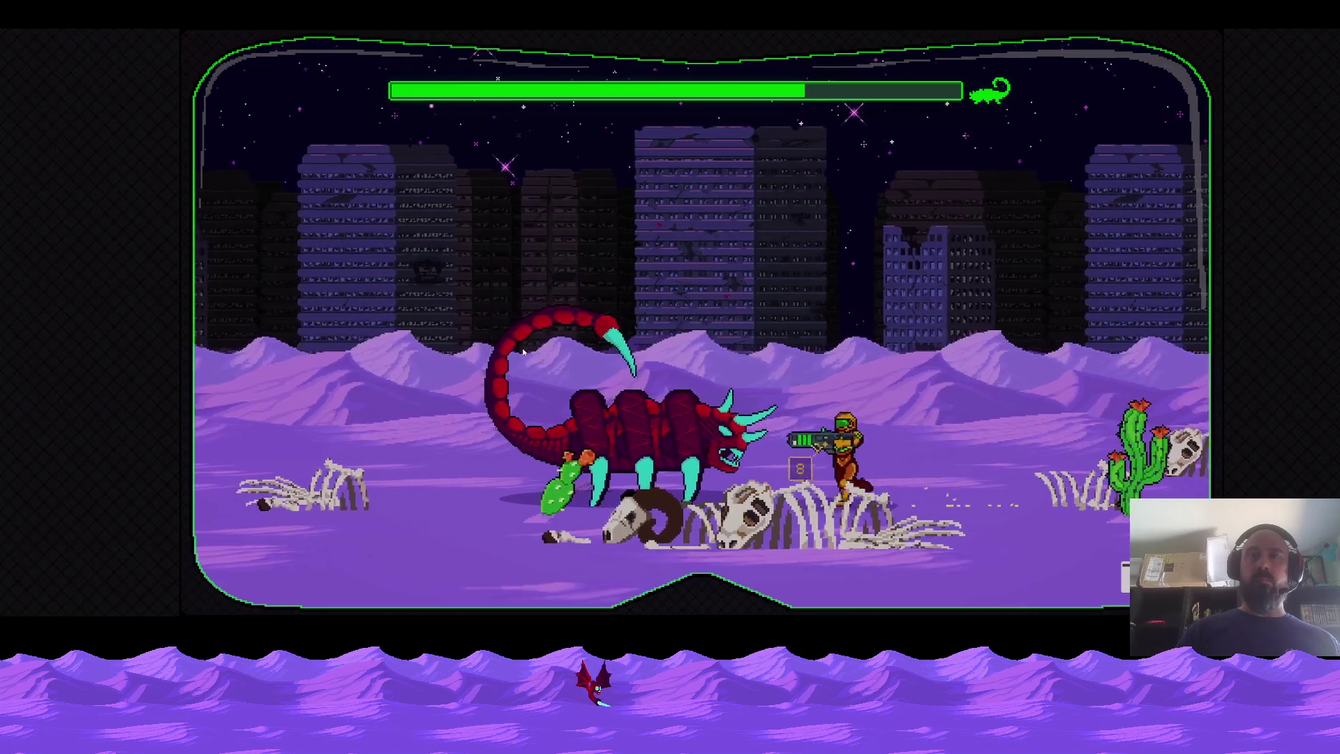
key("space")
key("a")
key("a")
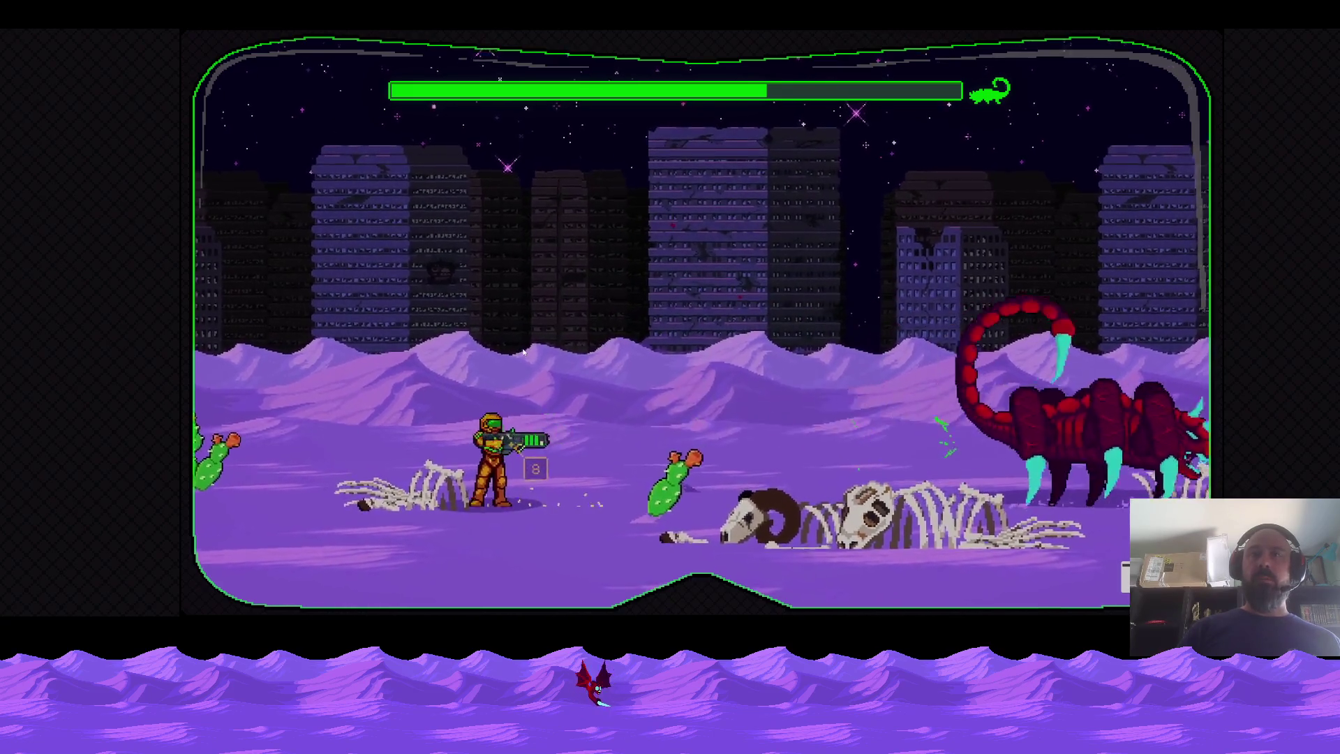
Keep shooting and jumping the scorpion's charges until its health is about a third, then pause.
key("d")
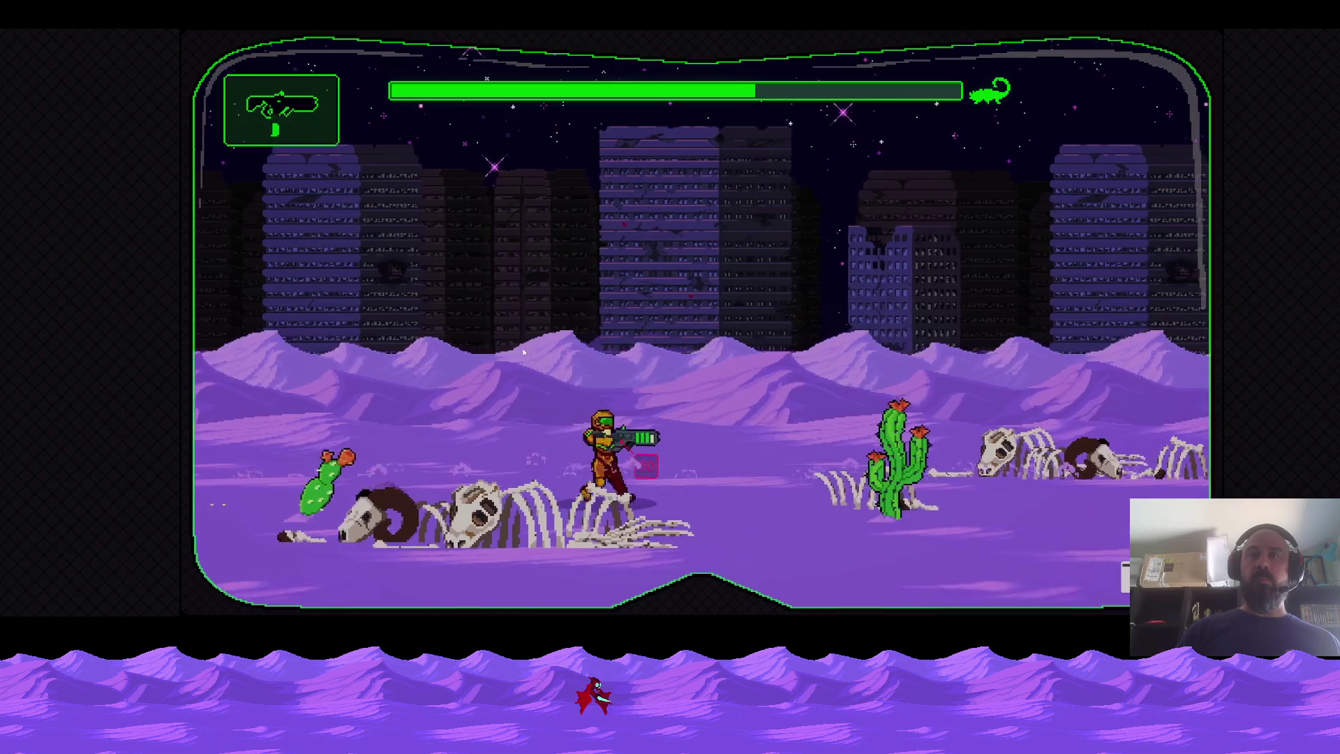
key("d")
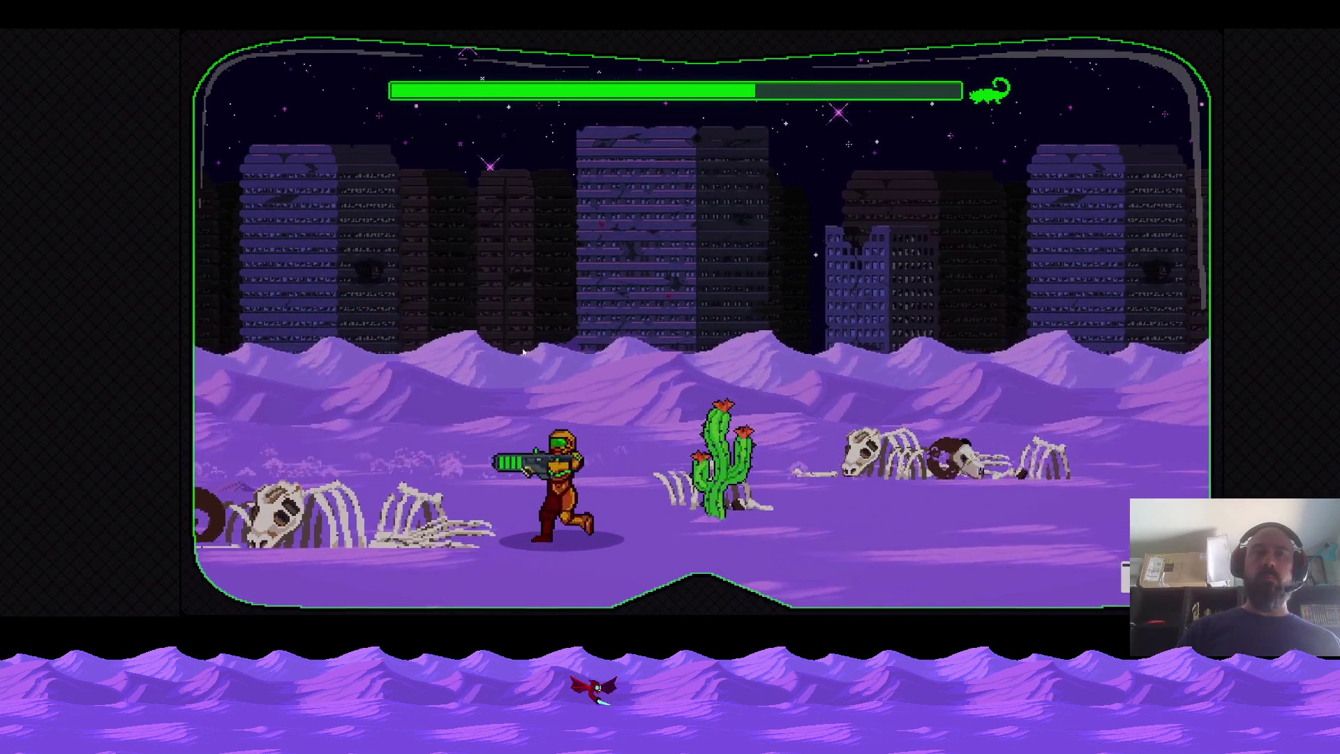
key("d")
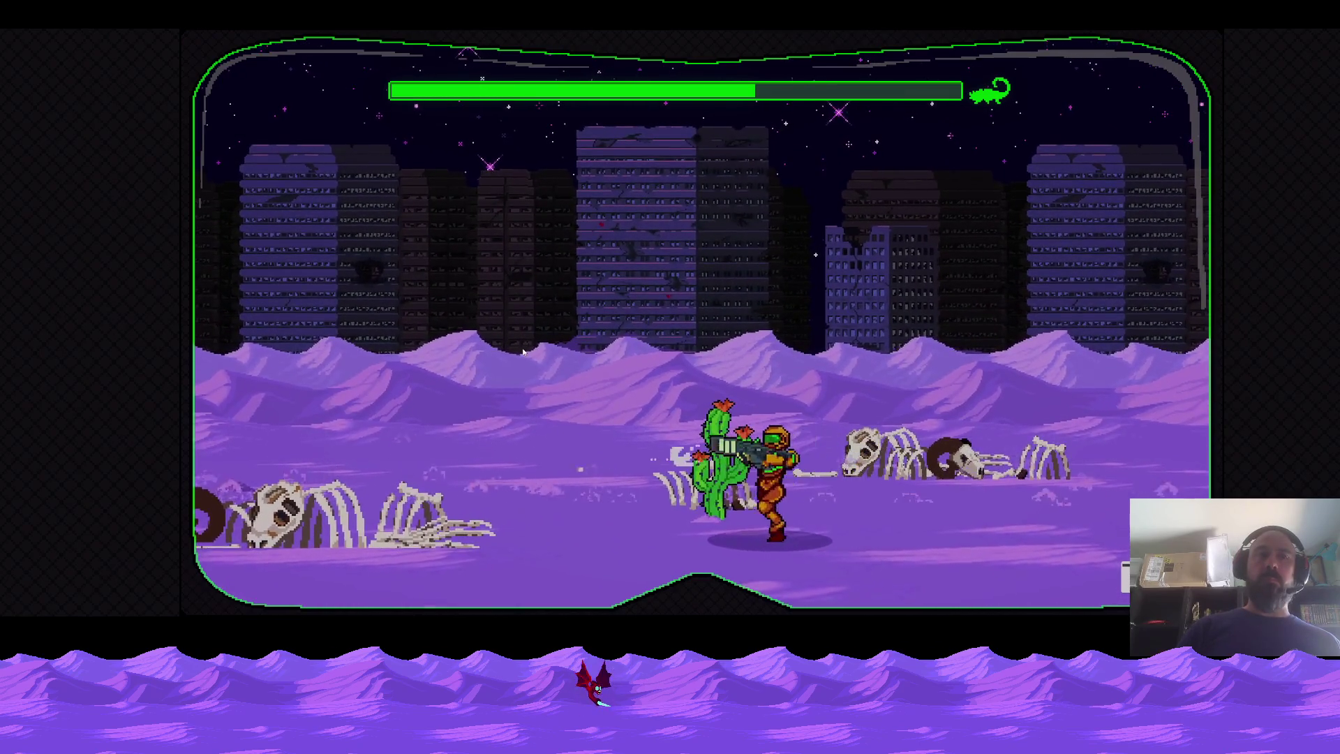
key("d")
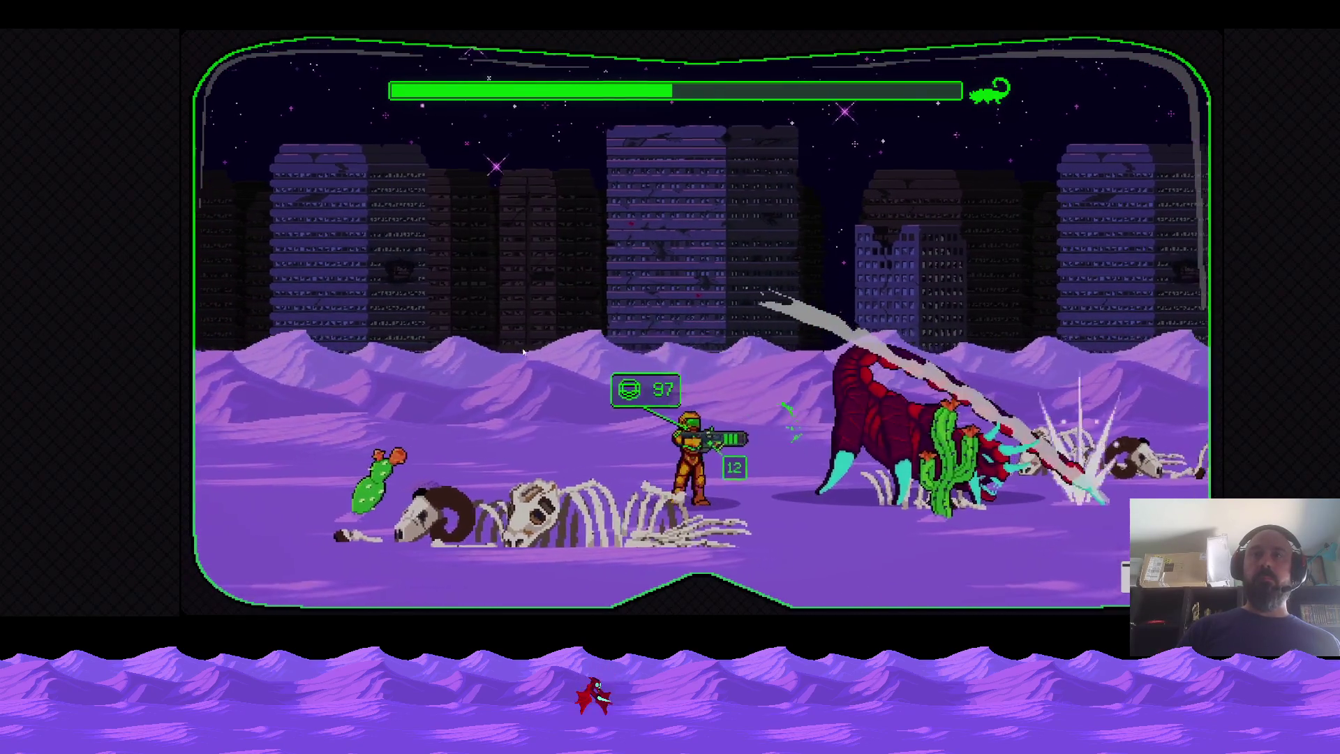
key("a")
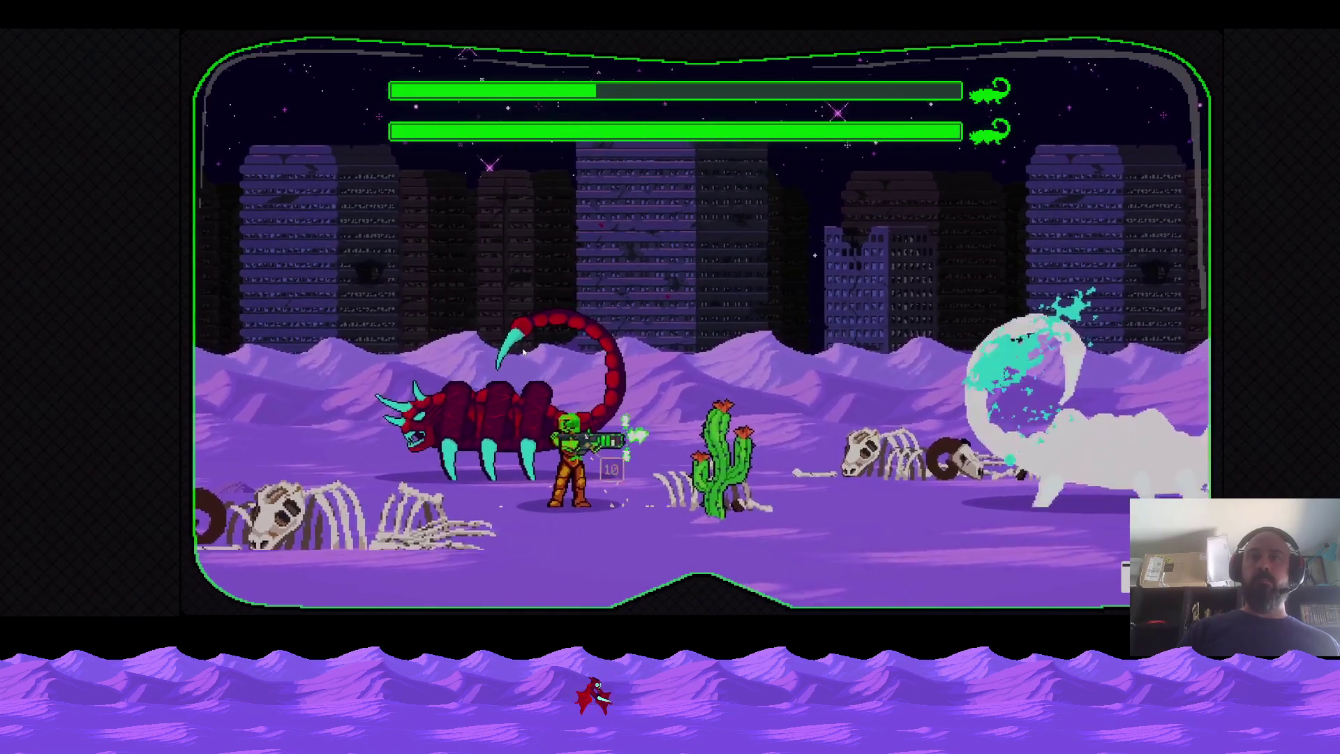
key("d")
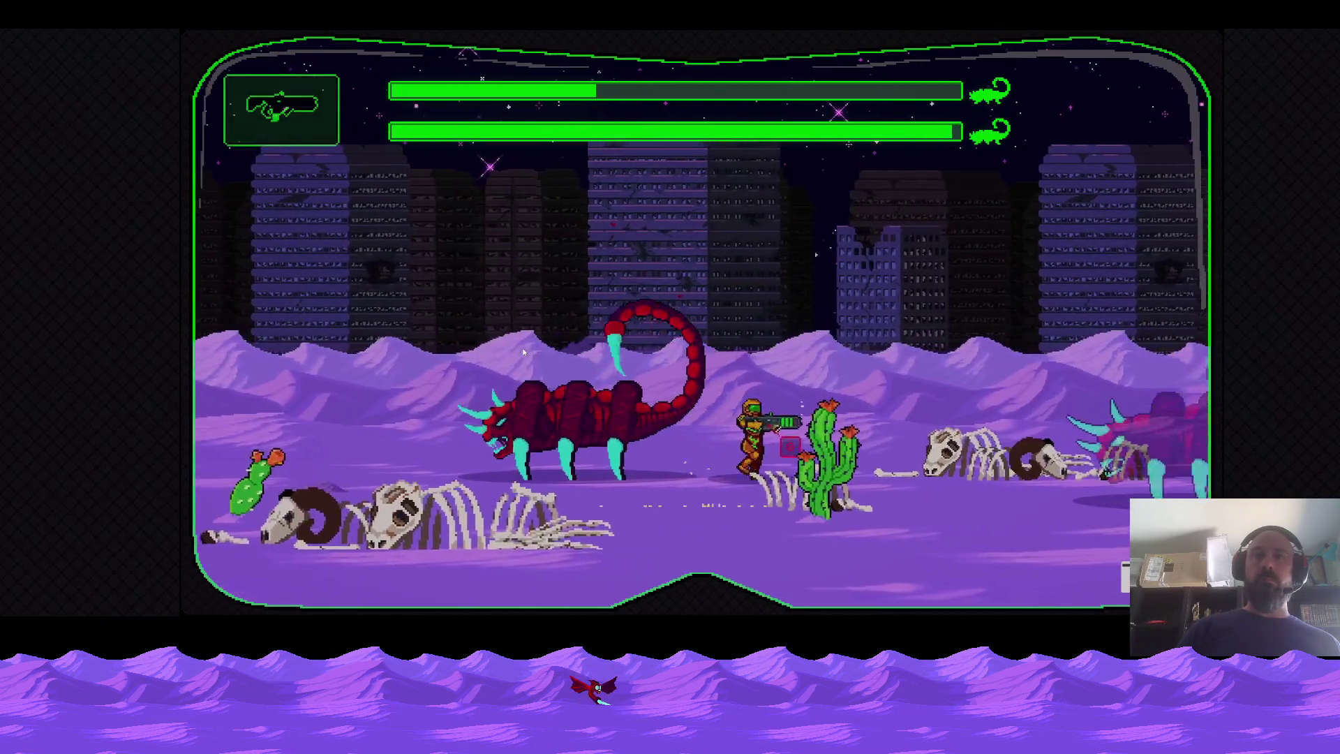
key("a")
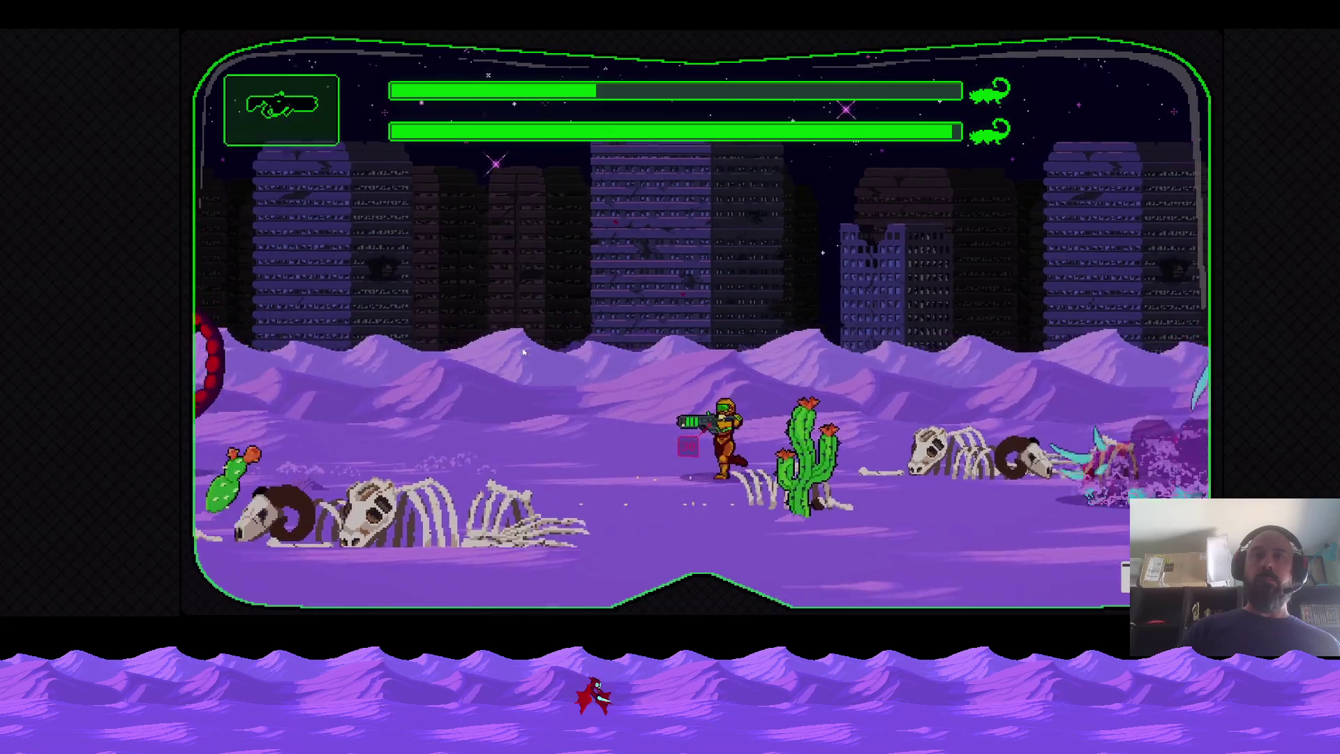
key("a")
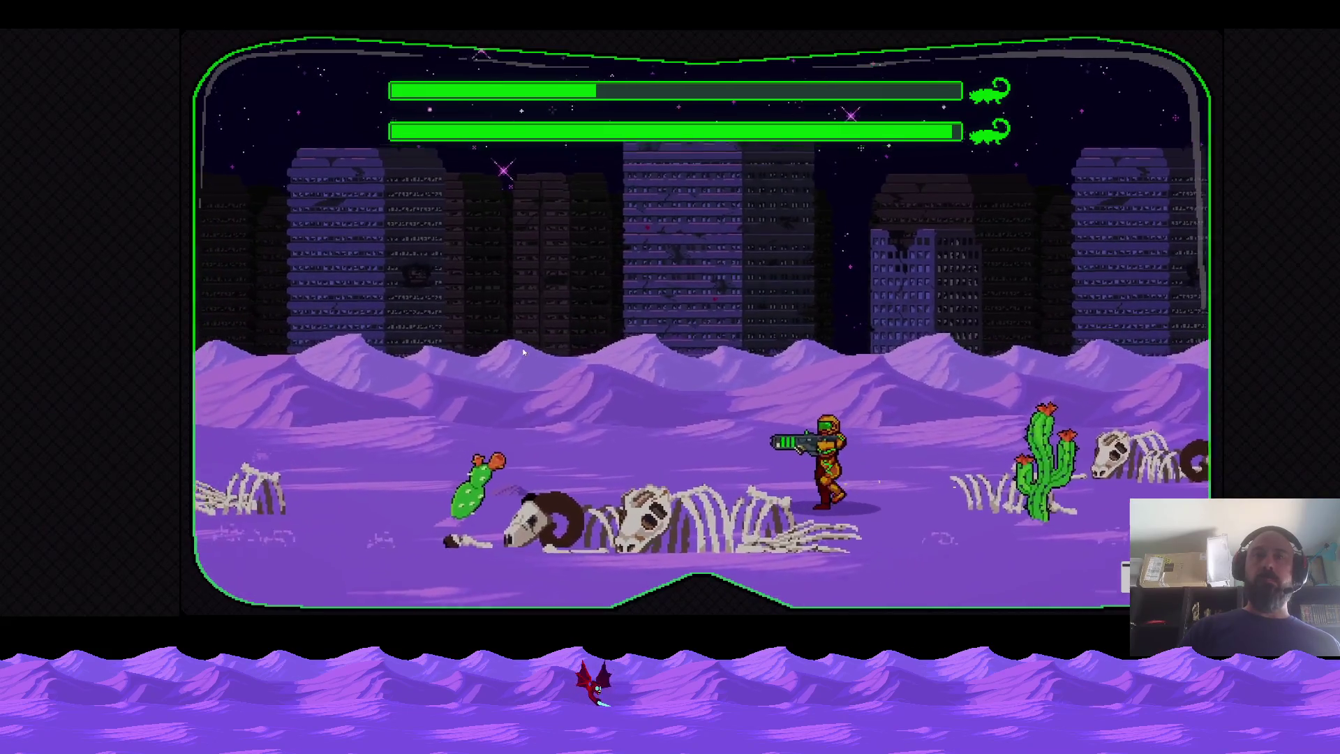
key("d")
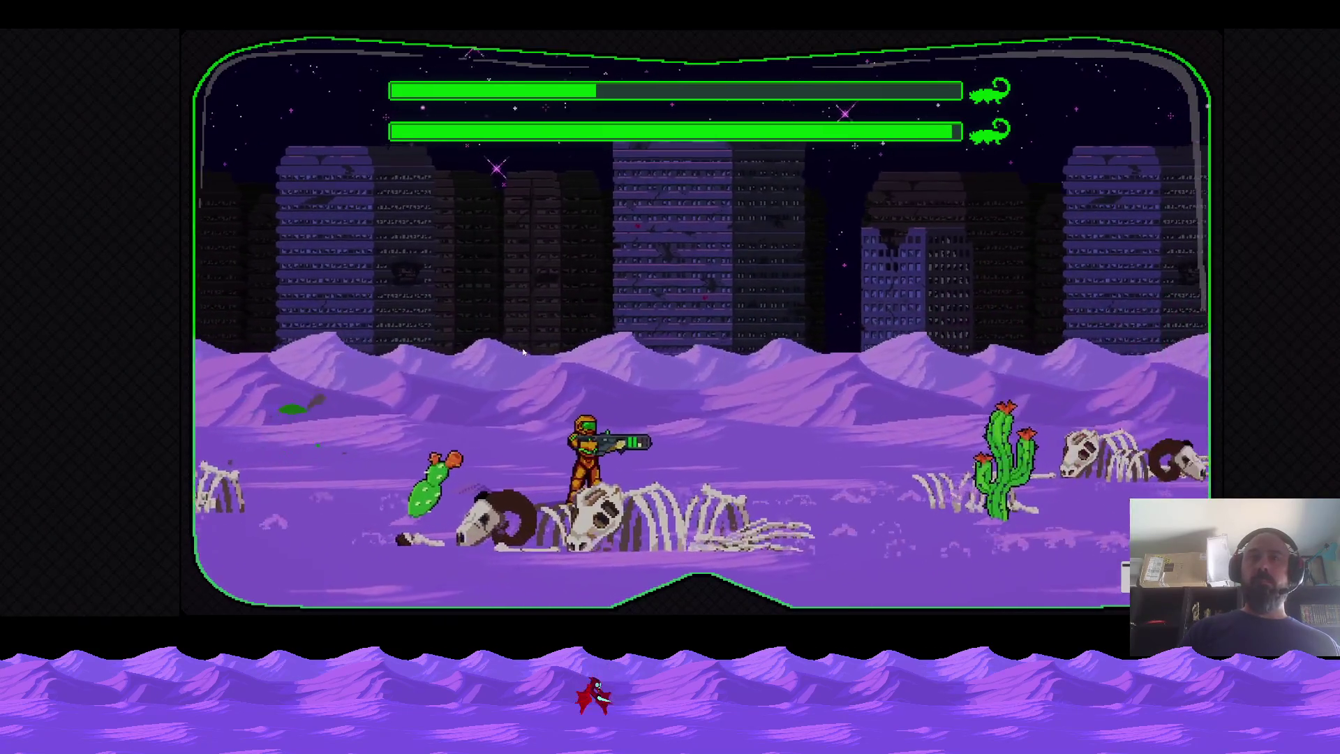
key("d")
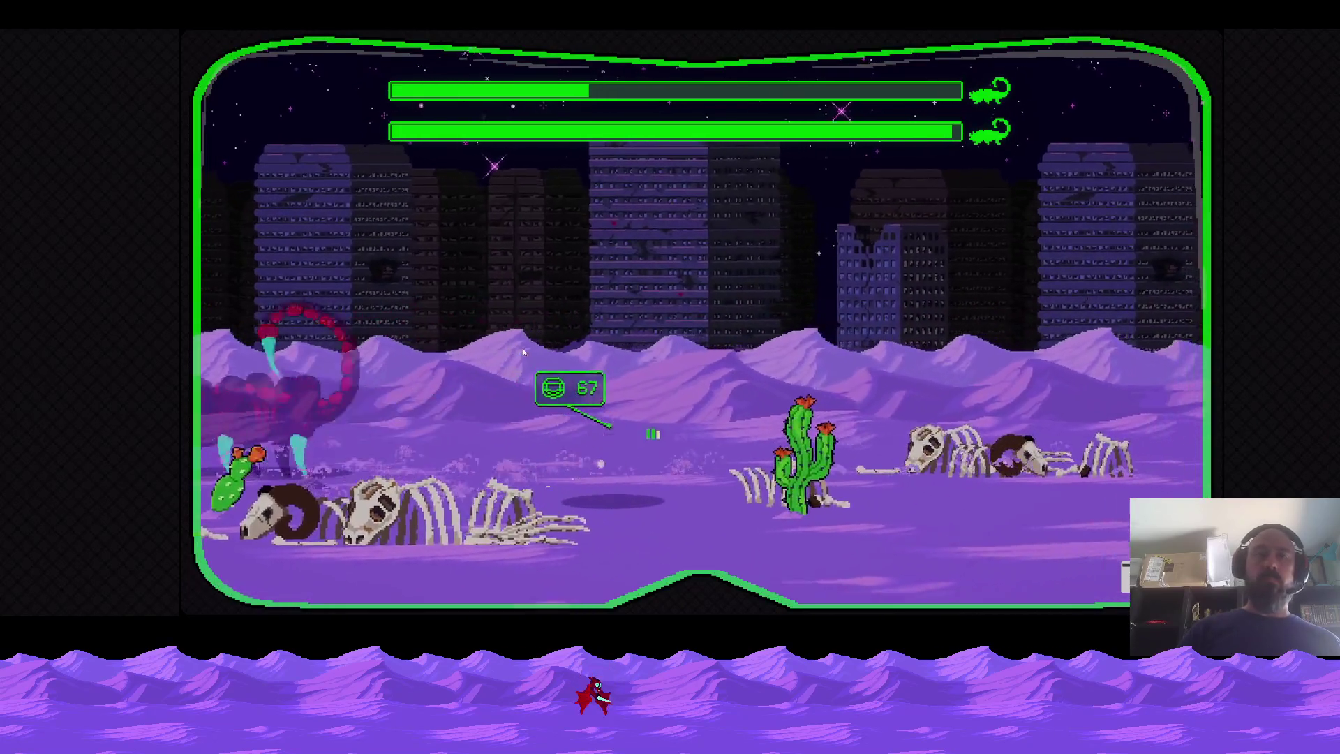
key("d")
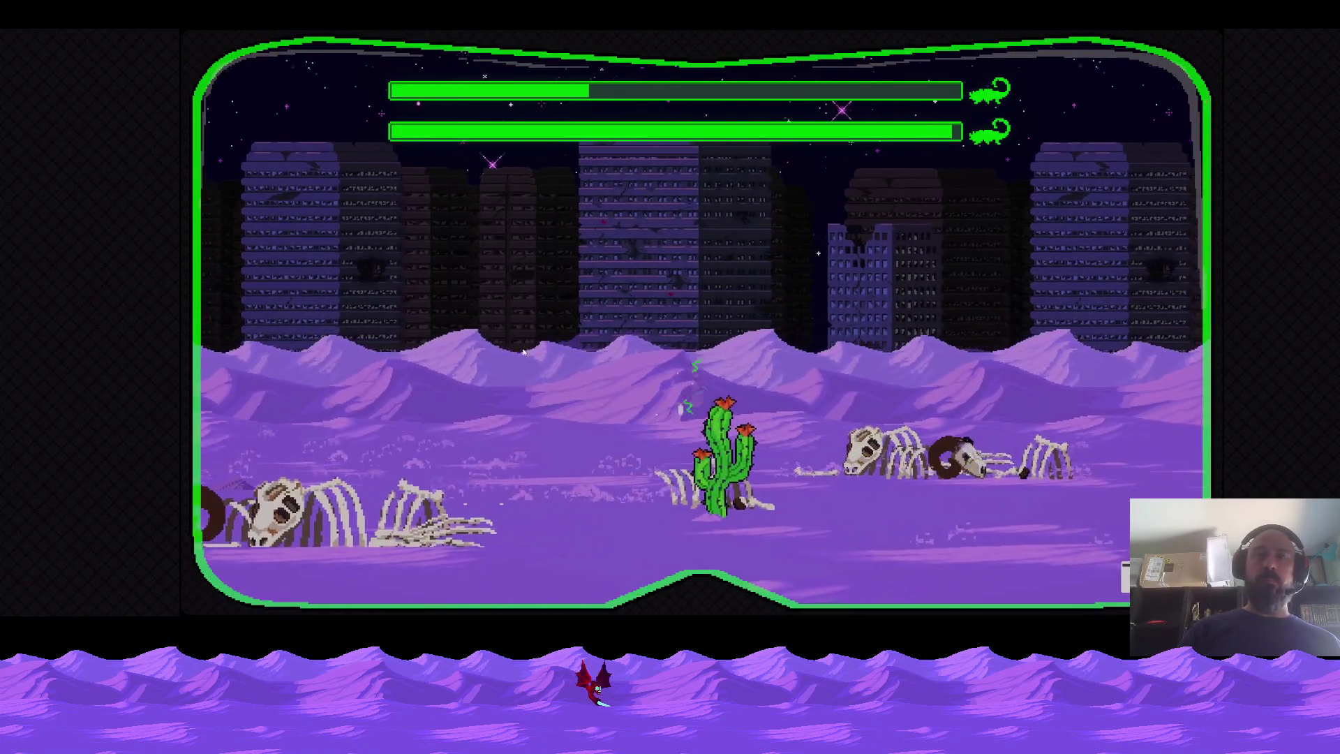
key("a")
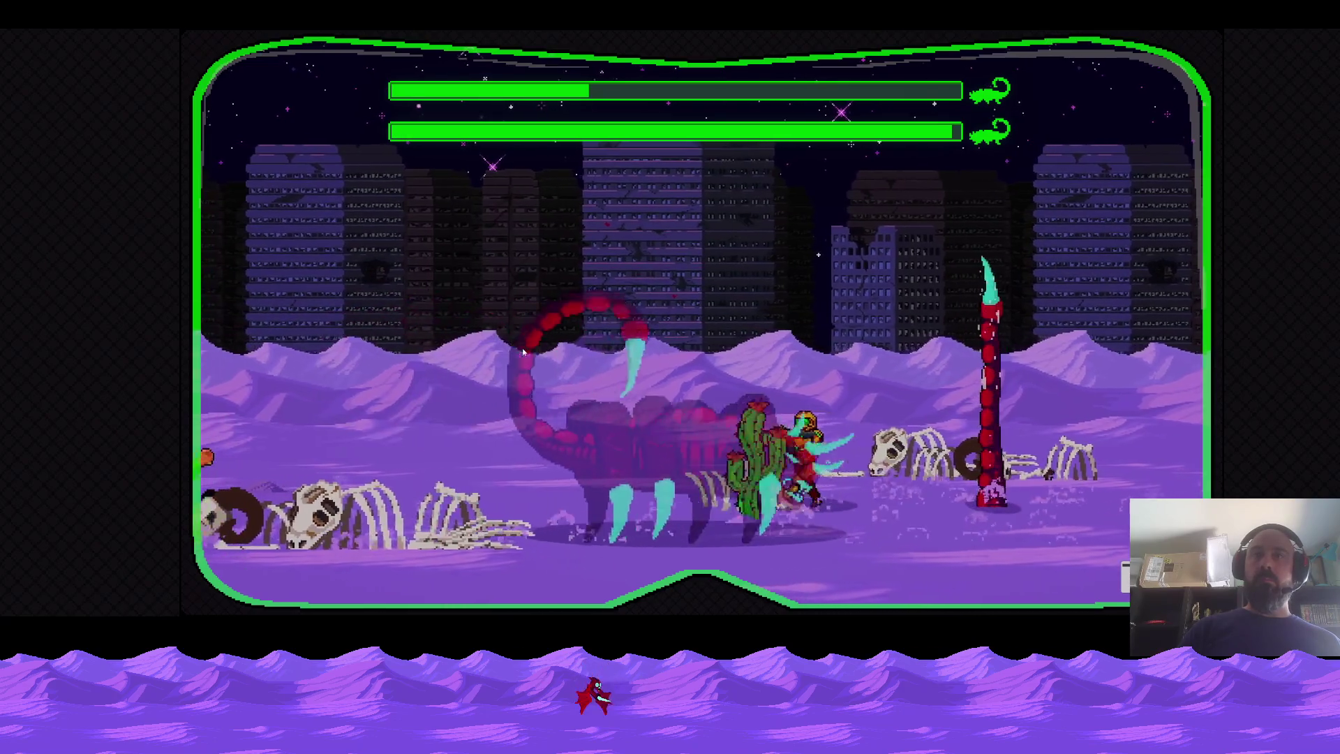
key("space")
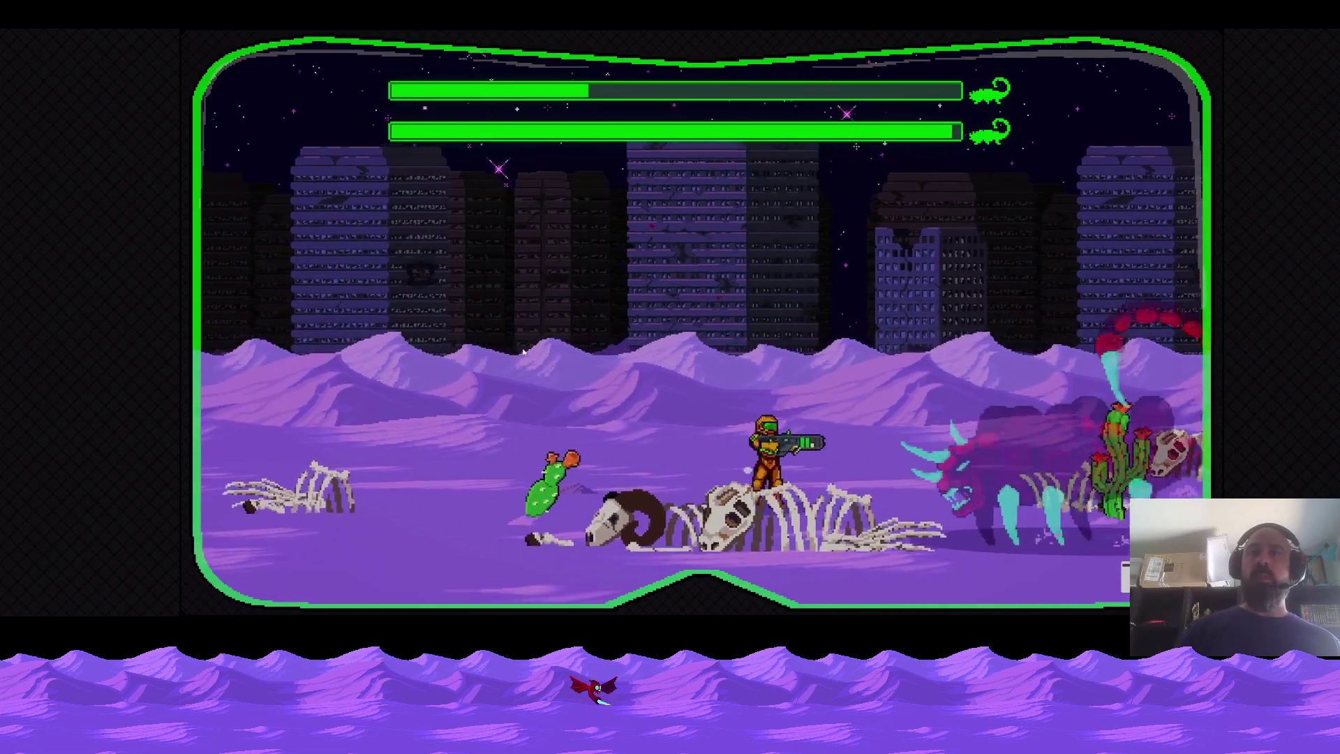
key("Escape")
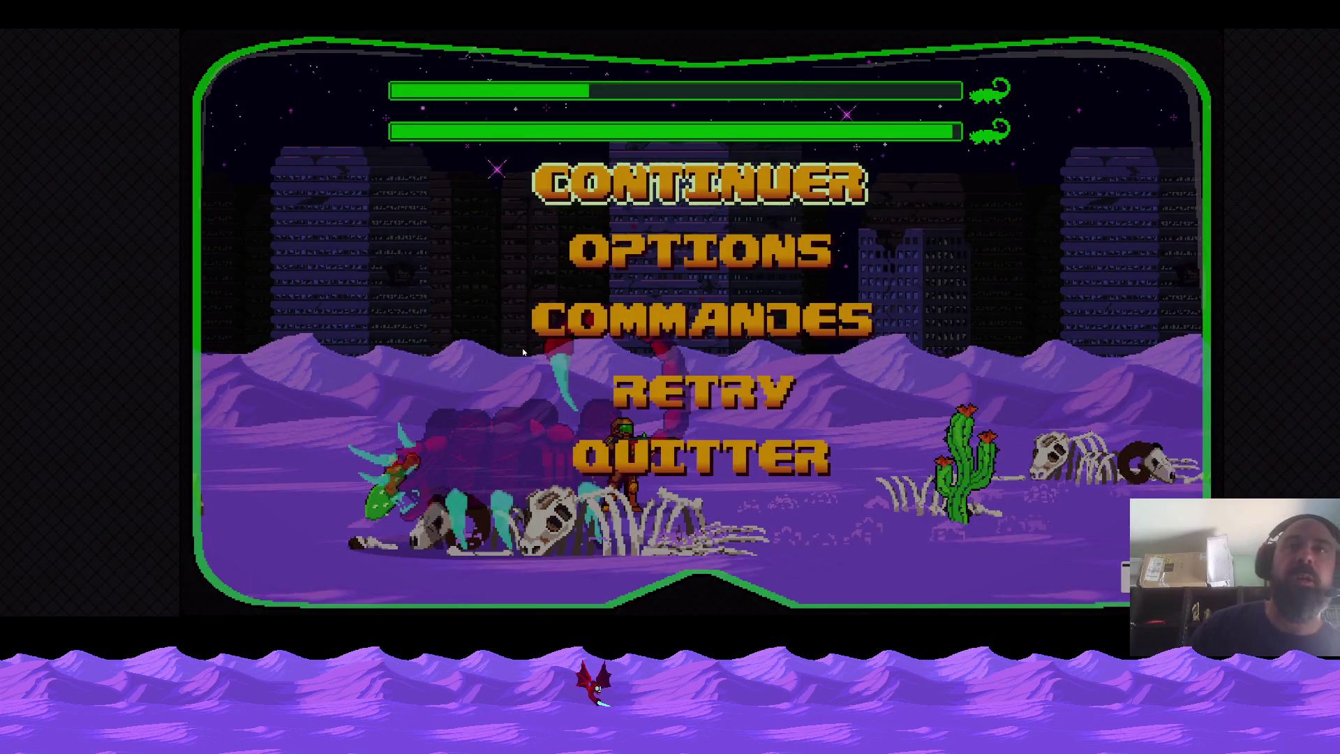
Quit the game with QUITTER and switch to Aseprite from the taskbar.
left_click(637, 488)
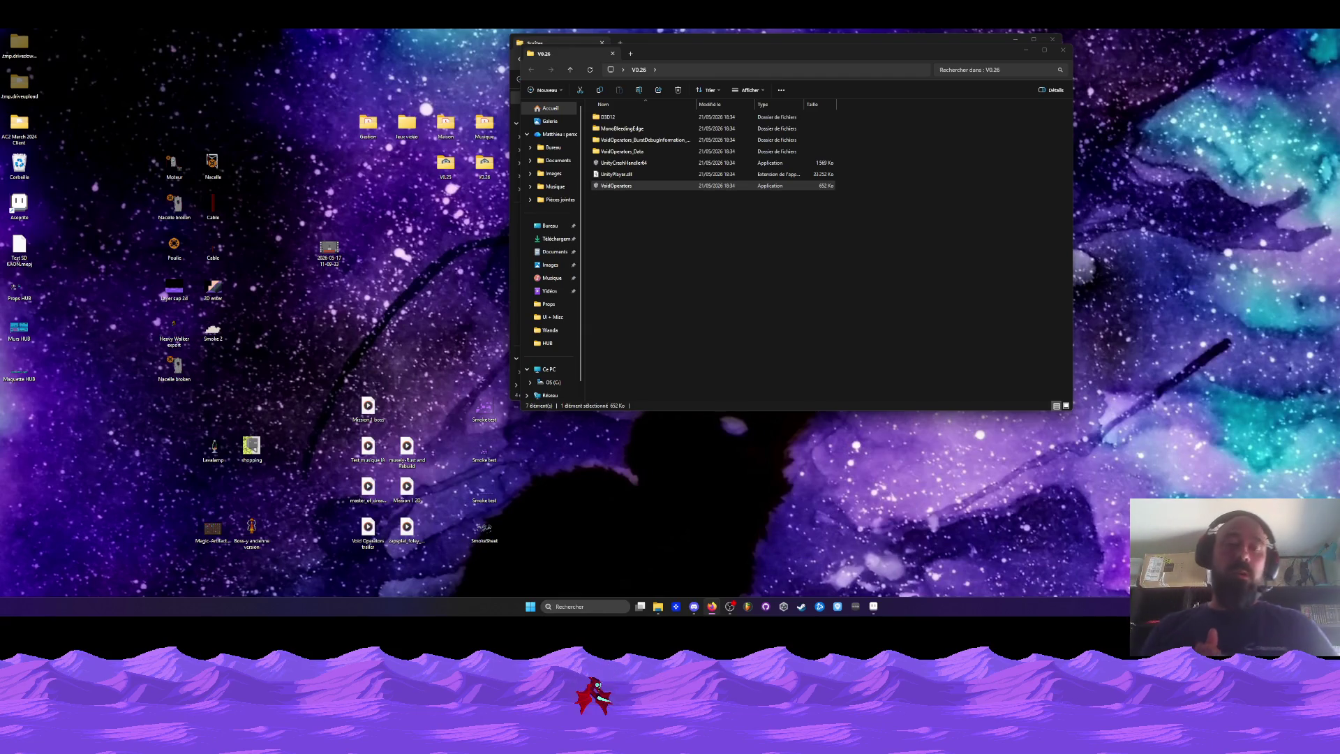
left_click(872, 606)
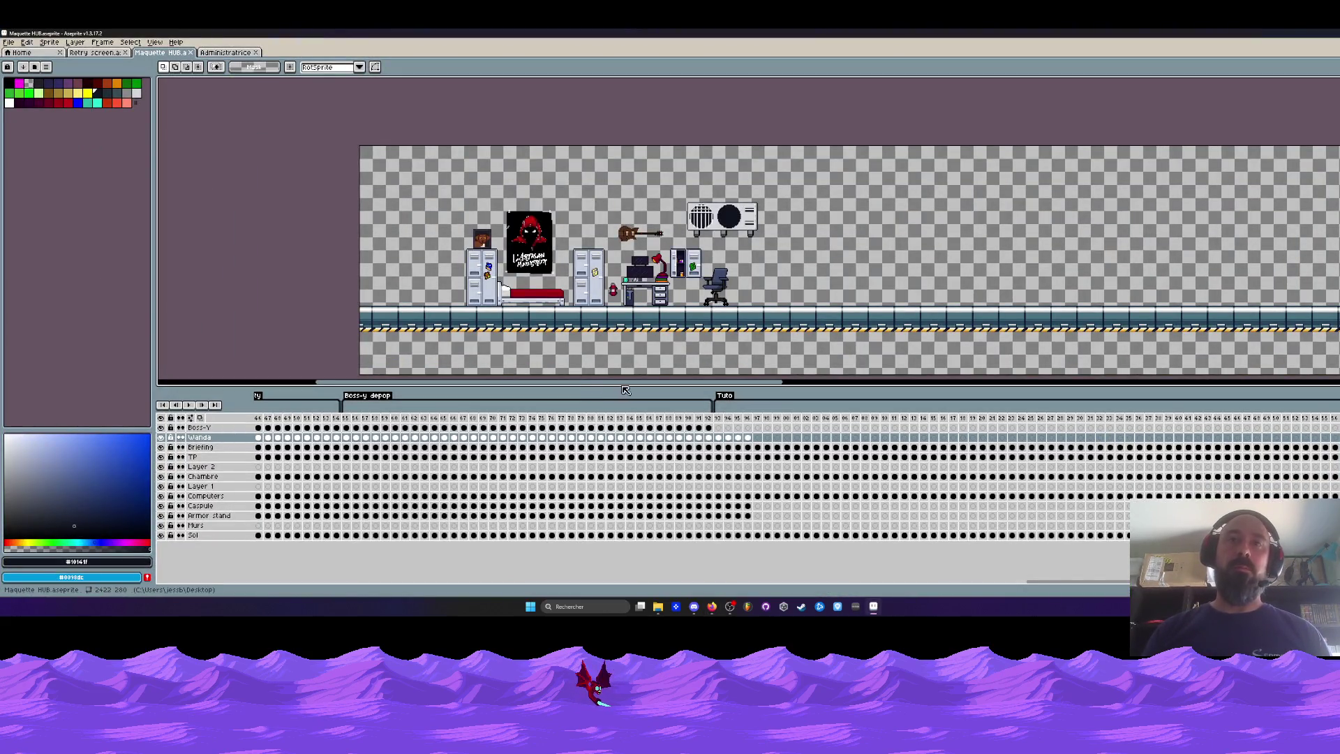
Pan across the Maquette HUB canvas and cutscene timeline, then return to frame 66.
mouse_move(619, 386)
left_mouse_down()
mouse_move(747, 386)
mouse_move(460, 386)
left_mouse_up()
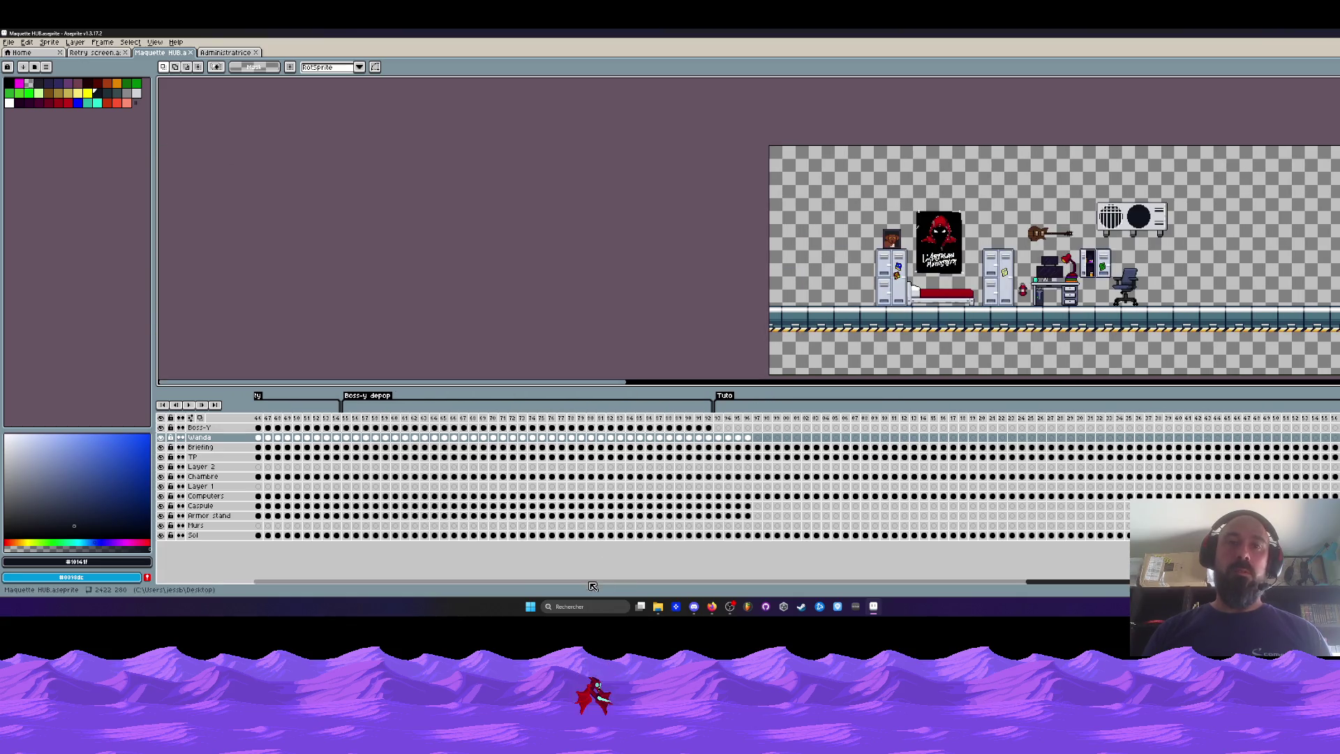
left_click_drag(1032, 586, 1123, 586)
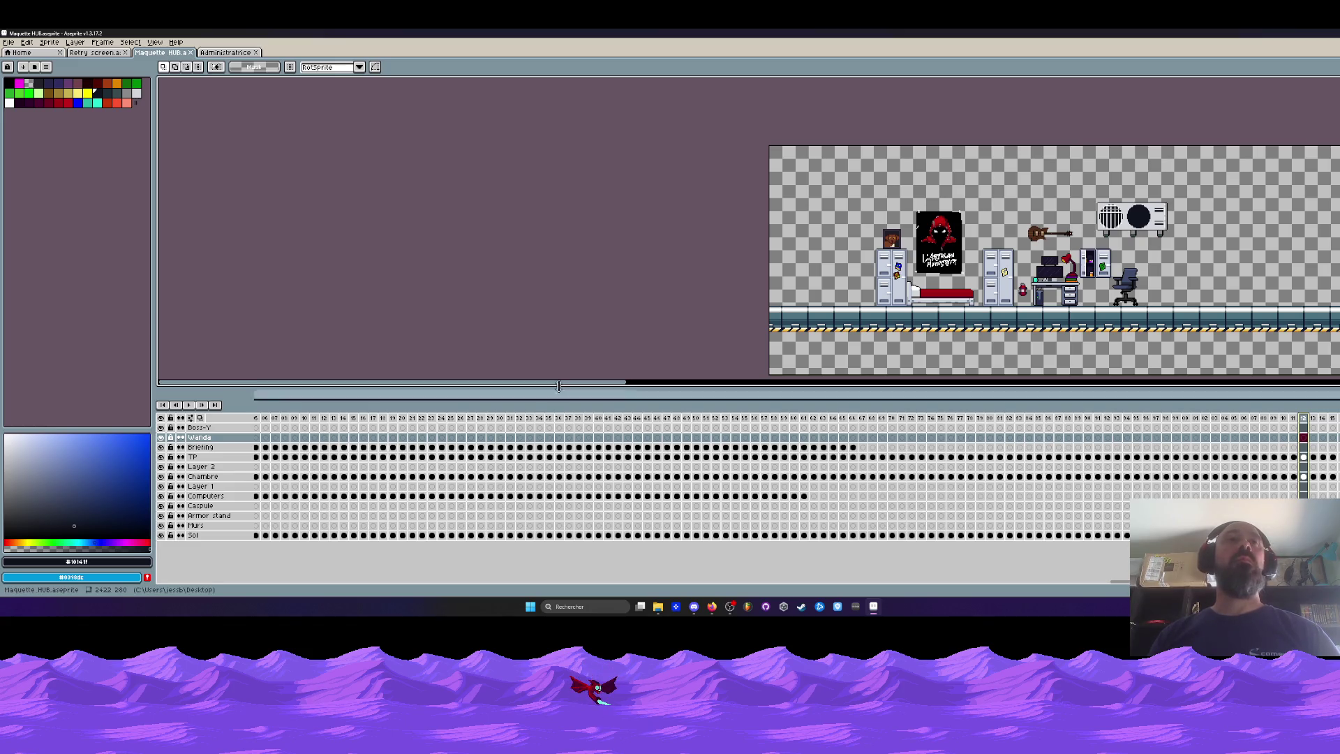
mouse_move(560, 388)
left_mouse_down()
mouse_move(585, 388)
mouse_move(569, 386)
left_mouse_up()
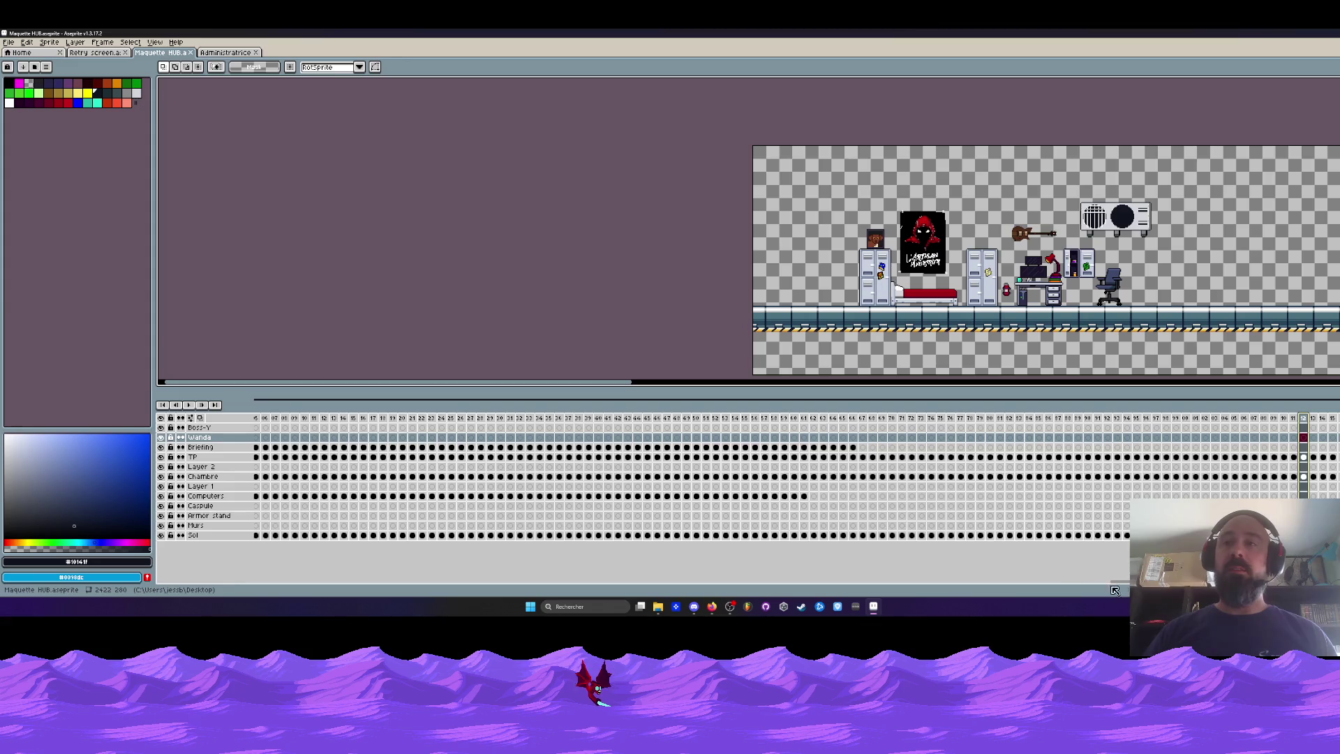
scroll(768, 482, "right", 3)
scroll(785, 295, "down", 1)
scroll(786, 294, "up", 1)
scroll(785, 295, "up", 1)
scroll(785, 294, "down", 1)
left_click(472, 418)
Select frames 66 to about 104 and play from the Boss-y depop tag start.
left_click_drag(482, 422, 842, 419)
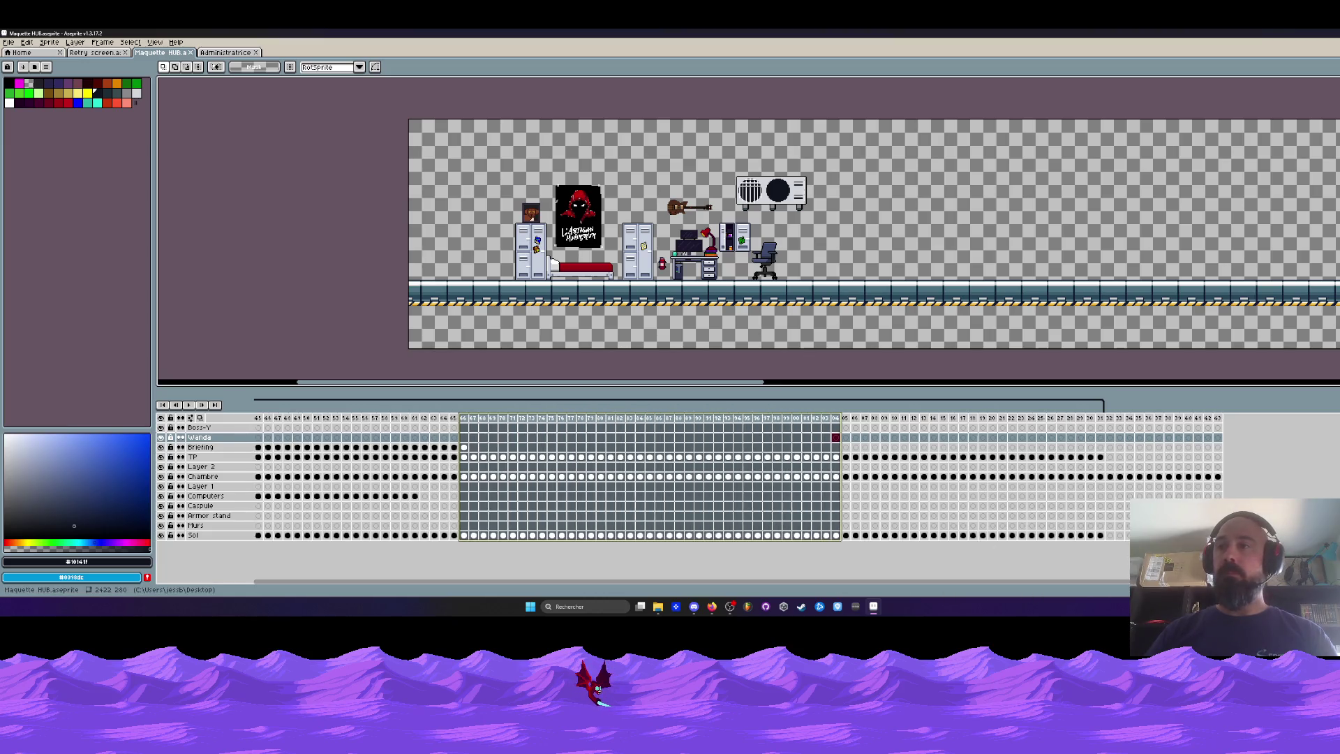
left_click_drag(1019, 583, 1007, 582)
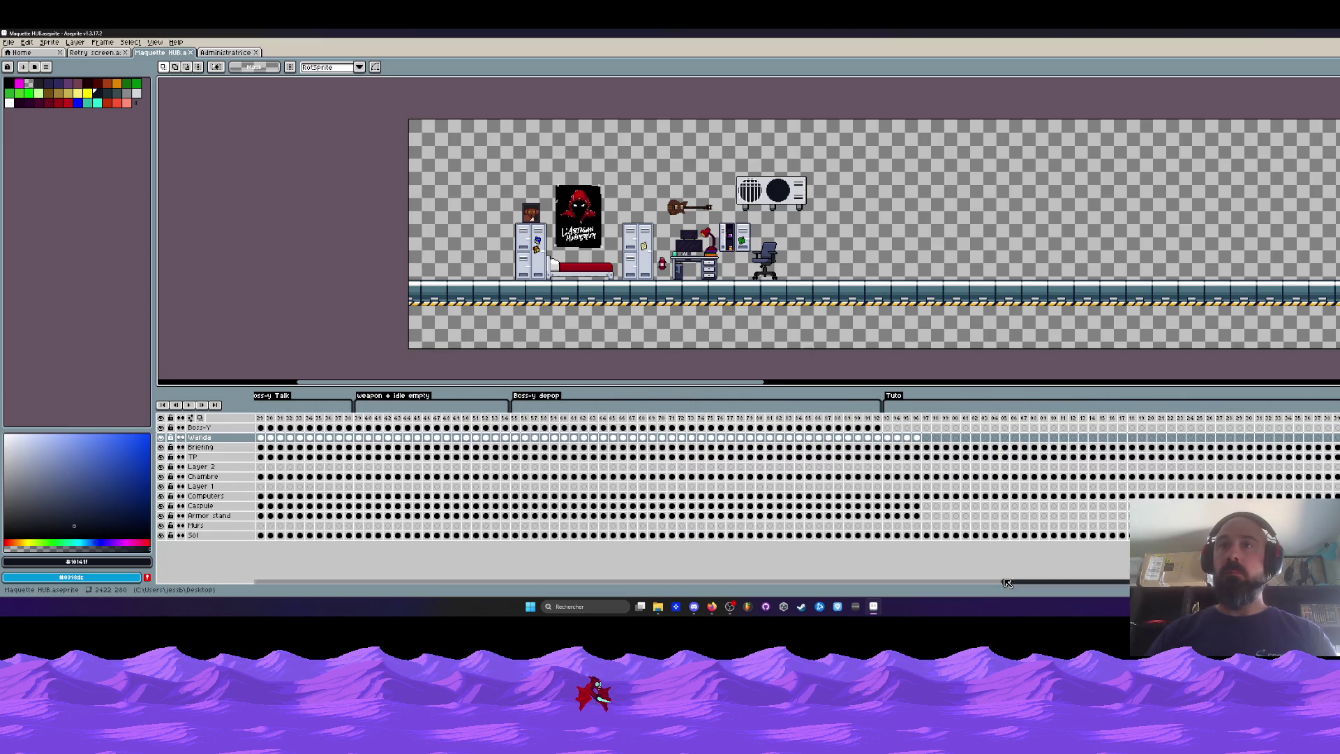
left_click(586, 395)
key("Return")
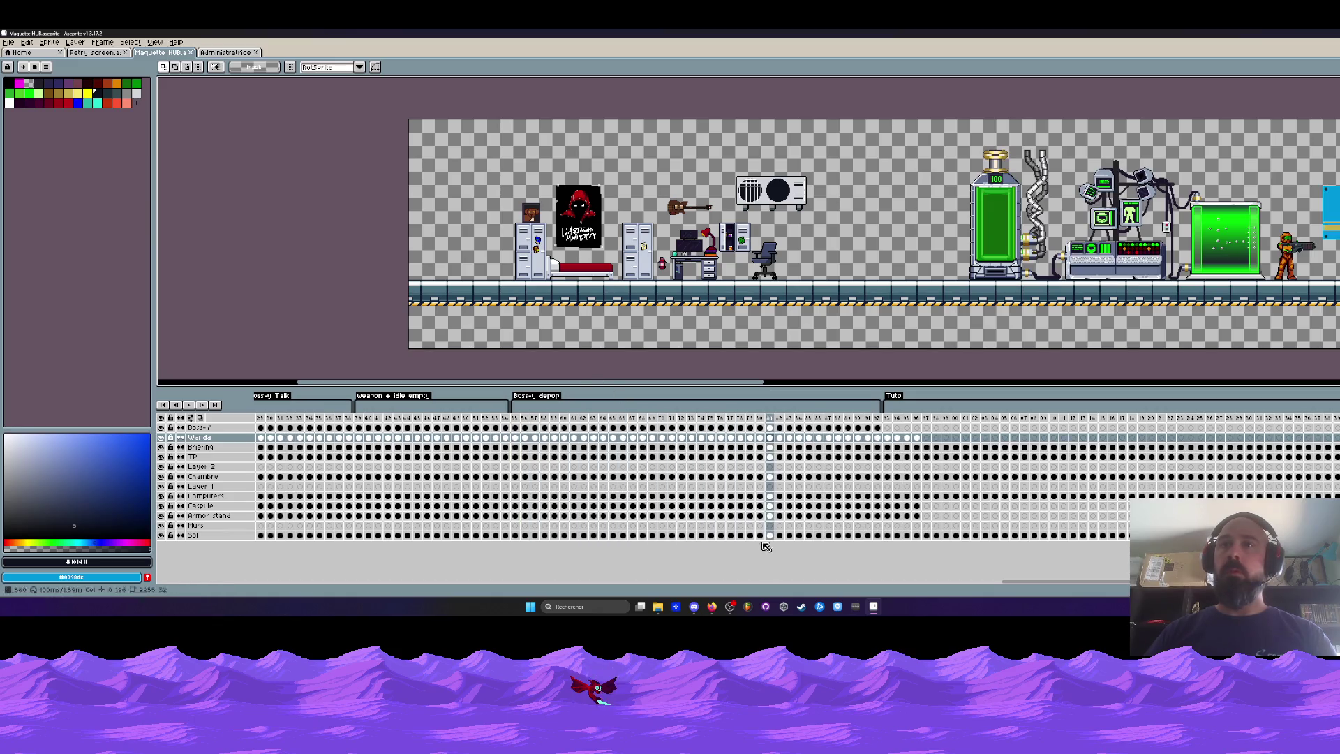
Select frames 64 to 90, jump to the first Tuto frame, and pan across the lab.
left_click_drag(1011, 583, 1056, 582)
left_click_drag(307, 417, 559, 417)
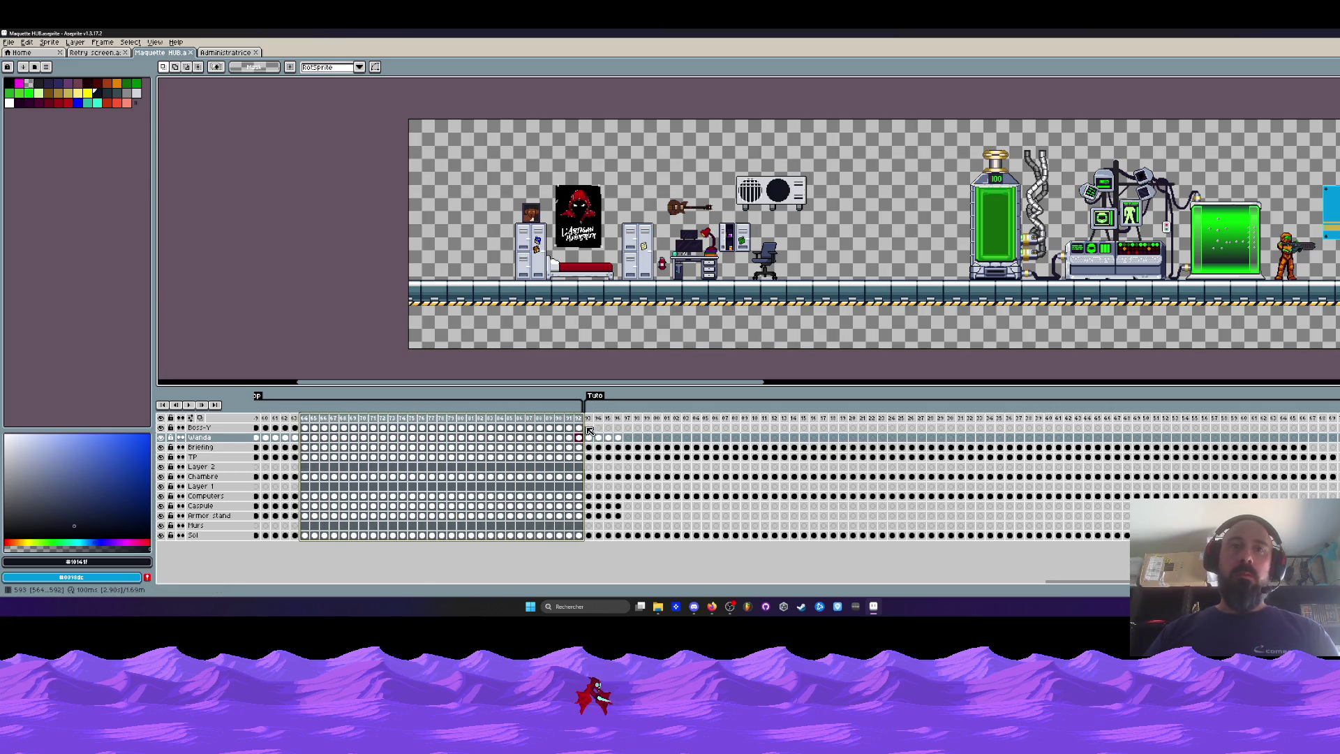
left_click(588, 418)
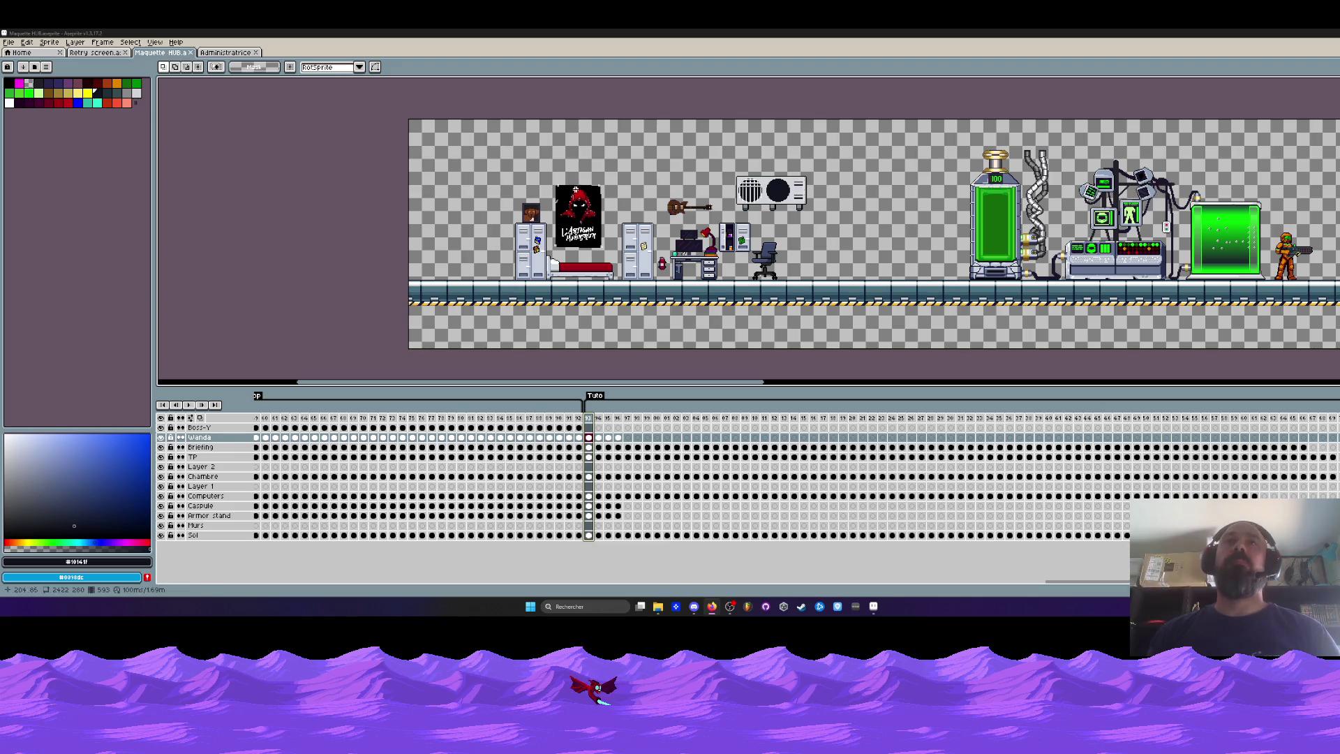
scroll(703, 210, "down", 2)
mouse_move(703, 211)
left_mouse_down()
mouse_move(344, 198)
mouse_move(419, 225)
left_mouse_up()
Preview frames up to the Tuto start, select its first frames on every layer, and pick the Wanda cel at frame 94.
scroll(722, 222, "up", 2)
scroll(723, 222, "down", 3)
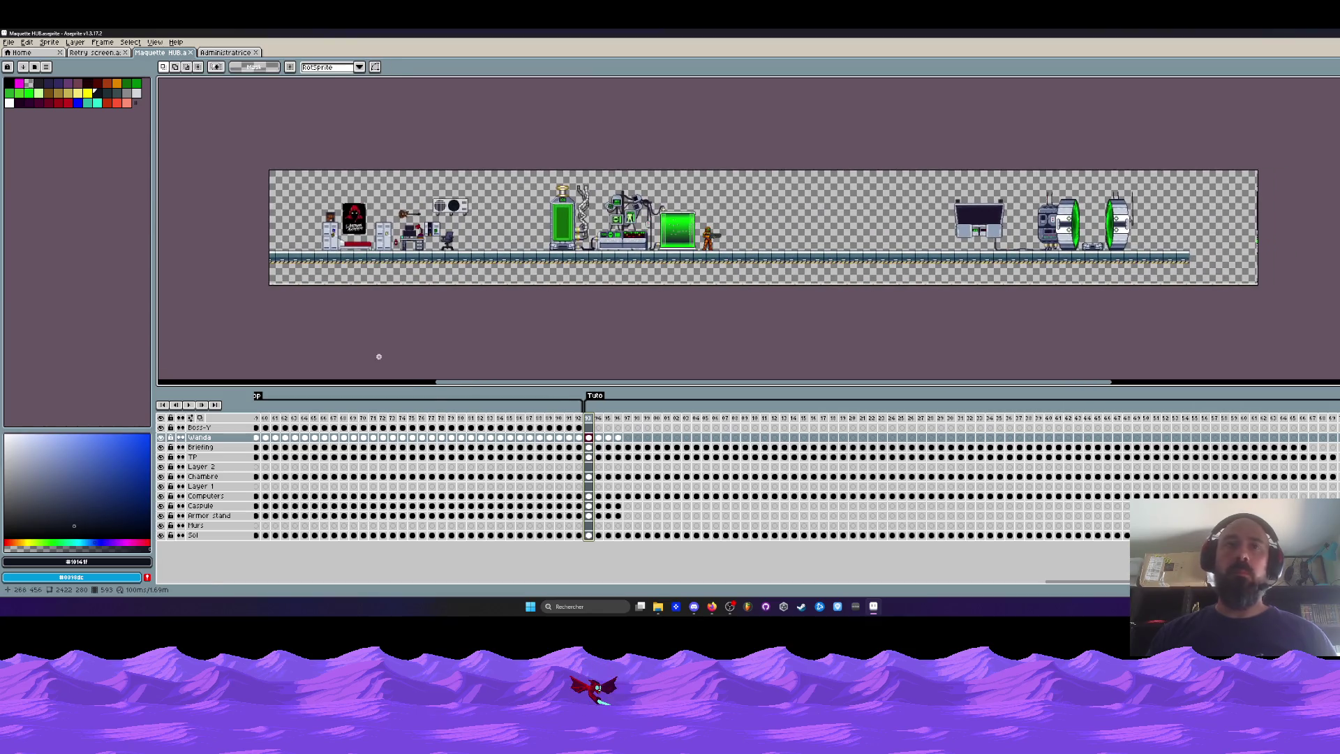
left_click_drag(334, 421, 589, 423)
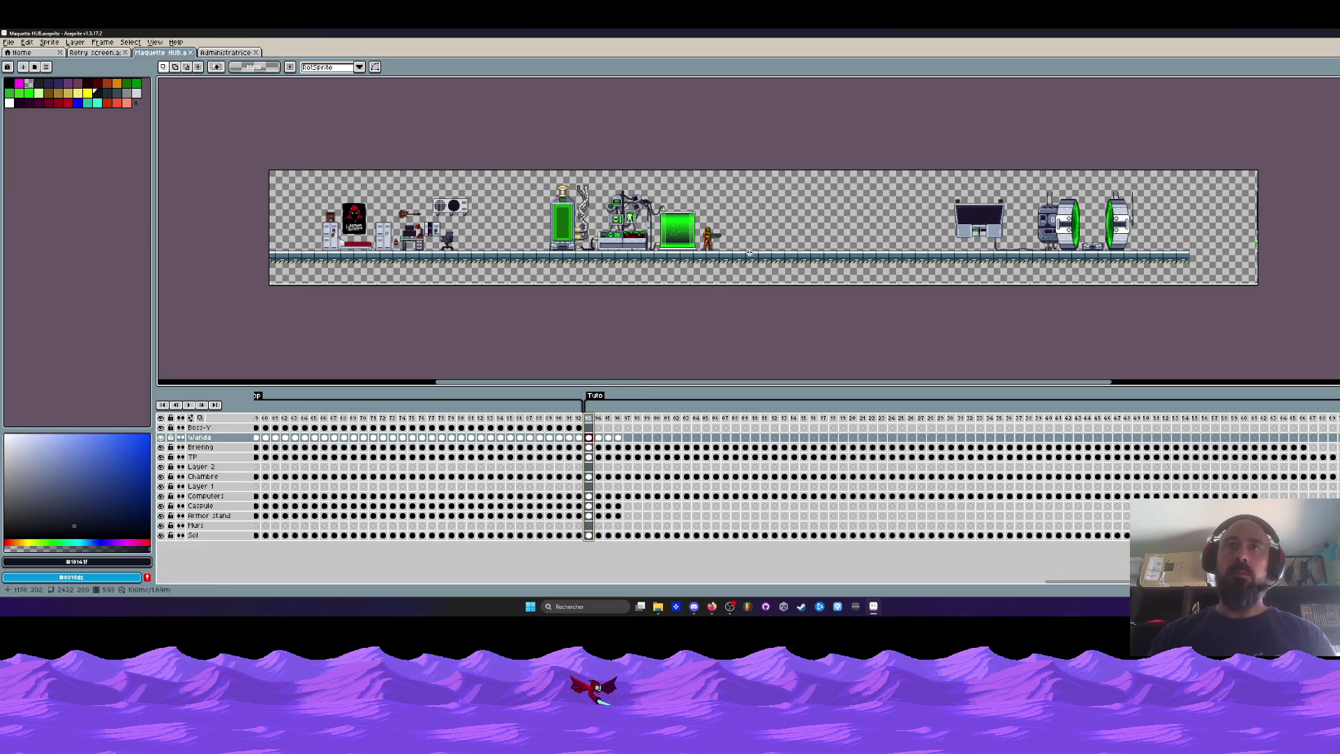
scroll(710, 252, "up", 2)
scroll(710, 253, "down", 2)
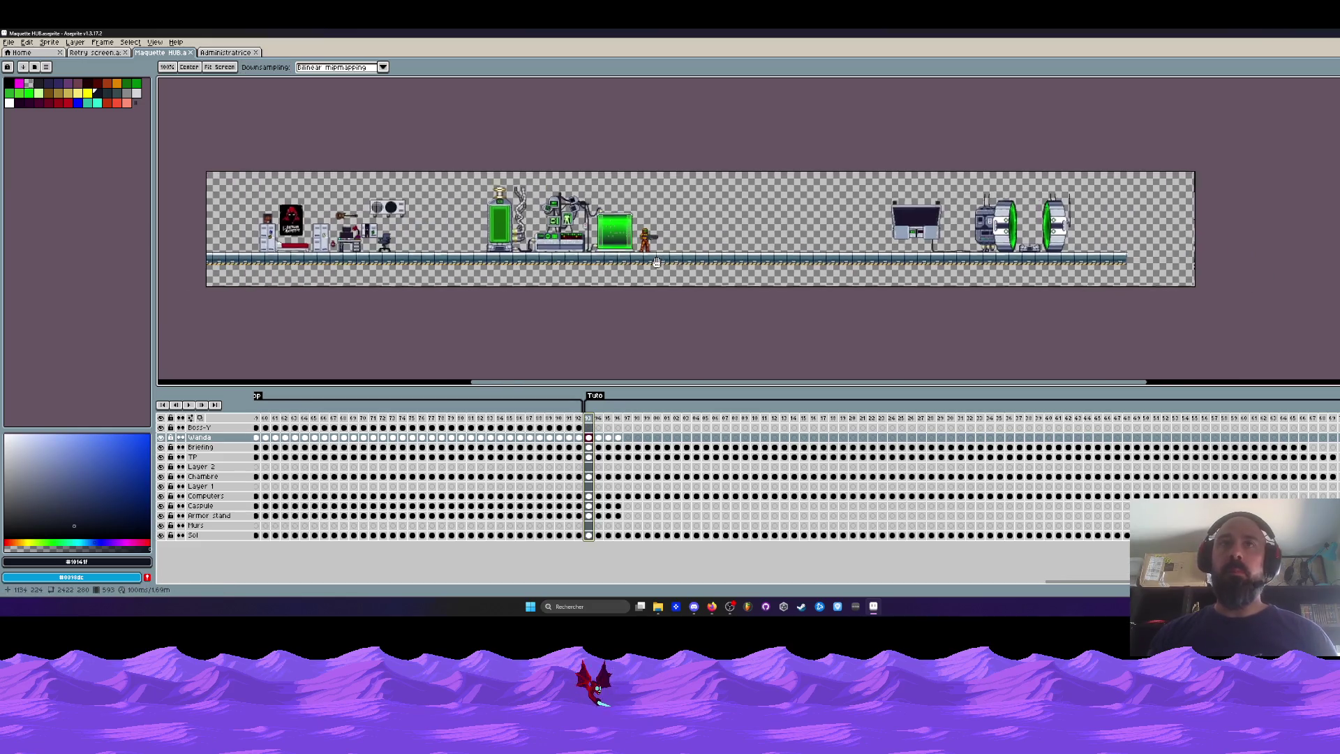
mouse_move(592, 422)
left_mouse_down()
mouse_move(687, 446)
mouse_move(1074, 446)
mouse_move(605, 448)
mouse_move(646, 447)
mouse_move(607, 447)
mouse_move(591, 420)
mouse_move(726, 444)
mouse_move(603, 444)
mouse_move(757, 440)
mouse_move(600, 442)
left_mouse_up()
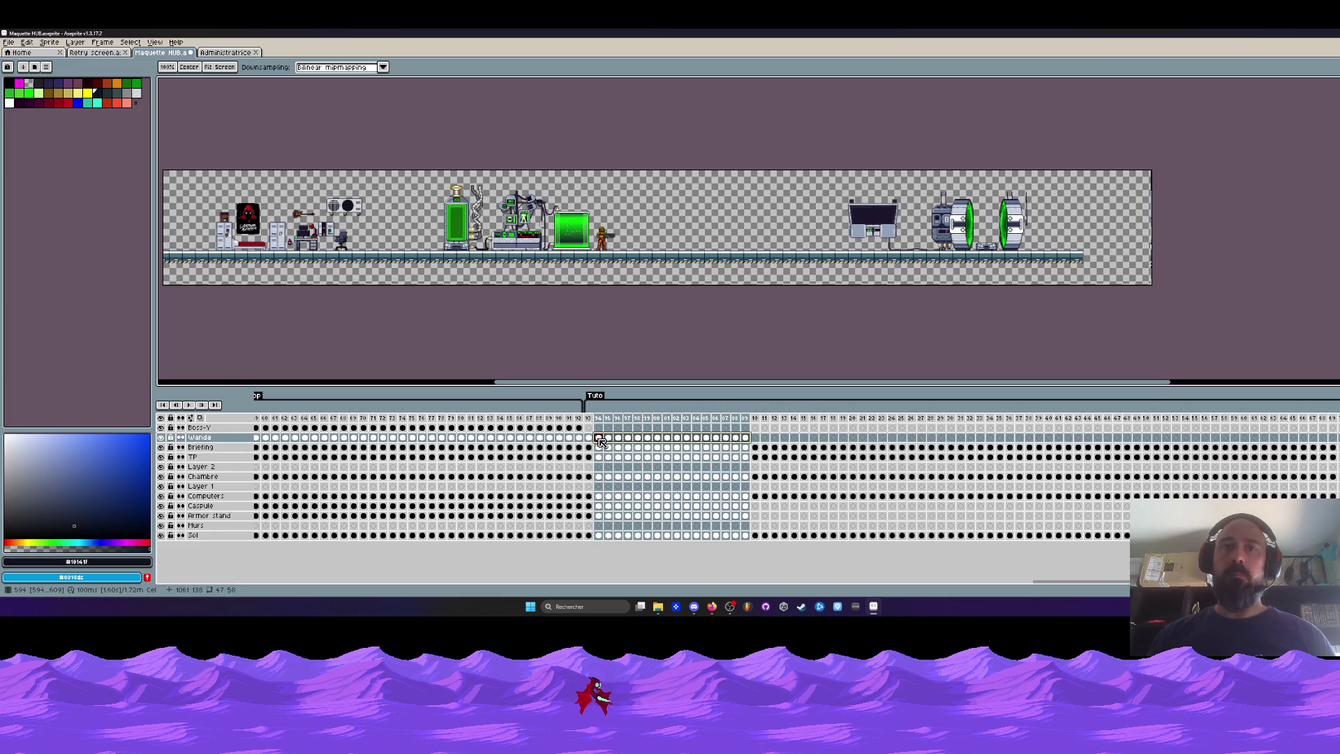
left_click(598, 438)
On the Wanda layer at frame 94, move the astronaut about 60px right.
key("m")
scroll(612, 259, "up", 1)
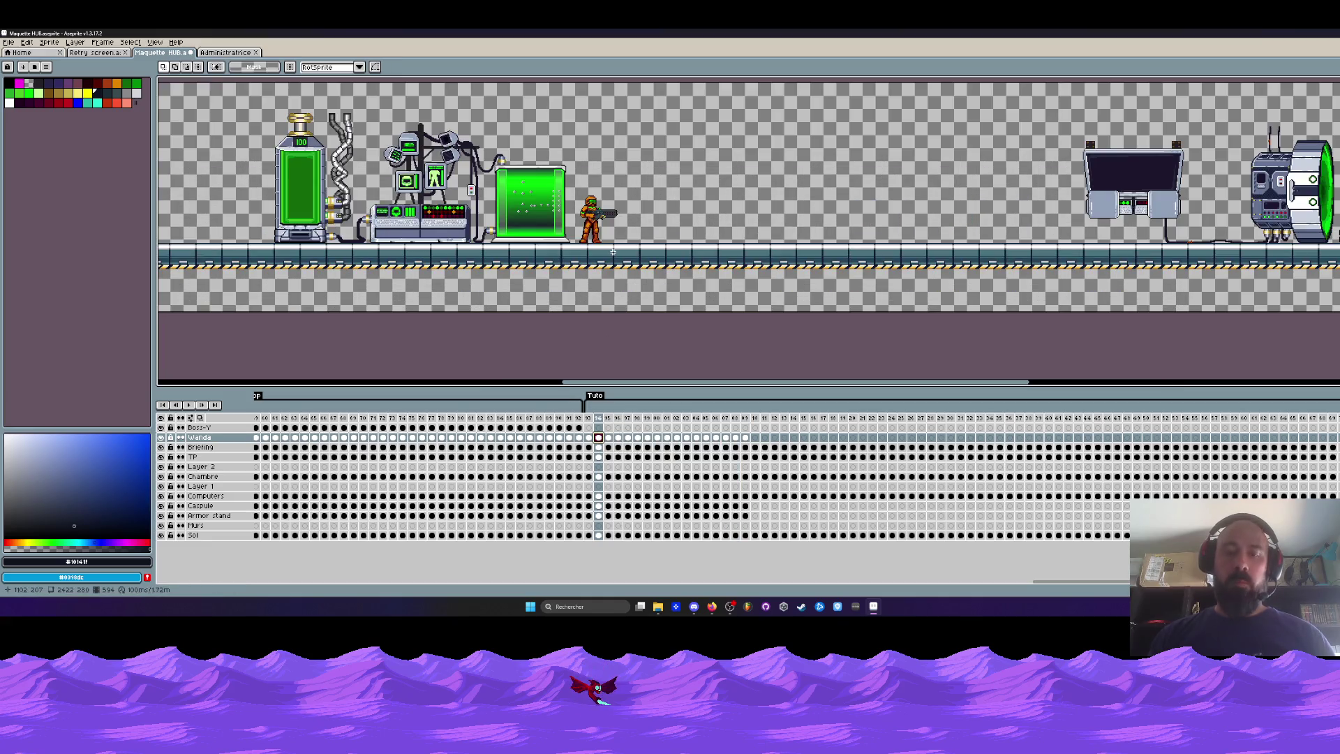
key("Right")
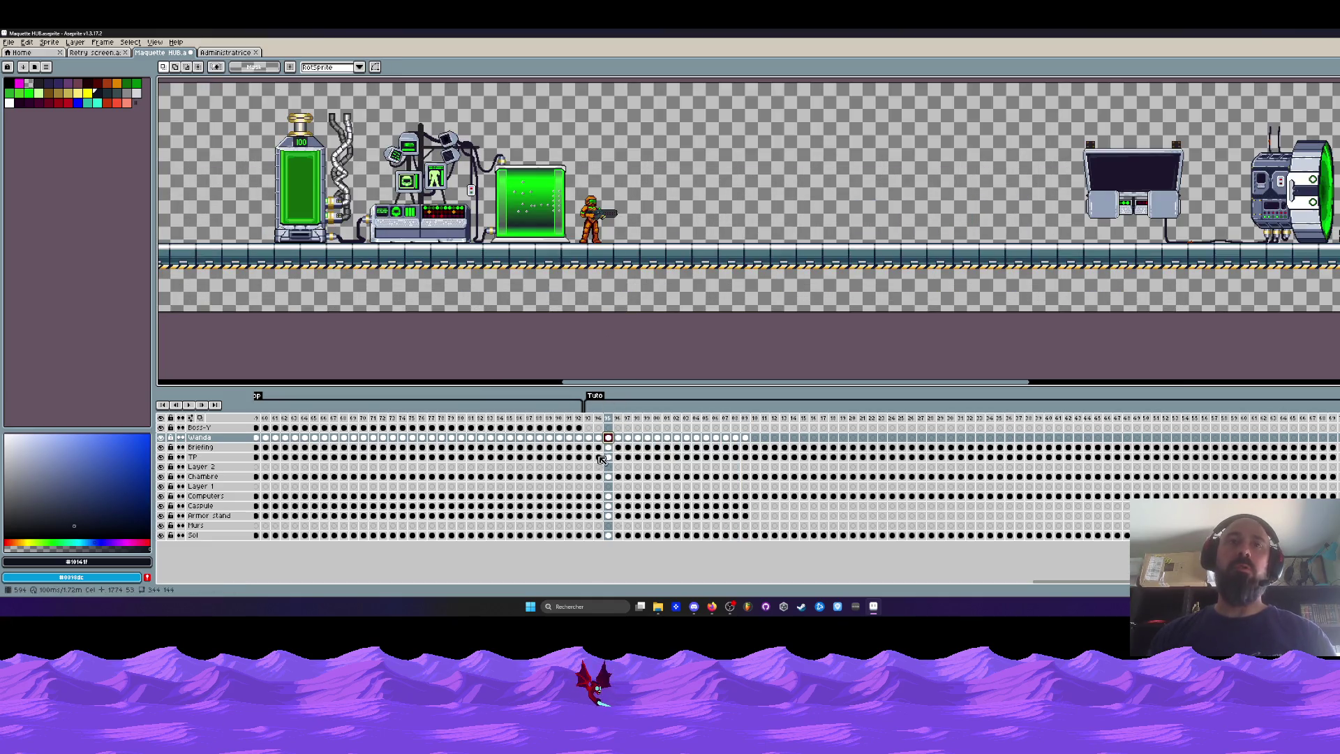
left_click(600, 439)
left_click_drag(541, 159, 640, 269)
left_click_drag(603, 223, 645, 223)
key("Return")
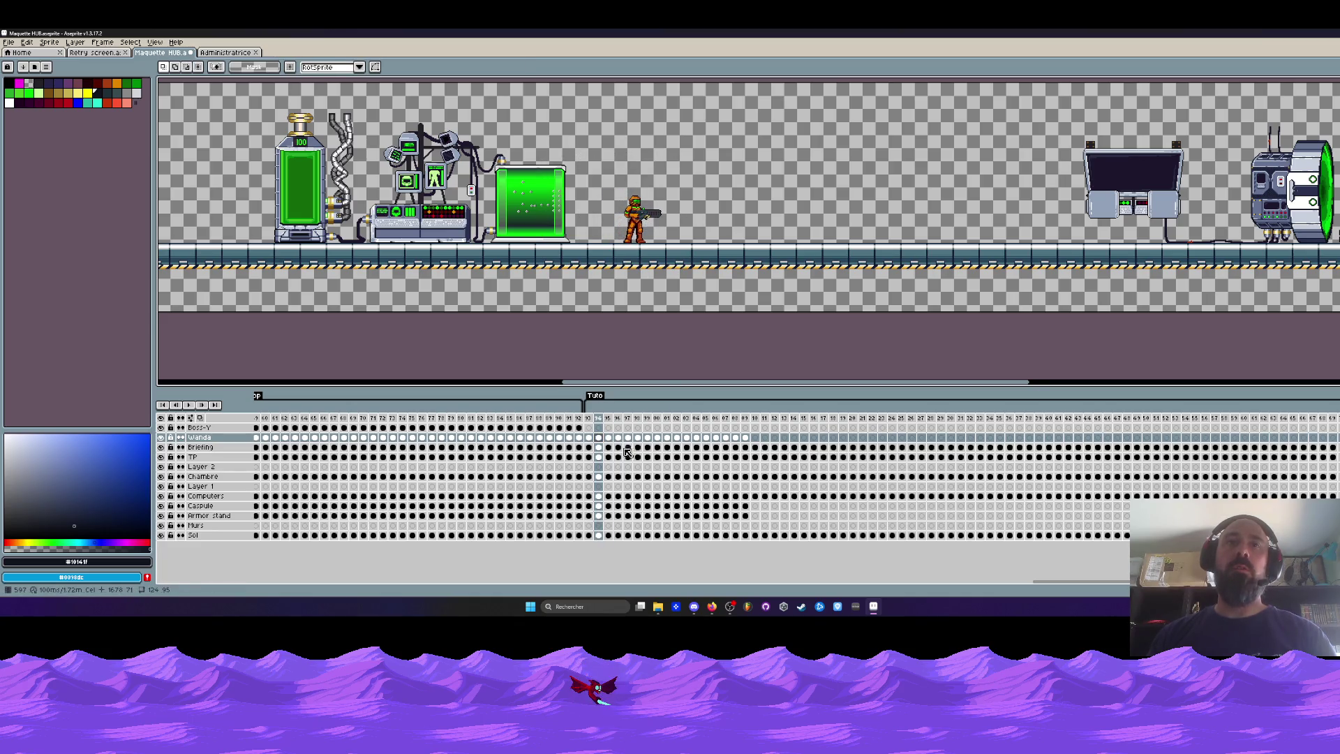
Shift the astronaut further right in frame 95 on the Wanda layer.
key("Right")
left_click(608, 427)
key("ctrl+t")
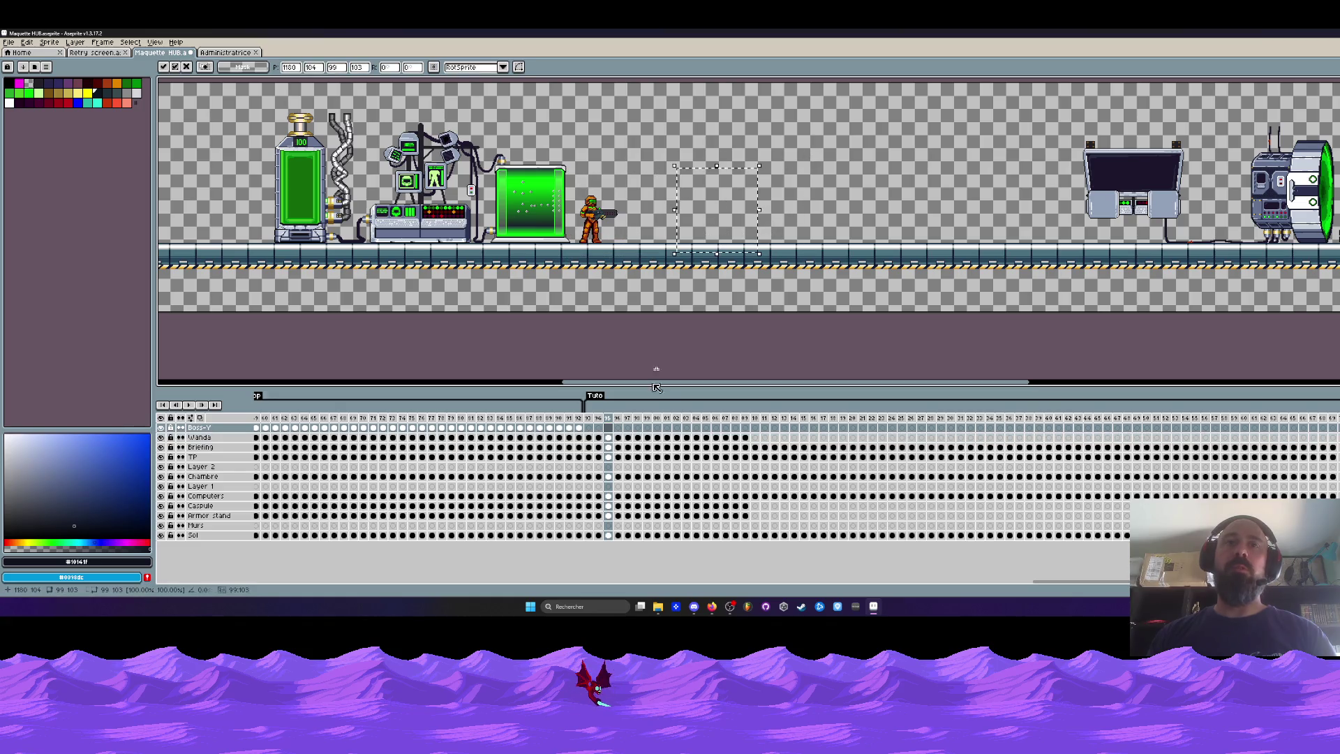
left_click(608, 437)
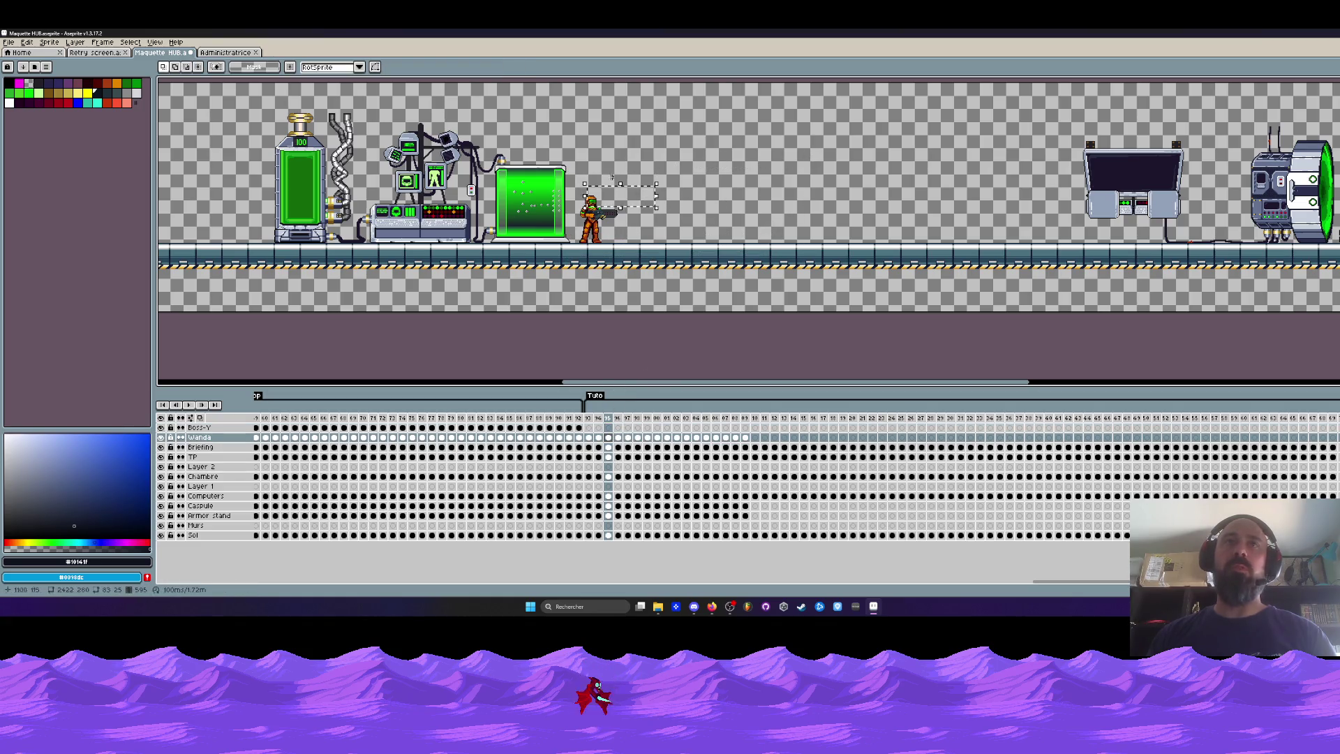
key("ctrl+t")
left_click_drag(593, 213, 708, 213)
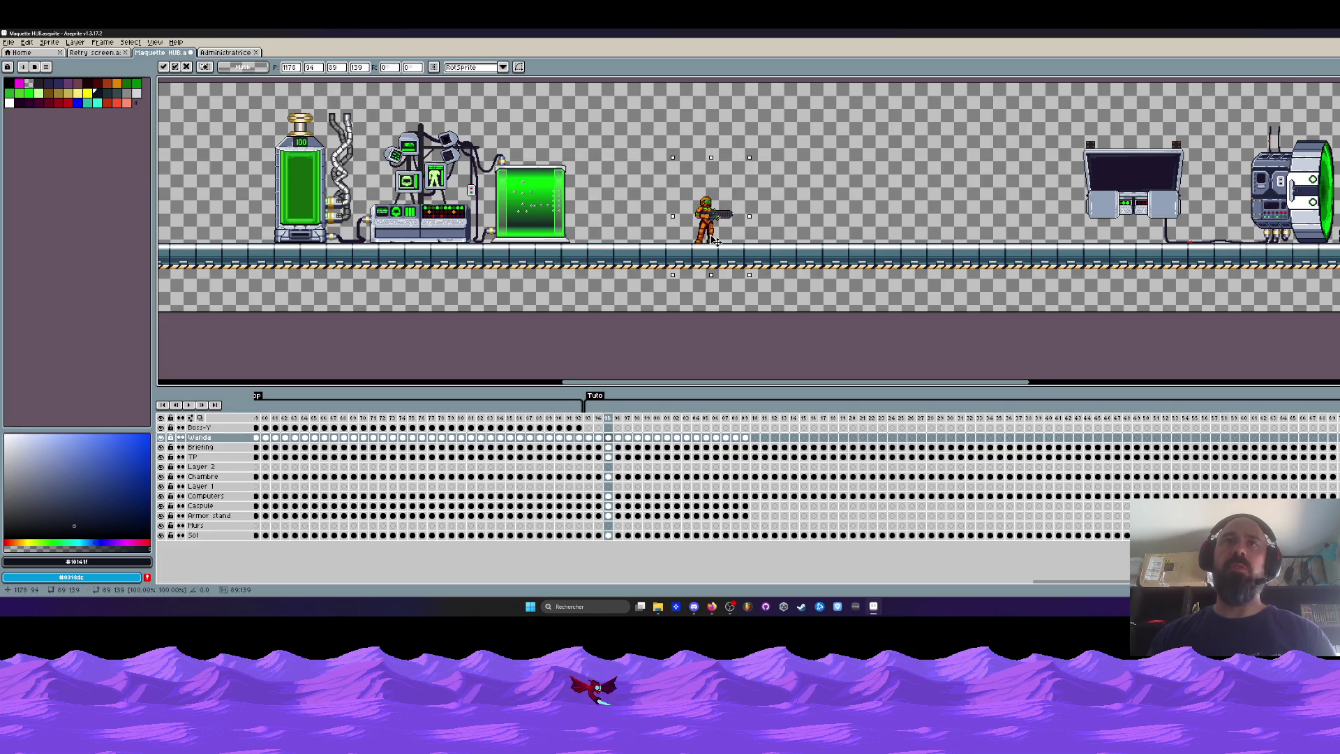
key("Return")
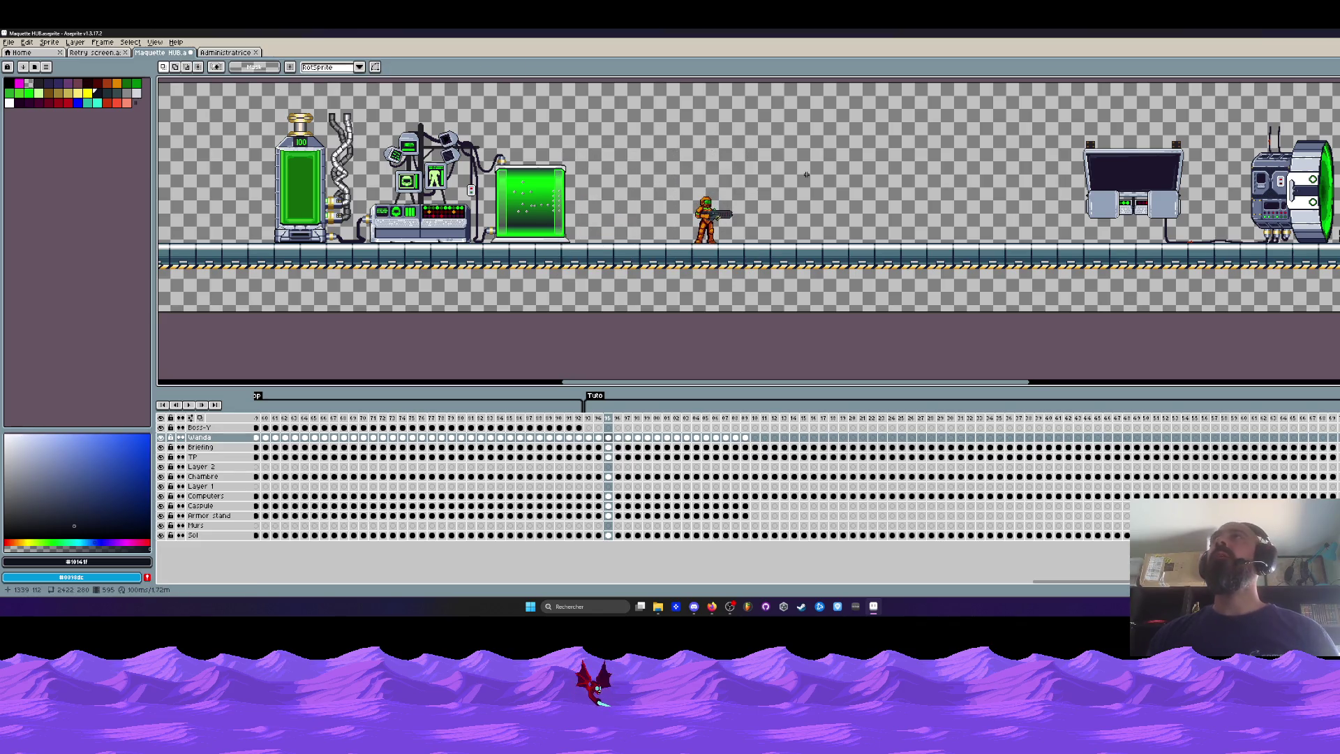
Move the astronaut further right in frame 96 on the Wanda layer.
left_click_drag(806, 175, 718, 178)
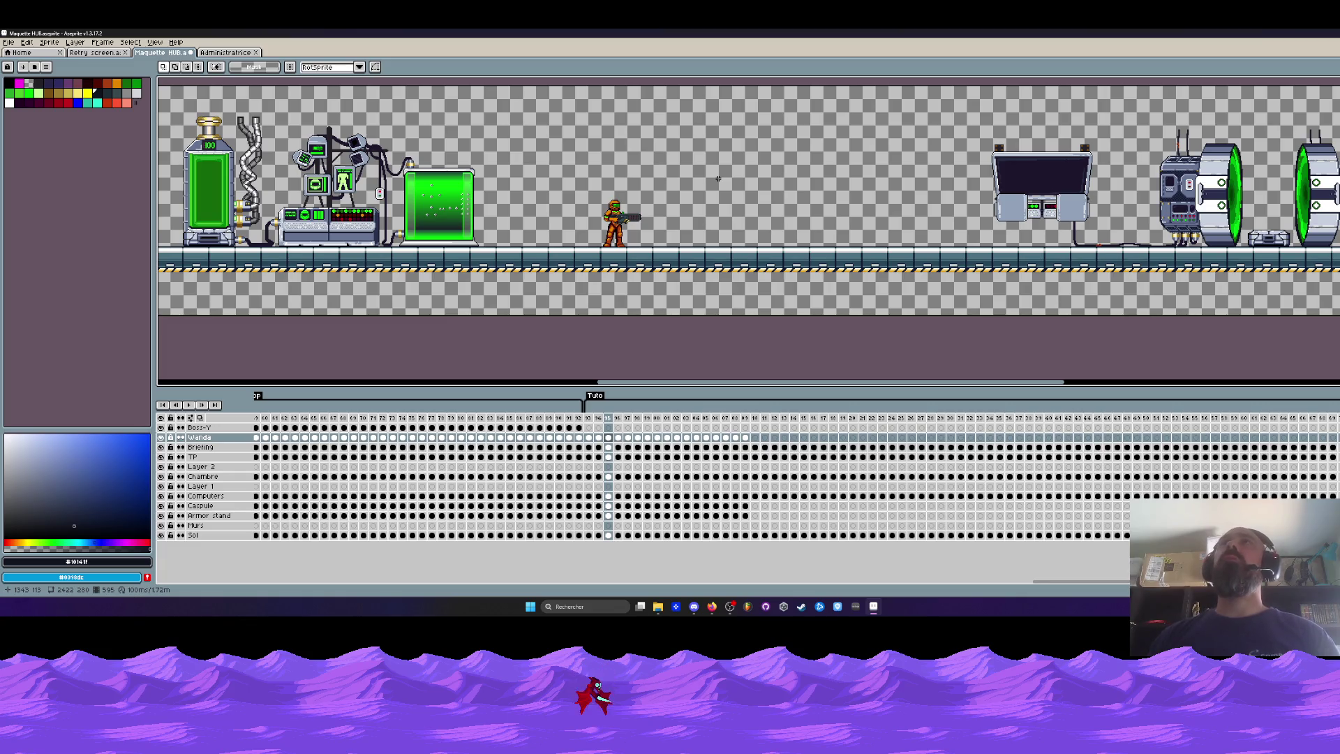
left_click_drag(621, 440, 748, 439)
left_click(608, 437)
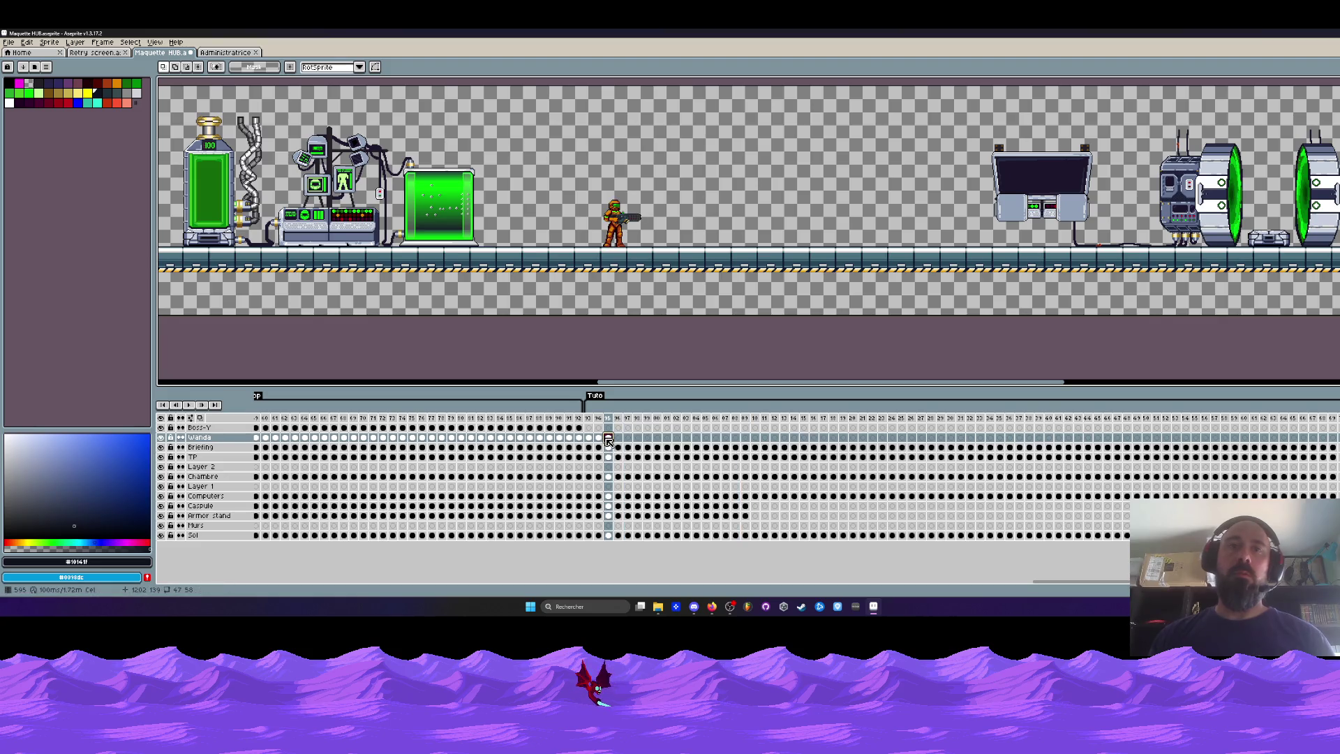
left_click(618, 438)
left_click_drag(614, 225, 704, 229)
key("Return")
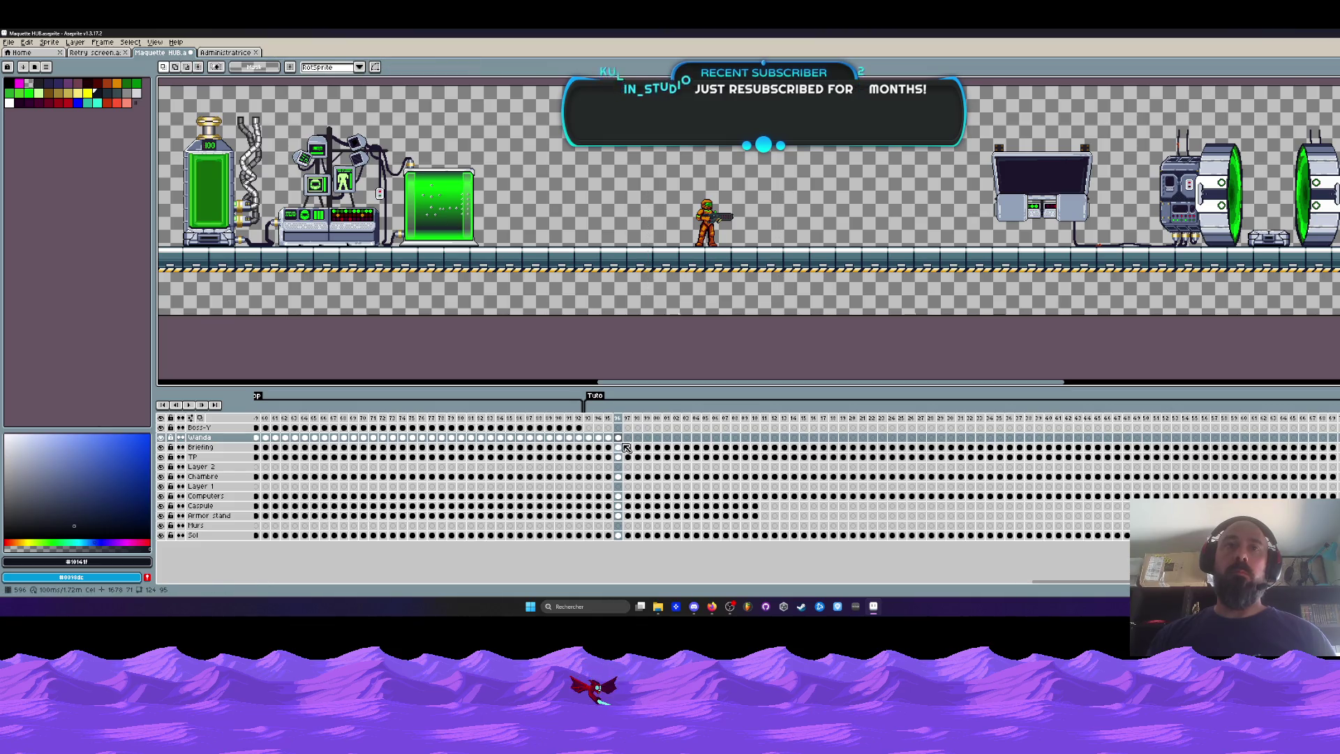
Push the astronaut further right in frame 97, then paste him into frame 98 farther right.
left_click(627, 438)
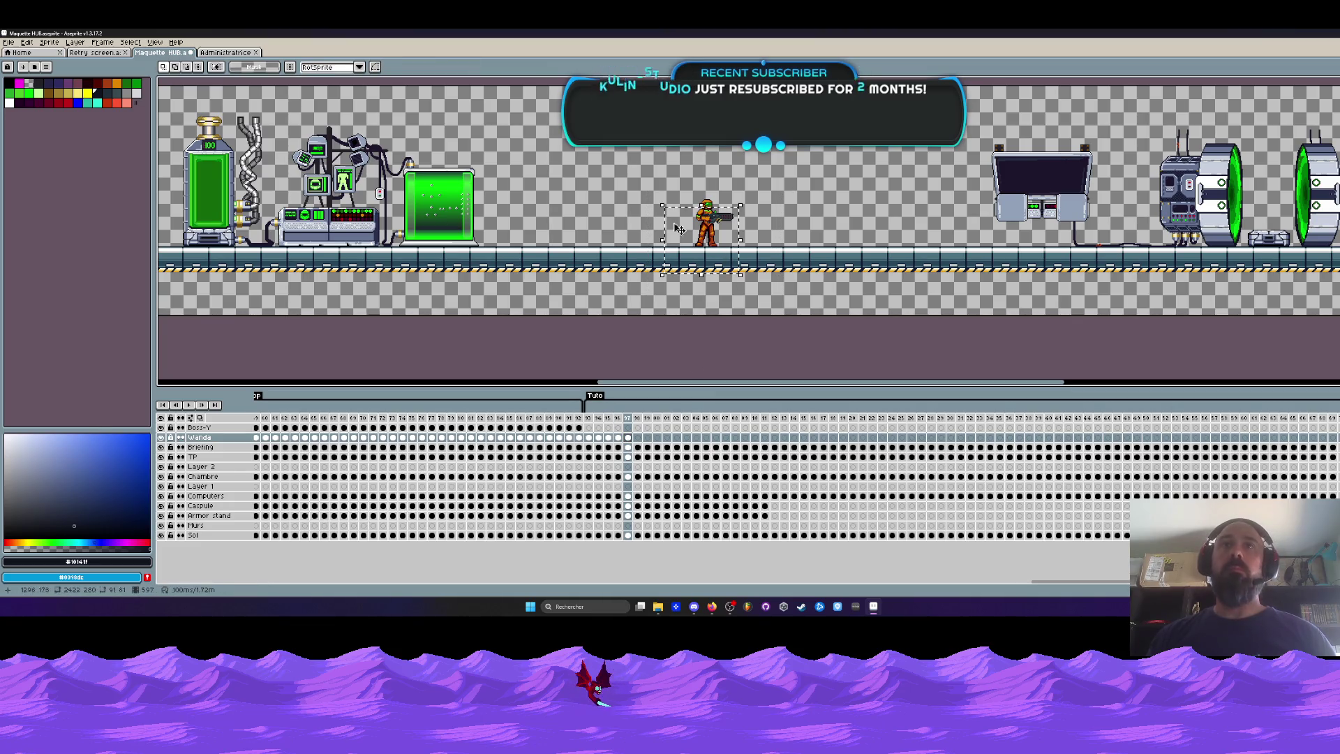
left_click_drag(714, 225, 832, 224)
key("Return")
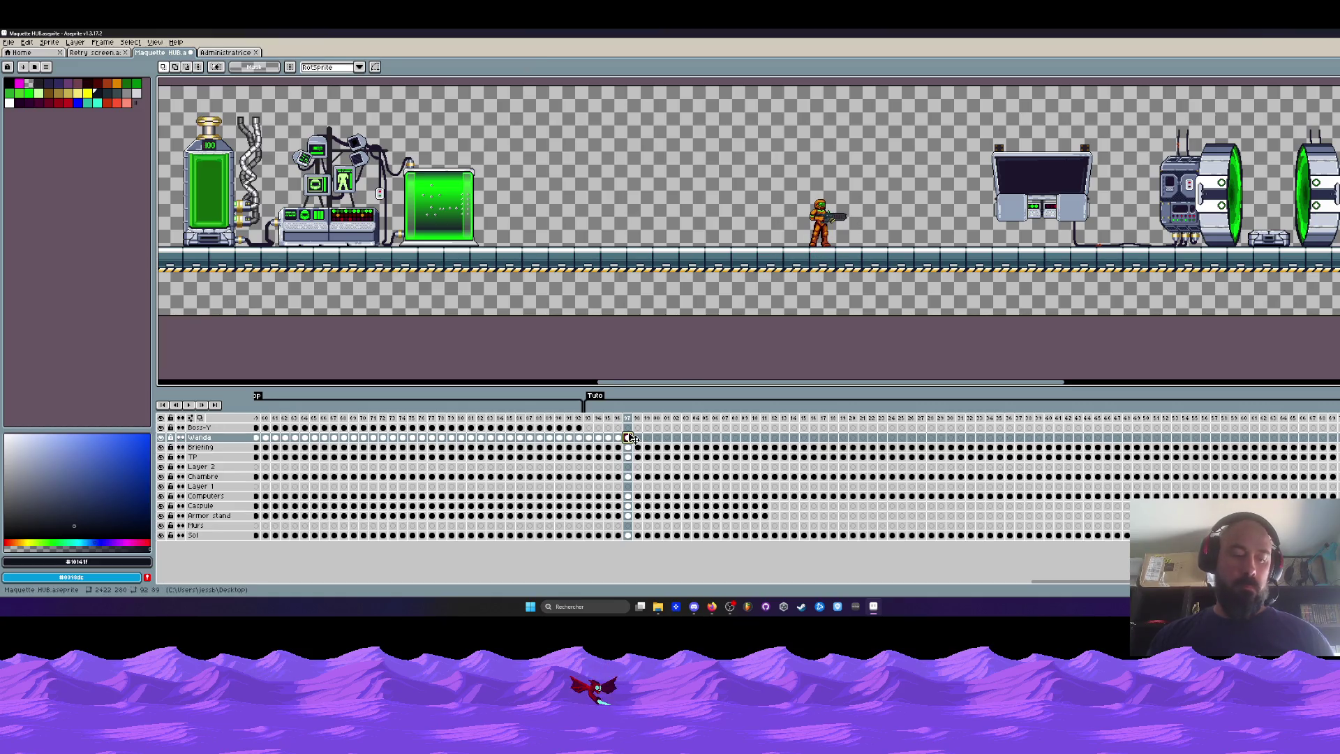
left_click(637, 437)
key("ctrl+v")
left_click_drag(857, 230, 936, 230)
key("Return")
scroll(937, 230, "right", 3)
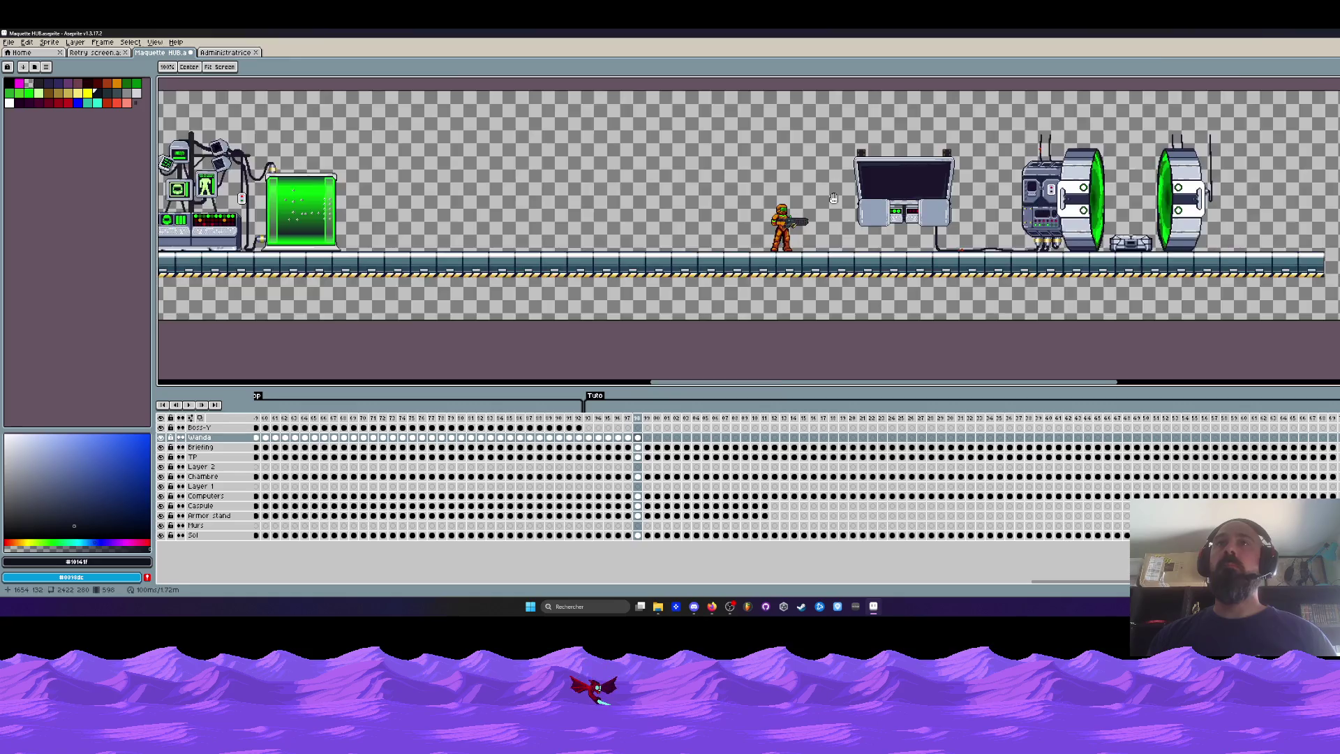
Review the astronaut's walk by stepping forward from frame 93 at the Tuto start.
scroll(937, 230, "up", 2)
left_click_drag(588, 417, 656, 421)
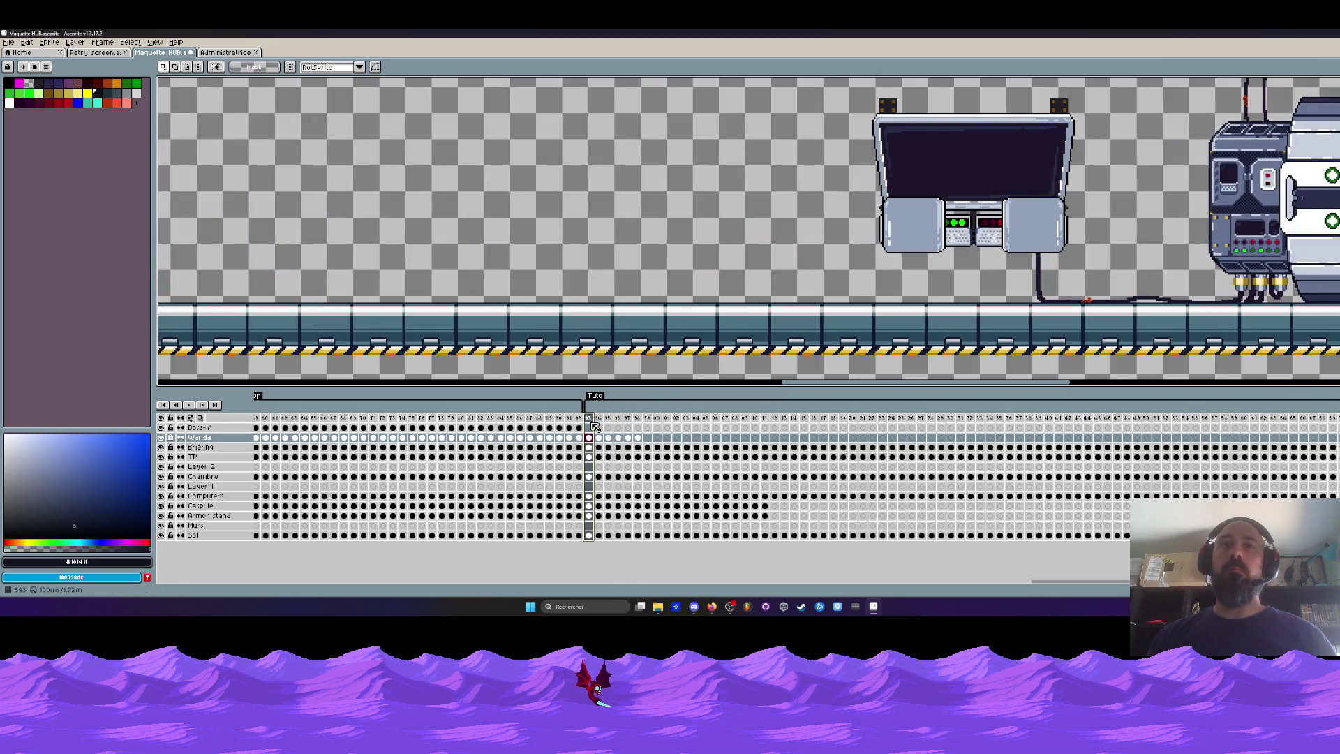
left_click(442, 427)
left_click_drag(507, 425, 576, 422)
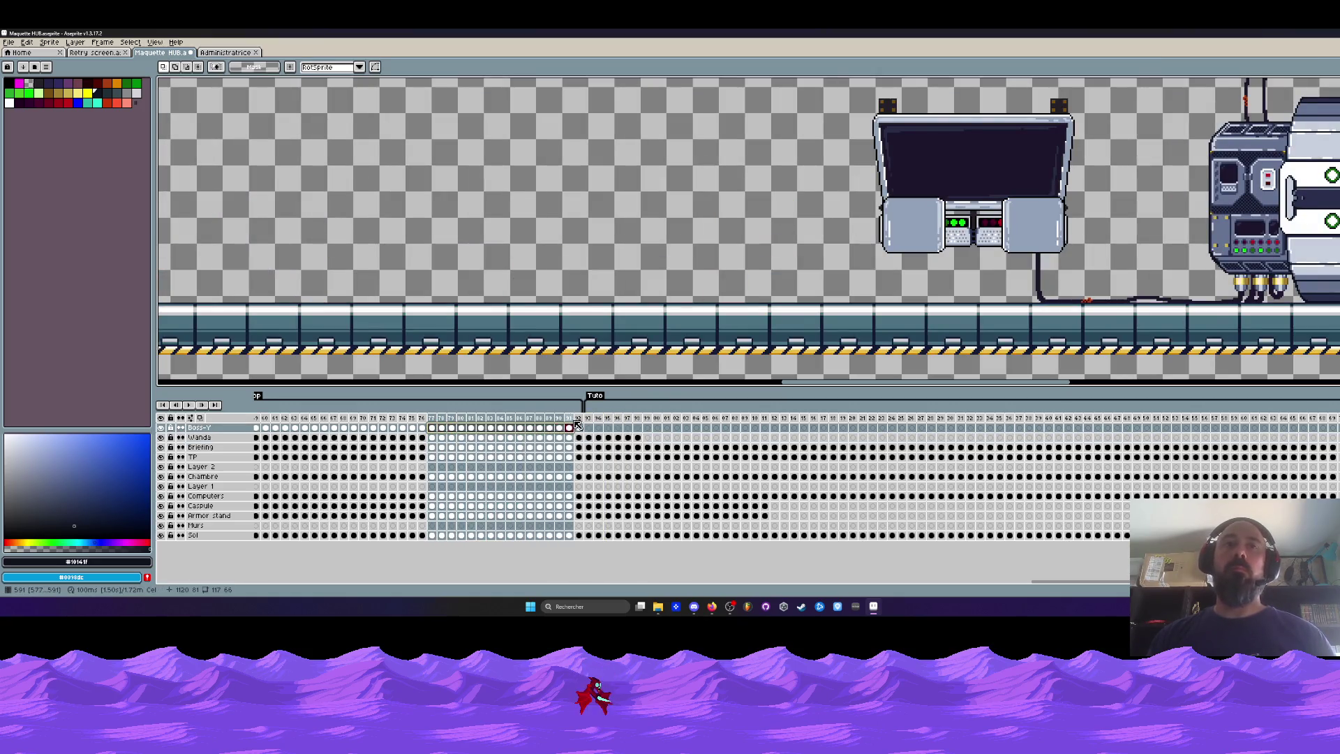
key("minus")
left_click(588, 418)
key("Right")
key("Right")
key("Right")
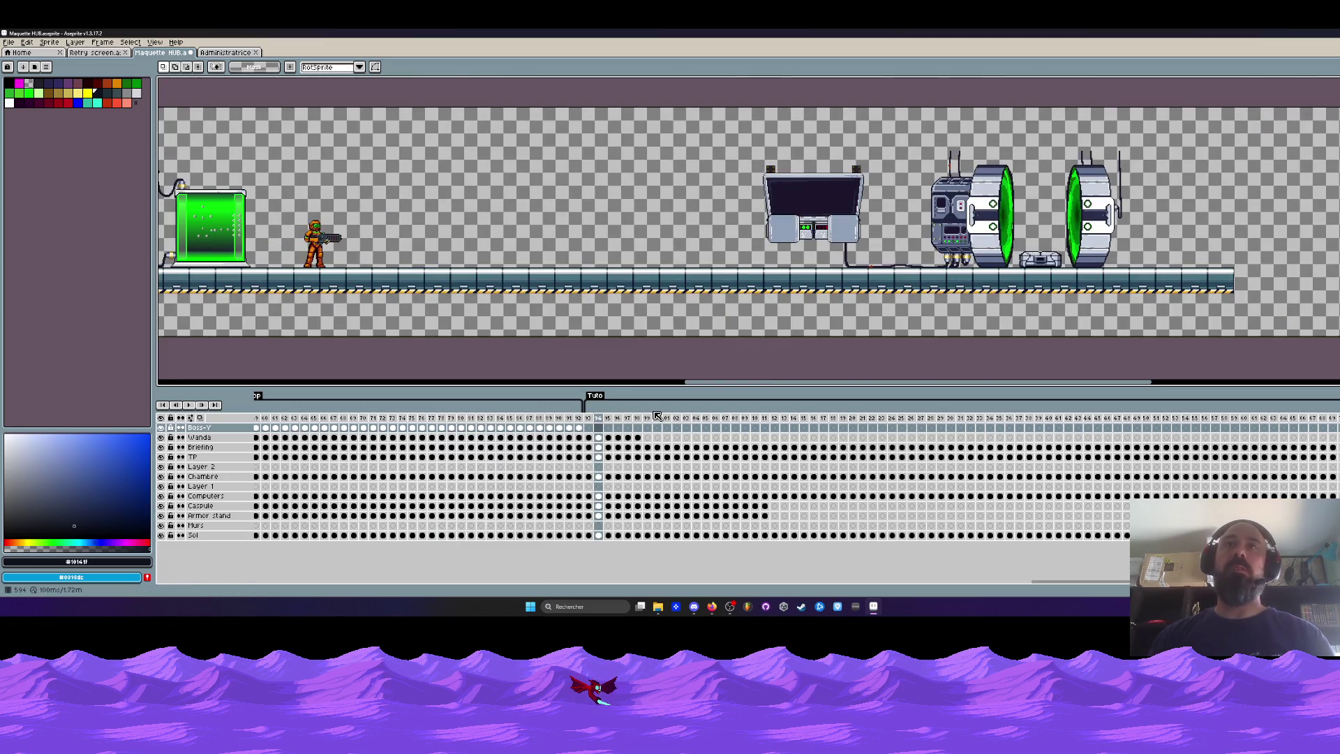
key("Right")
key("Right")
key("Right")
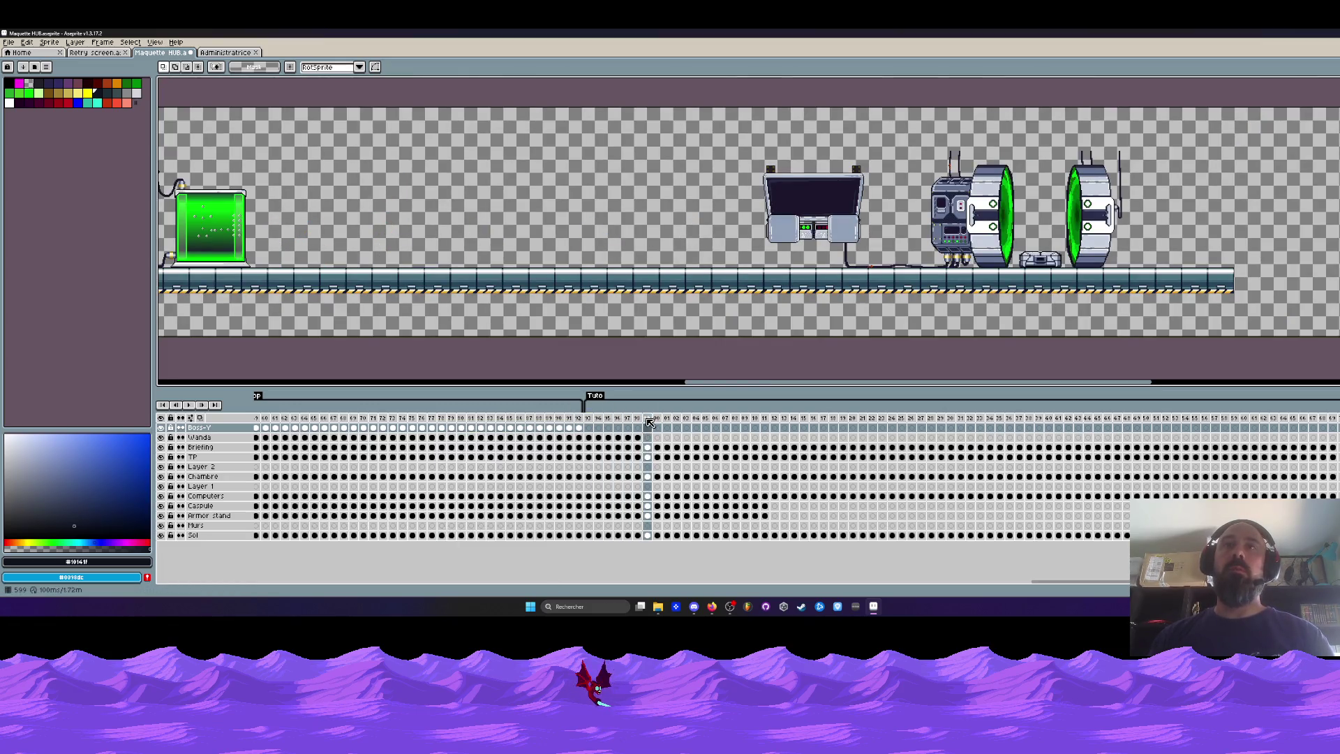
Delete the block of twelve unwanted frames after the walk.
key("Right")
key("Right")
key("Right")
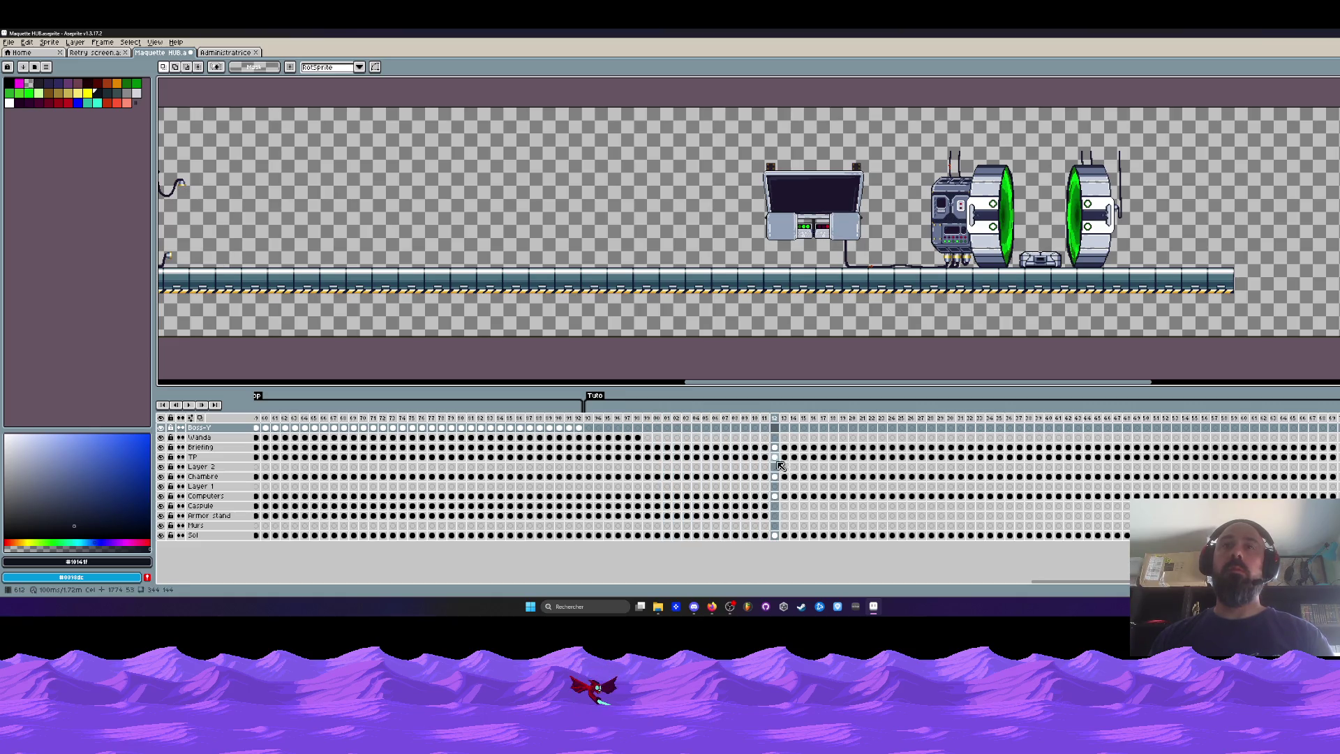
left_click_drag(764, 418, 657, 428)
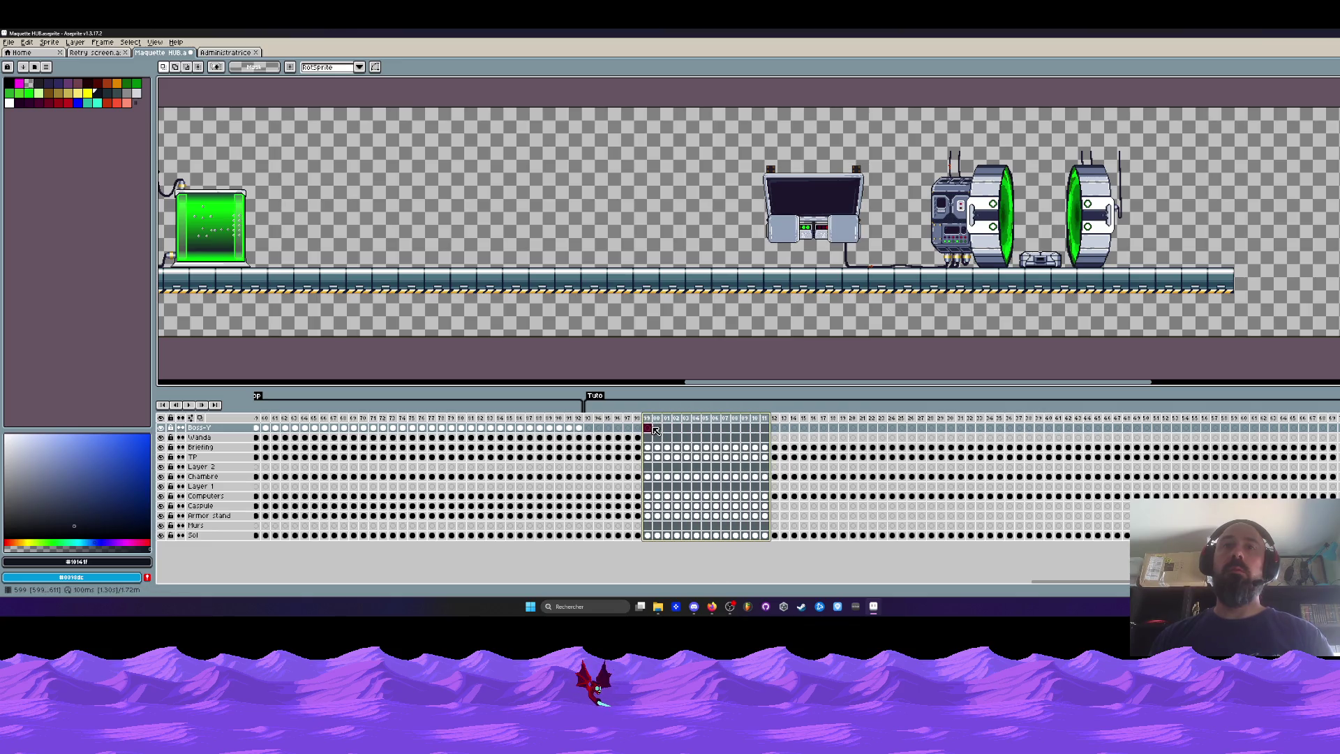
key("Delete")
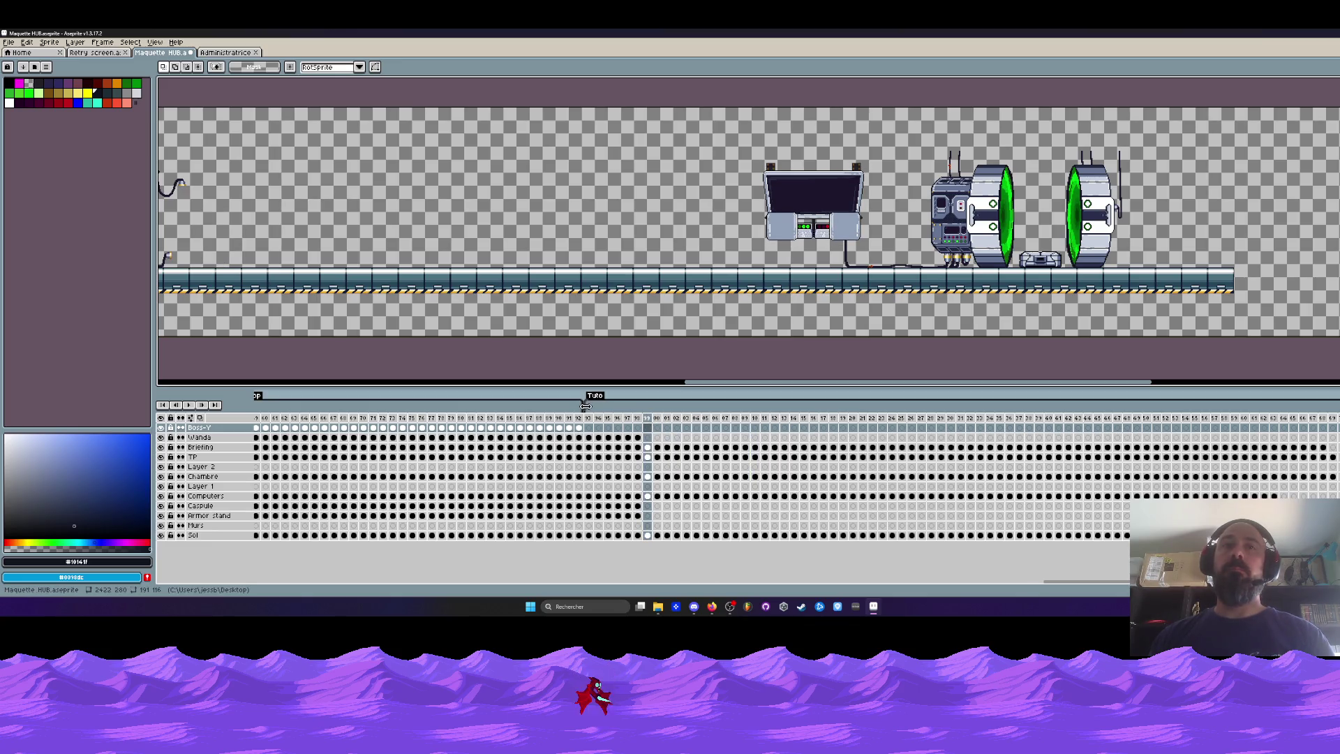